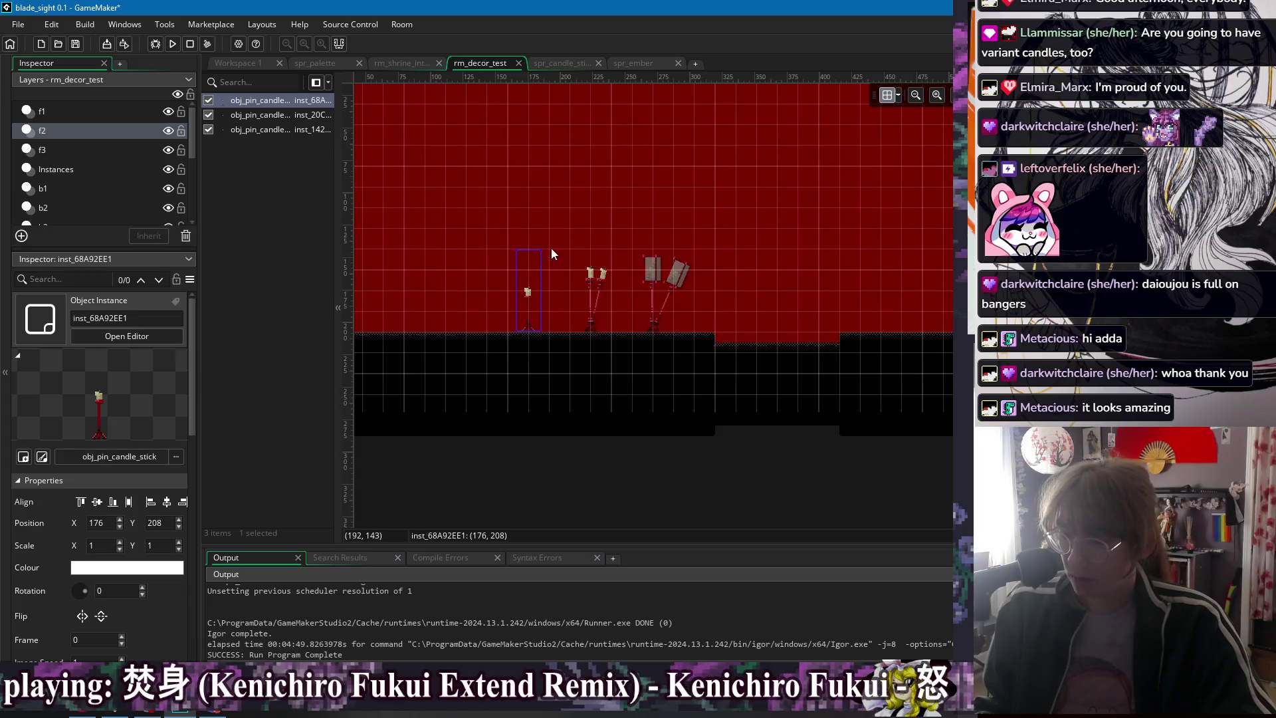
- Tilt the first candle stick to a rotation of about 35 and run the game
drag(497, 257, 500, 256)
click(546, 238)
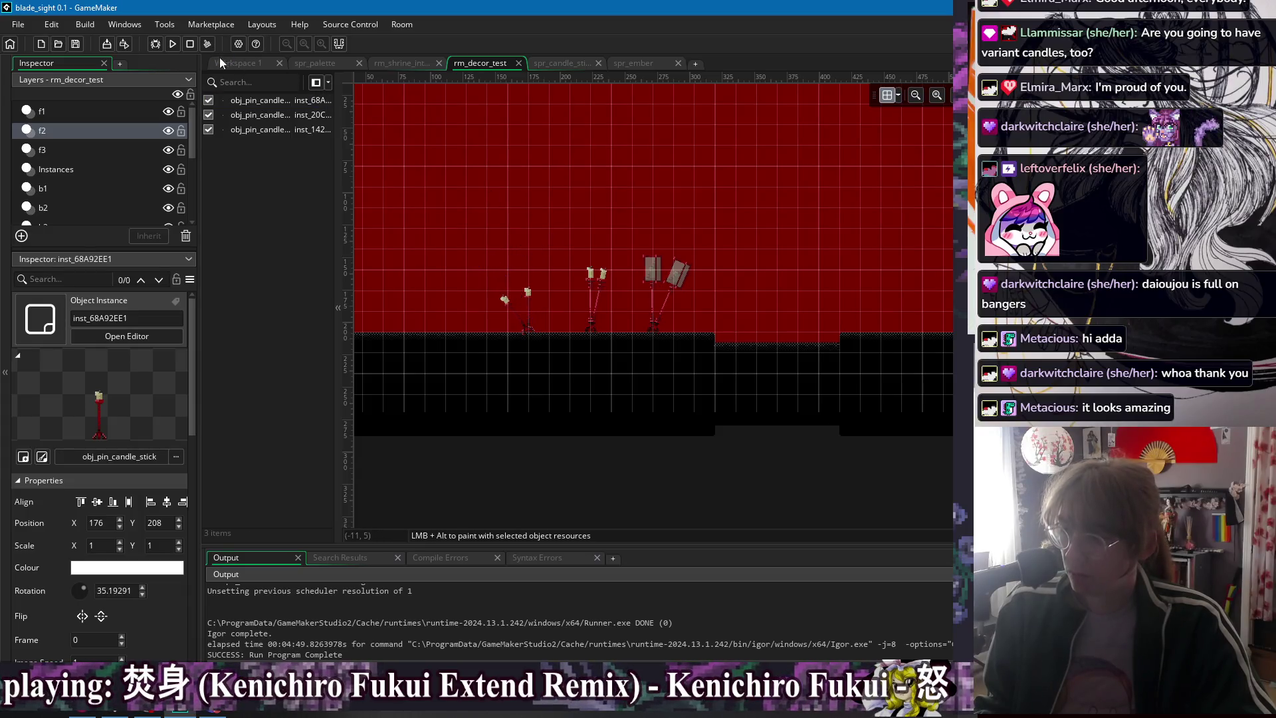
click(176, 44)
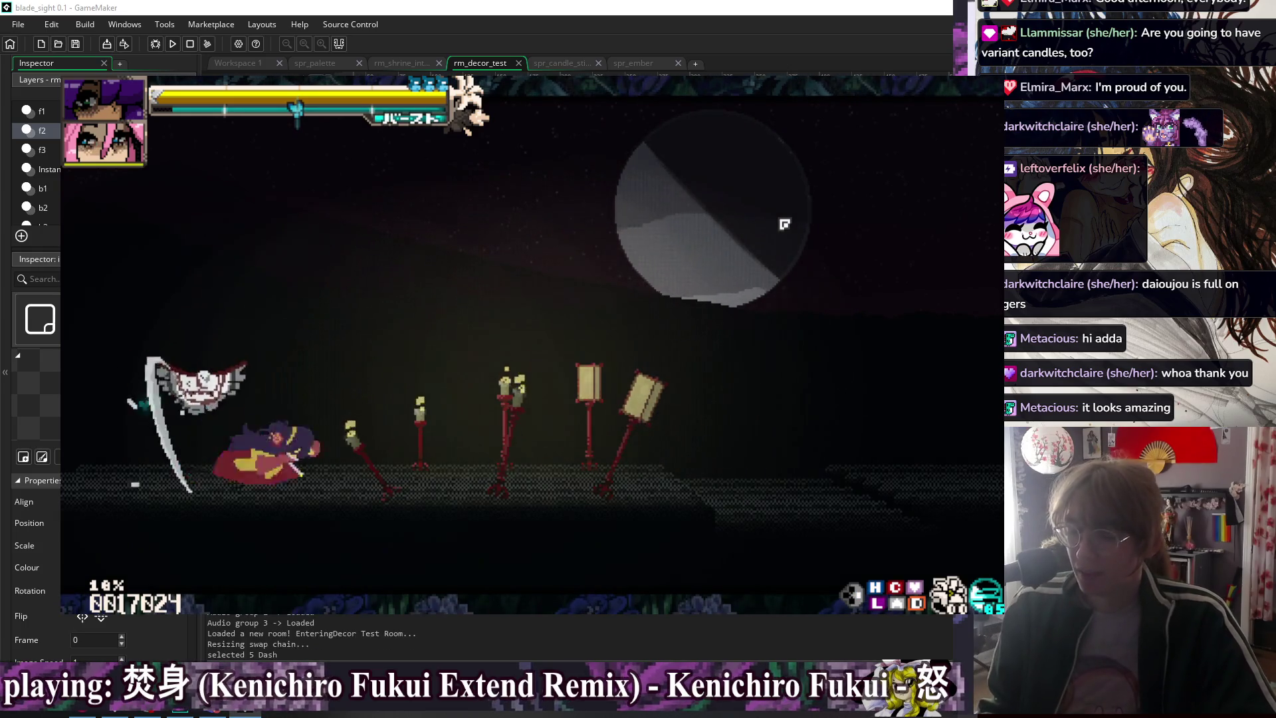
- Walk the player left and right past the candles, dash right, then close the game
key(Right)
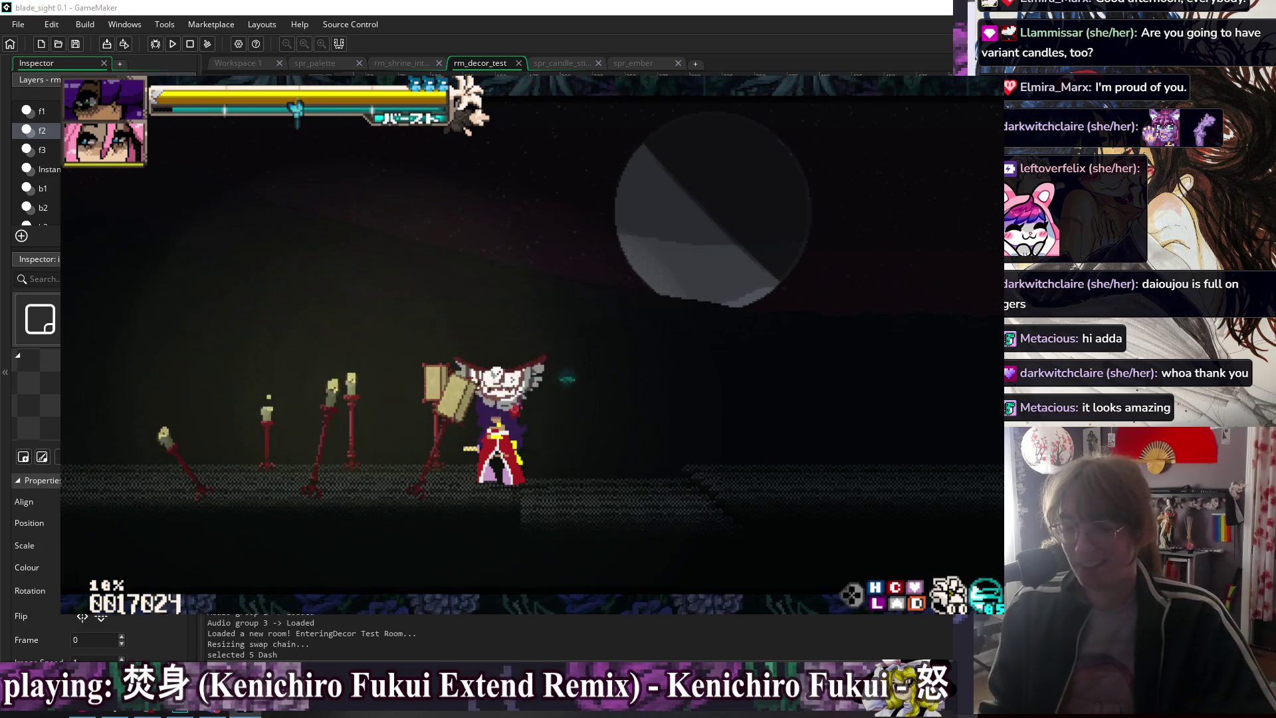
key(a)
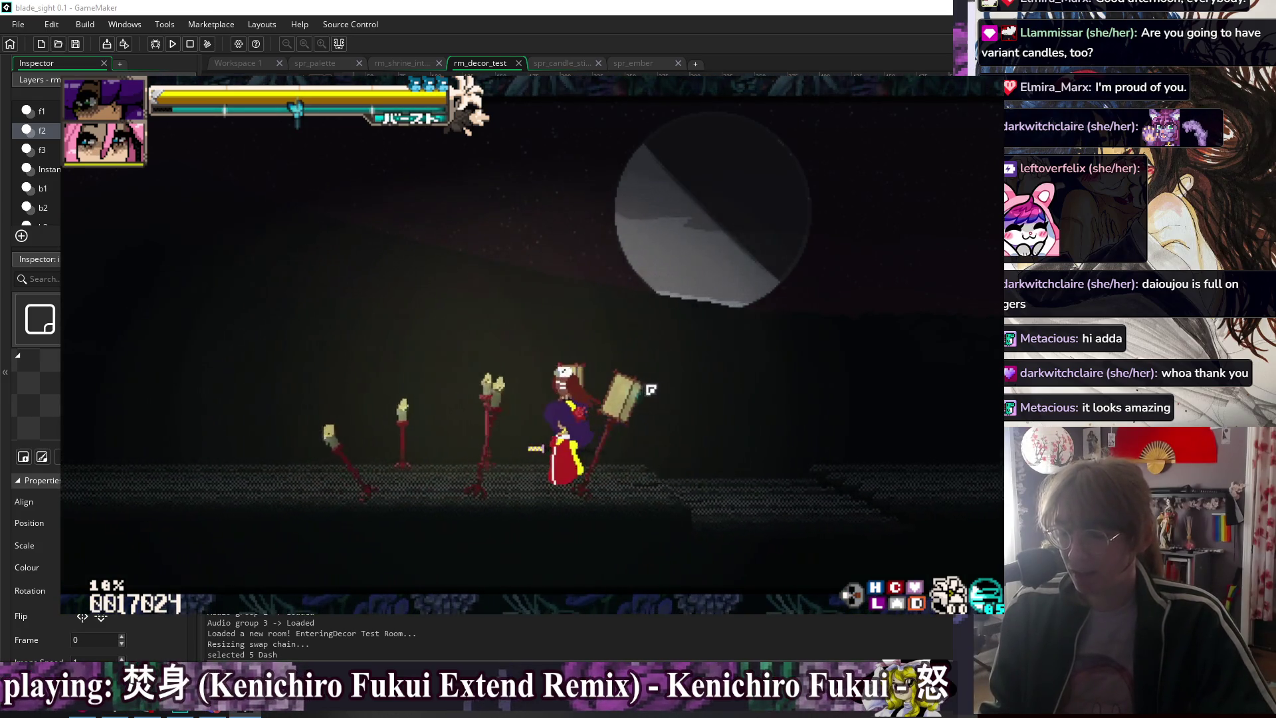
key(d)
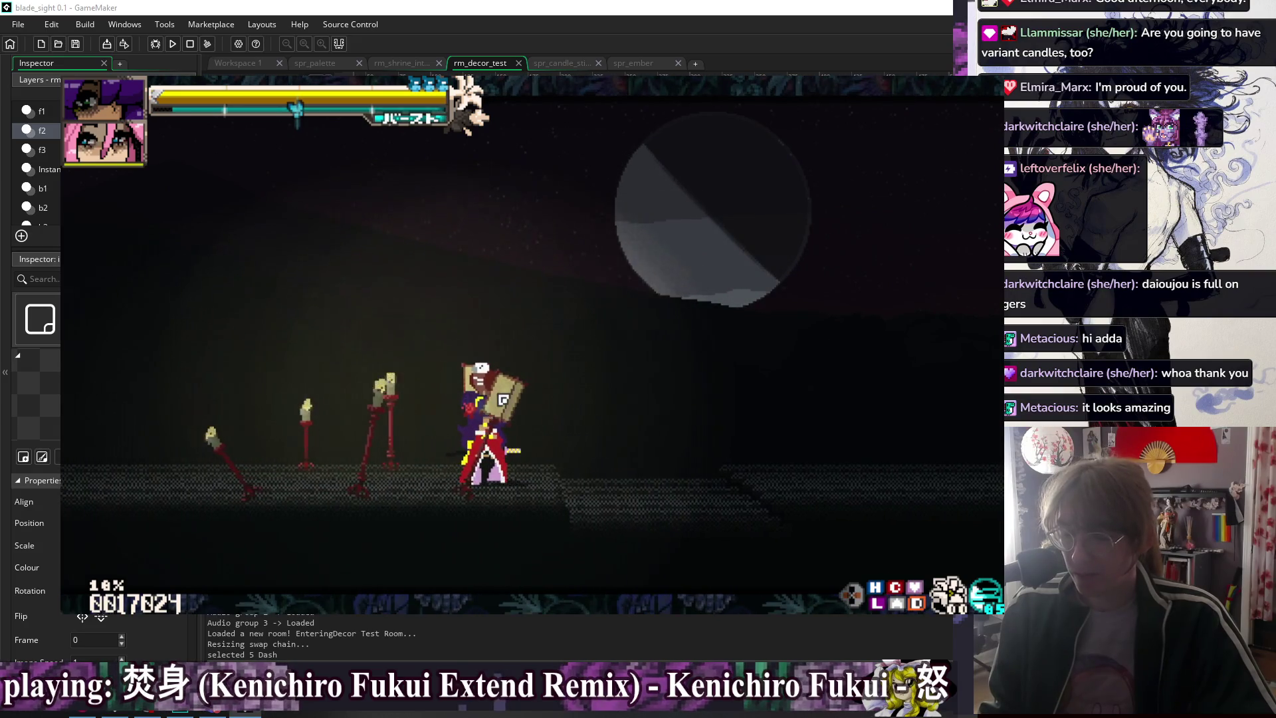
key(a)
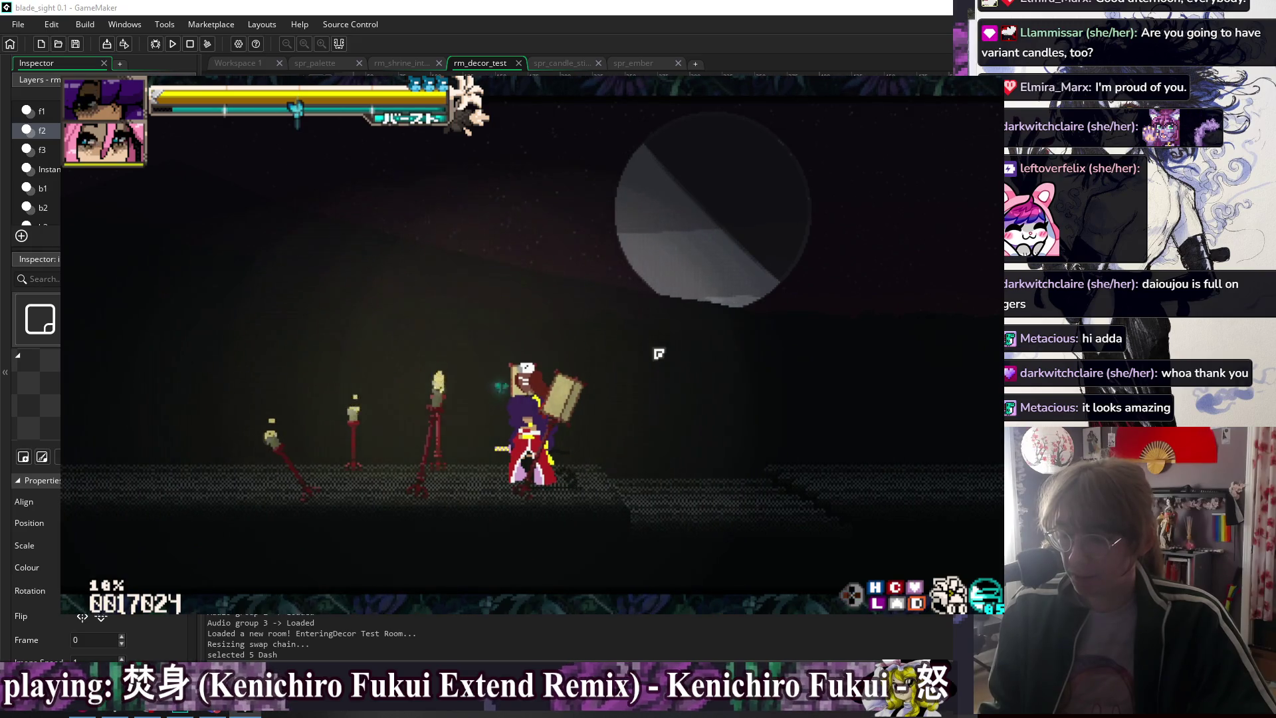
key(a)
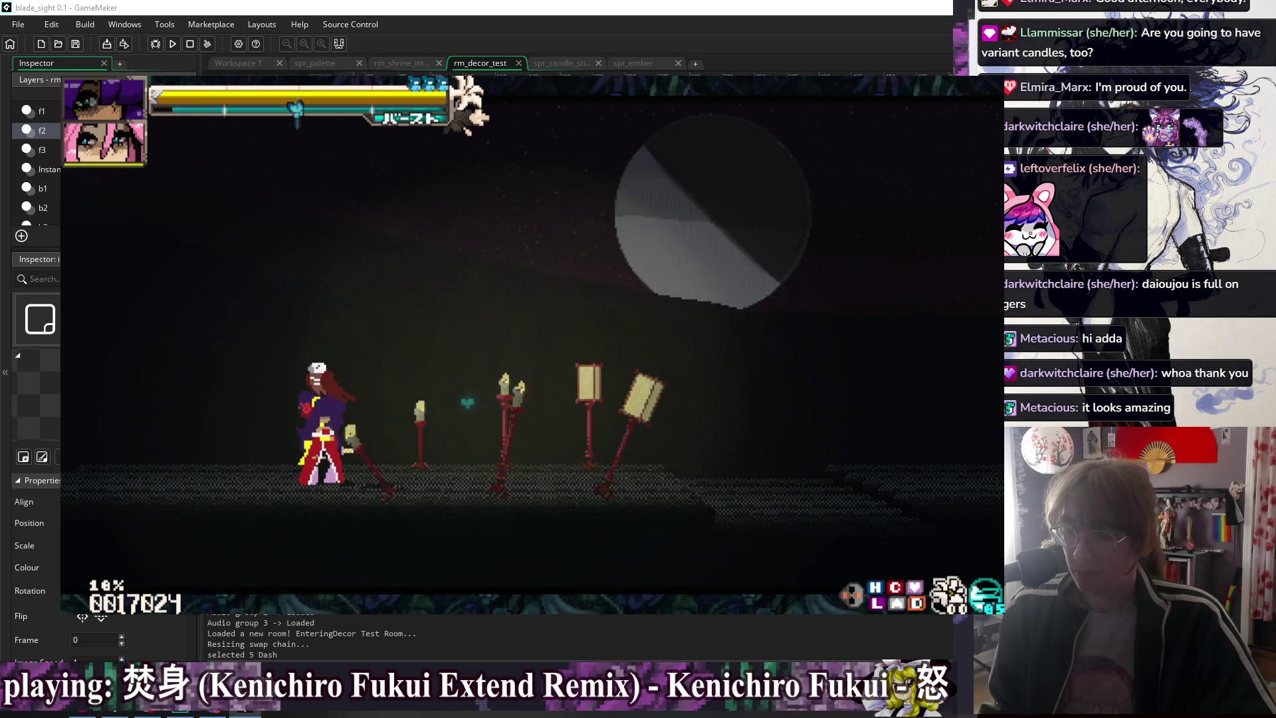
key(a)
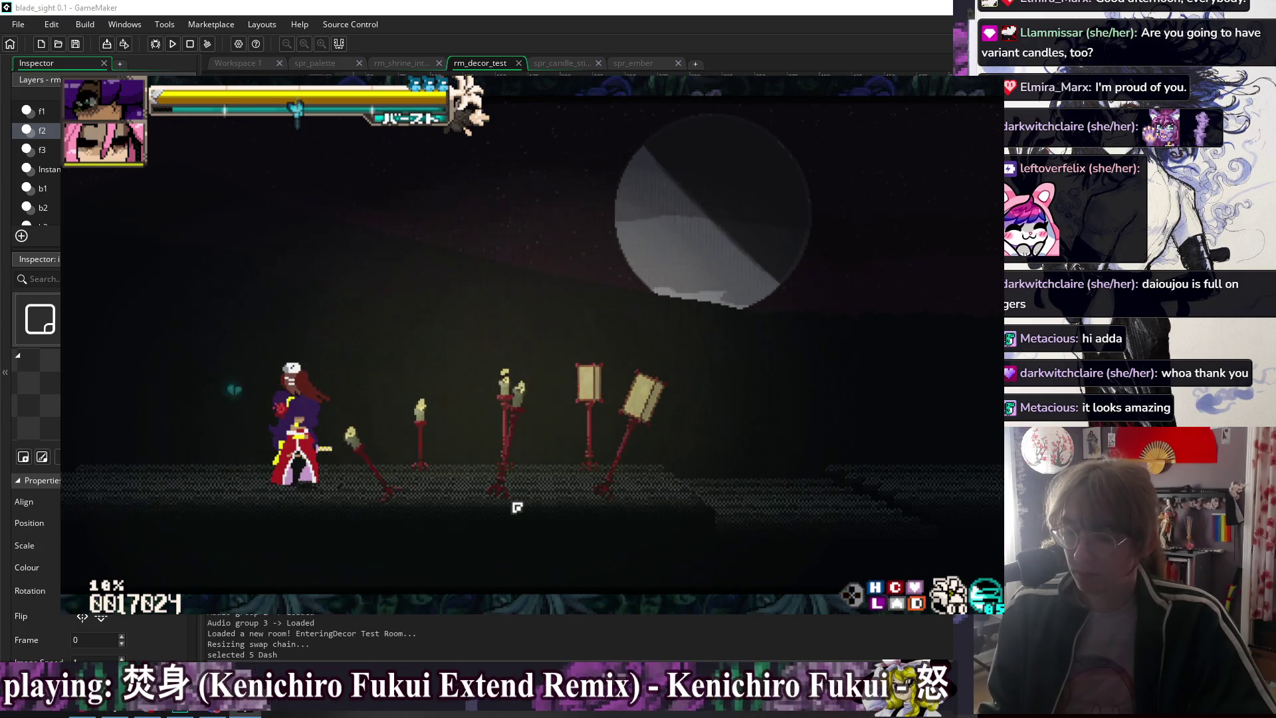
key(shift)
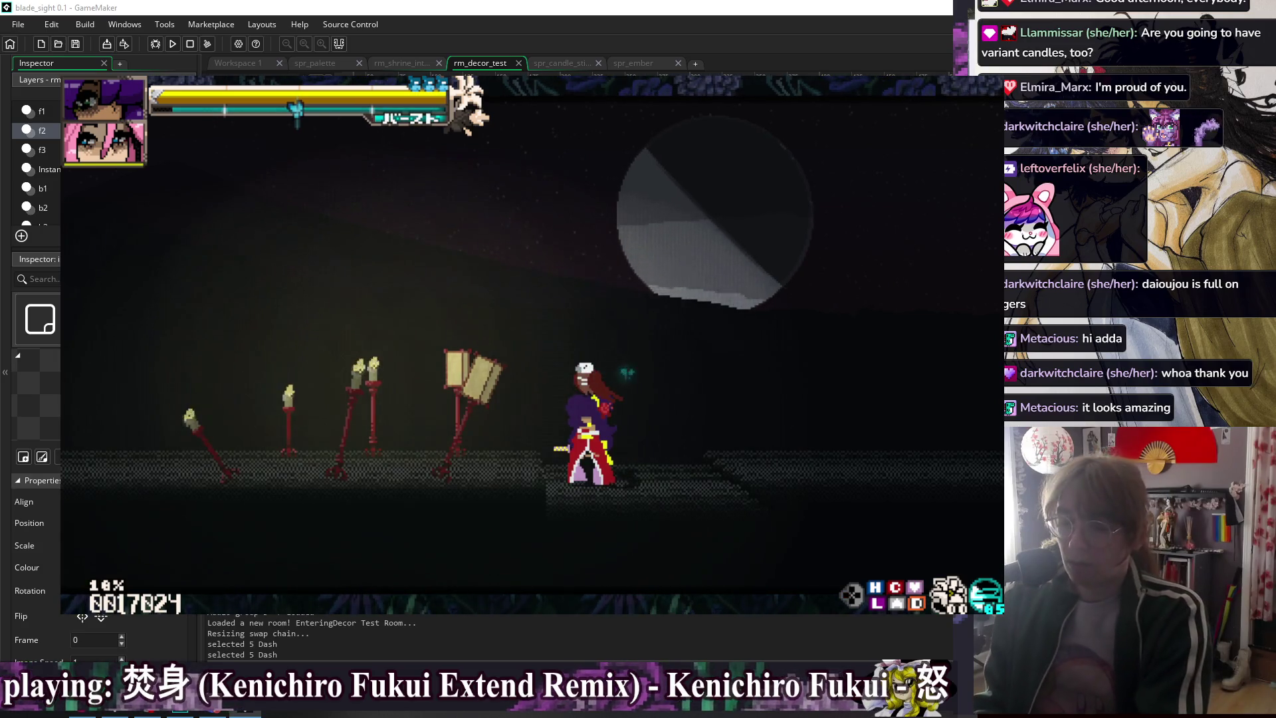
key(Escape)
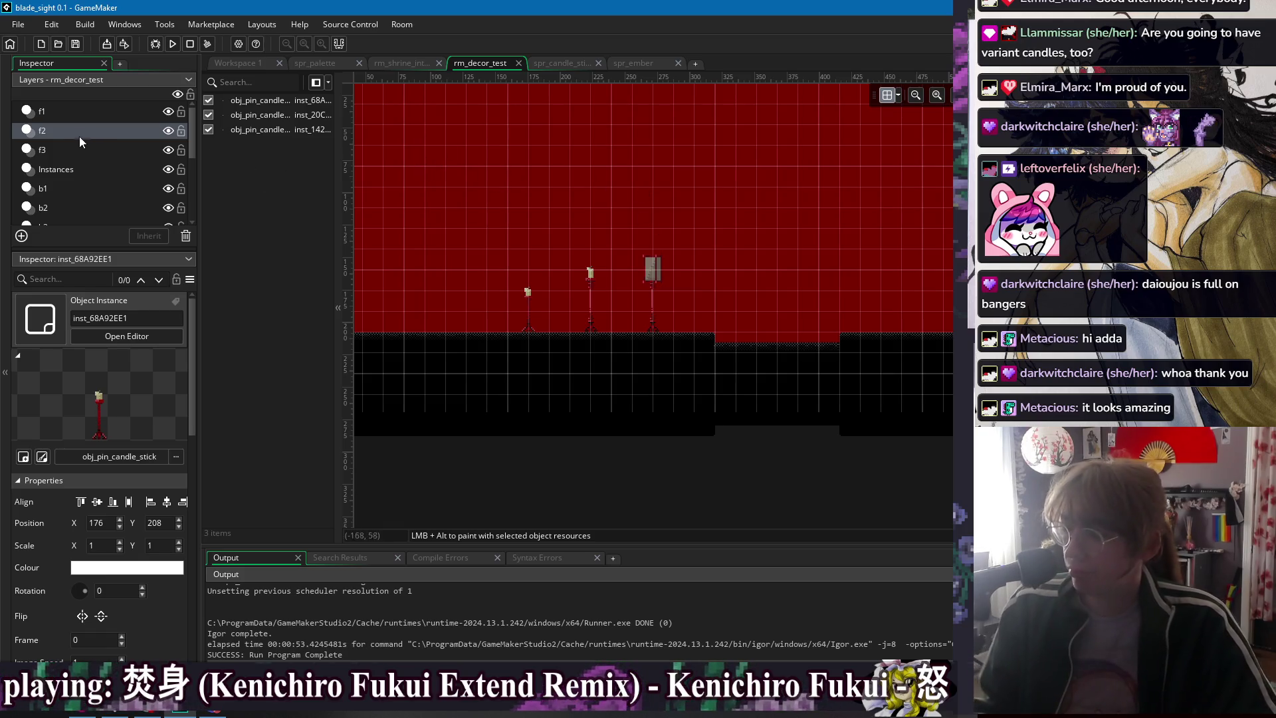
- Inspect the three candle instances on layers b2 and f2, then run the game again
click(65, 202)
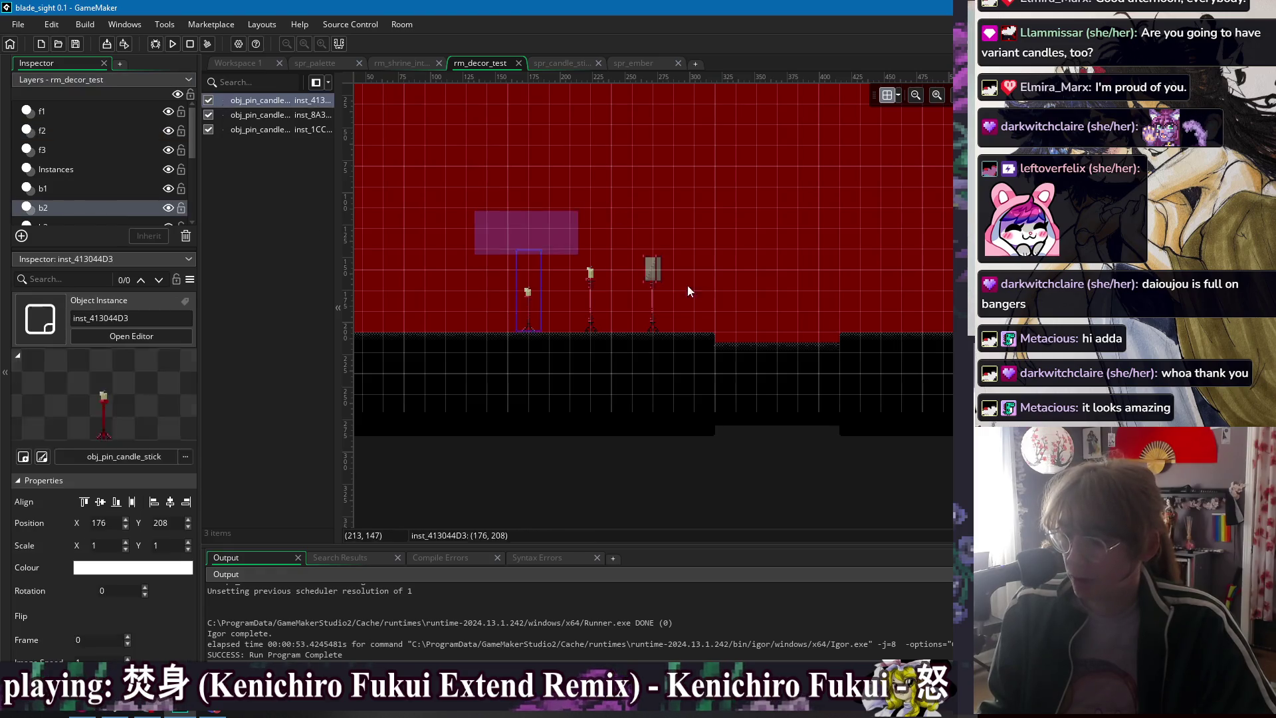
key(ctrl+a)
click(647, 190)
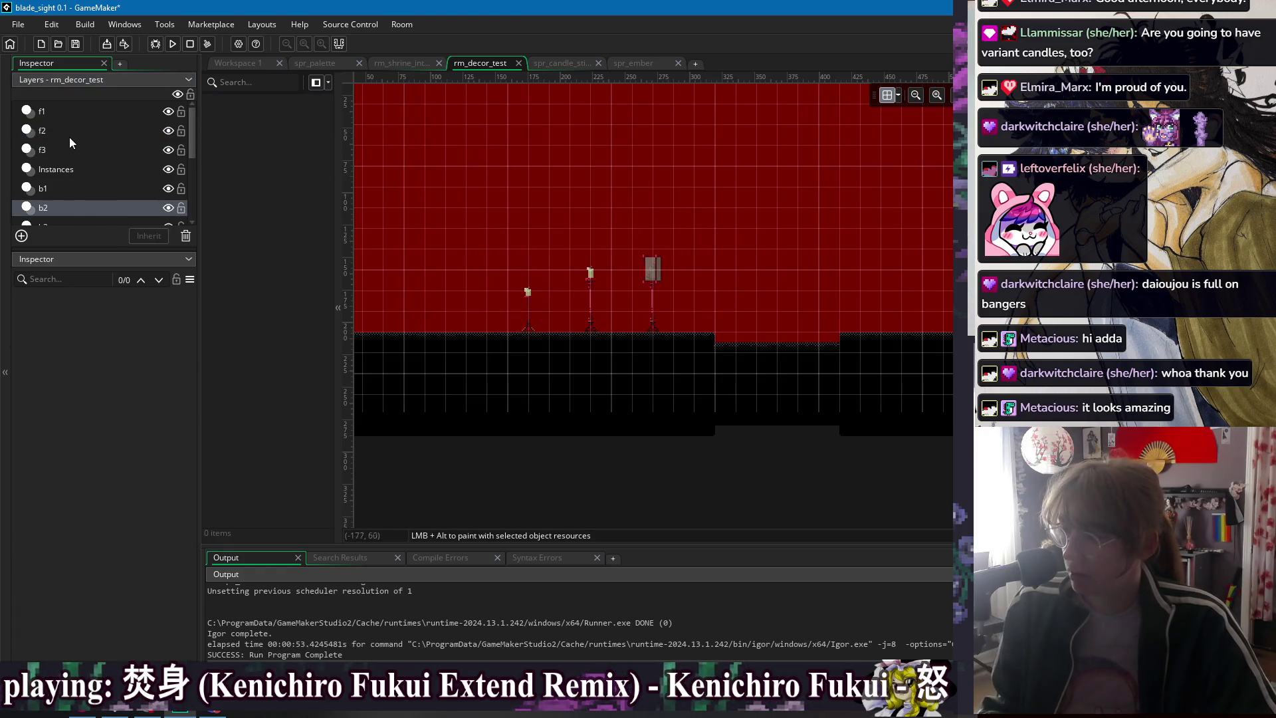
click(54, 131)
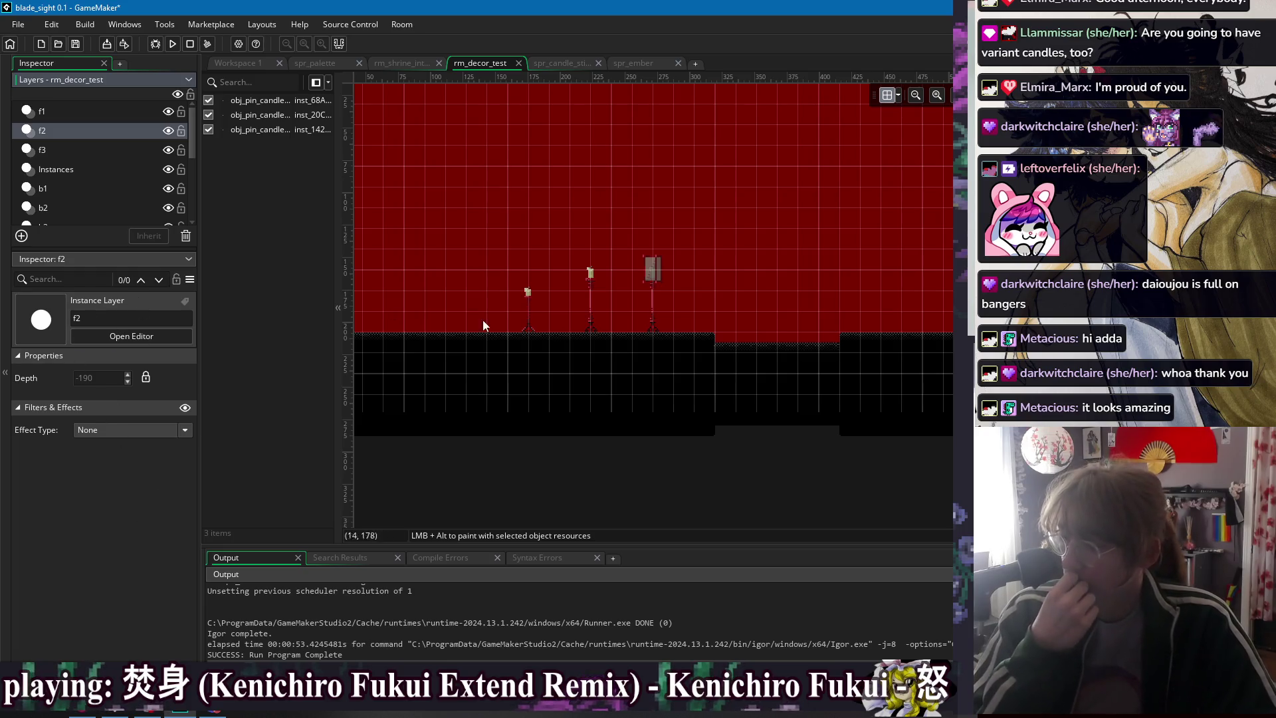
drag(492, 213, 675, 305)
scroll(48, 612, down, 10)
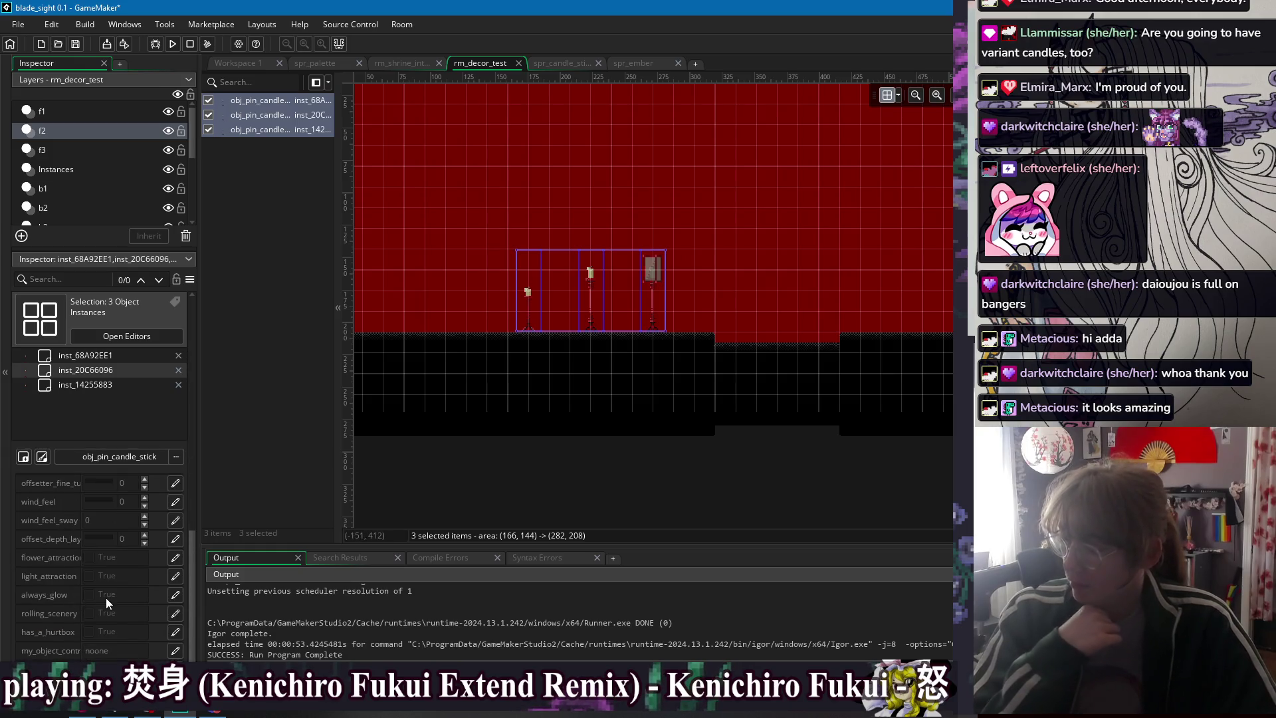
click(119, 650)
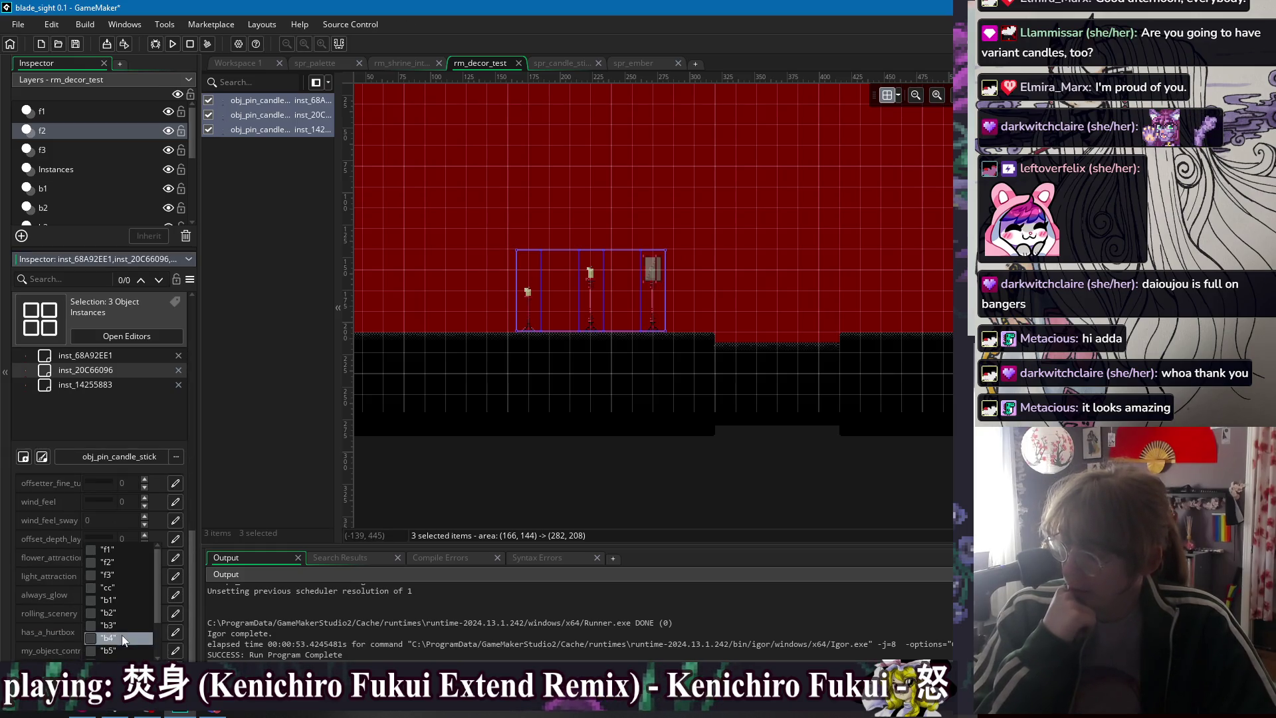
click(592, 408)
click(168, 44)
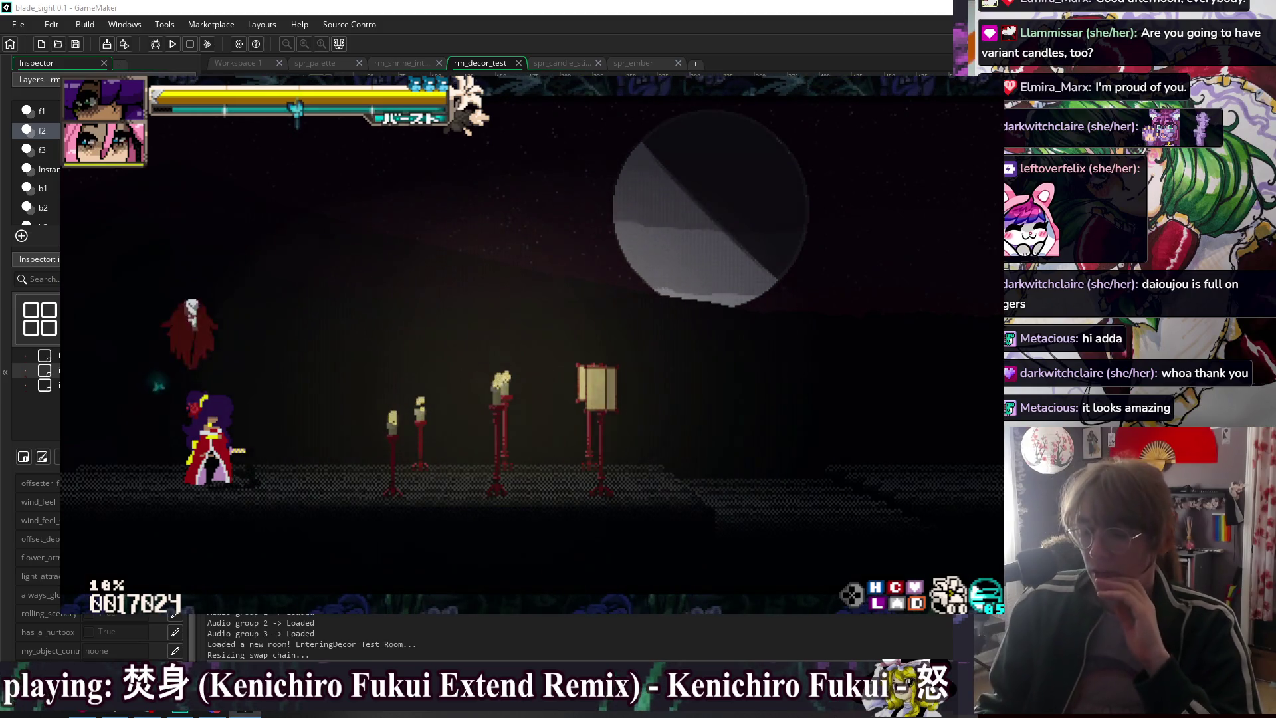
- Dash and double-jump the player around the candles, then close the game
key(5)
key(5)
key(5)
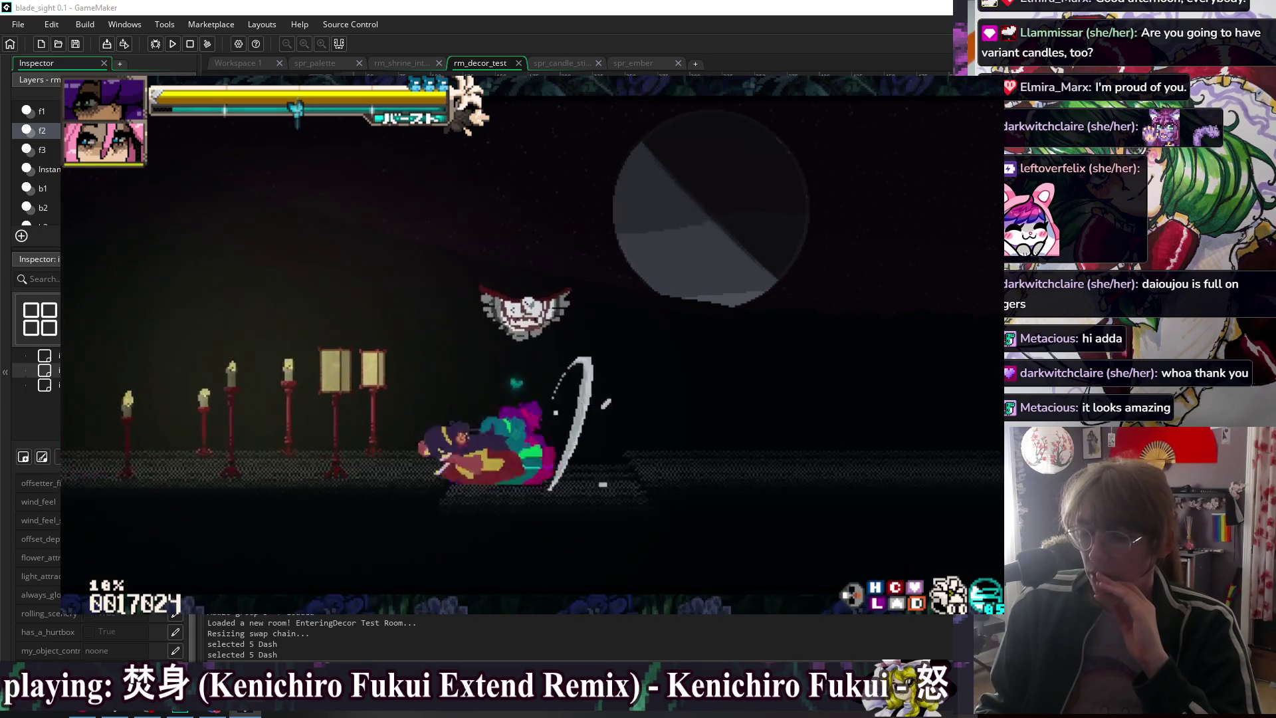
key(5)
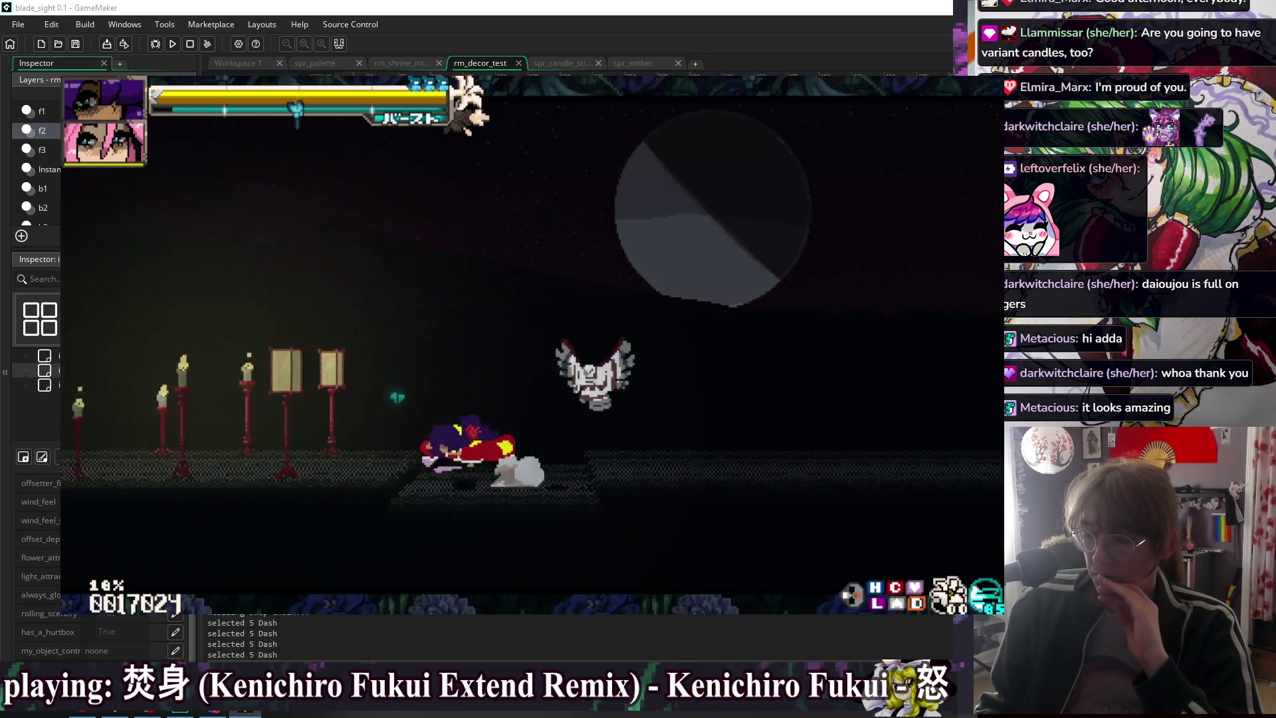
key(2)
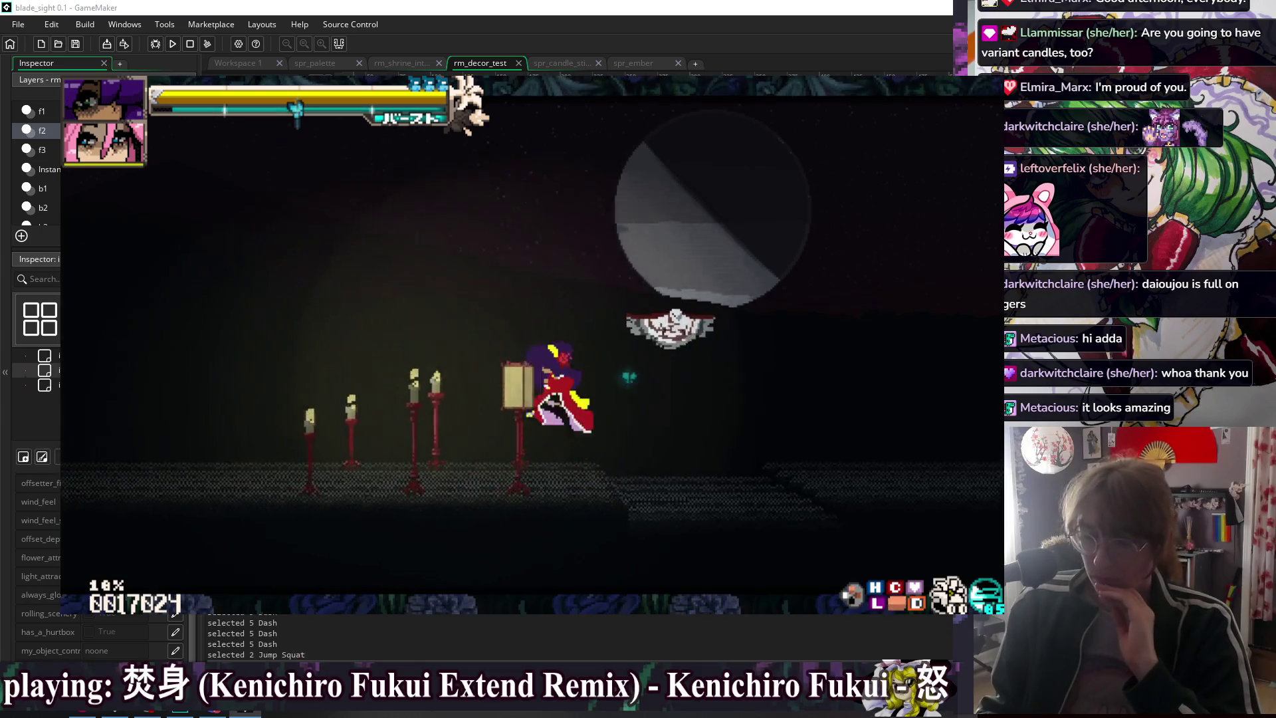
key(3)
key(5)
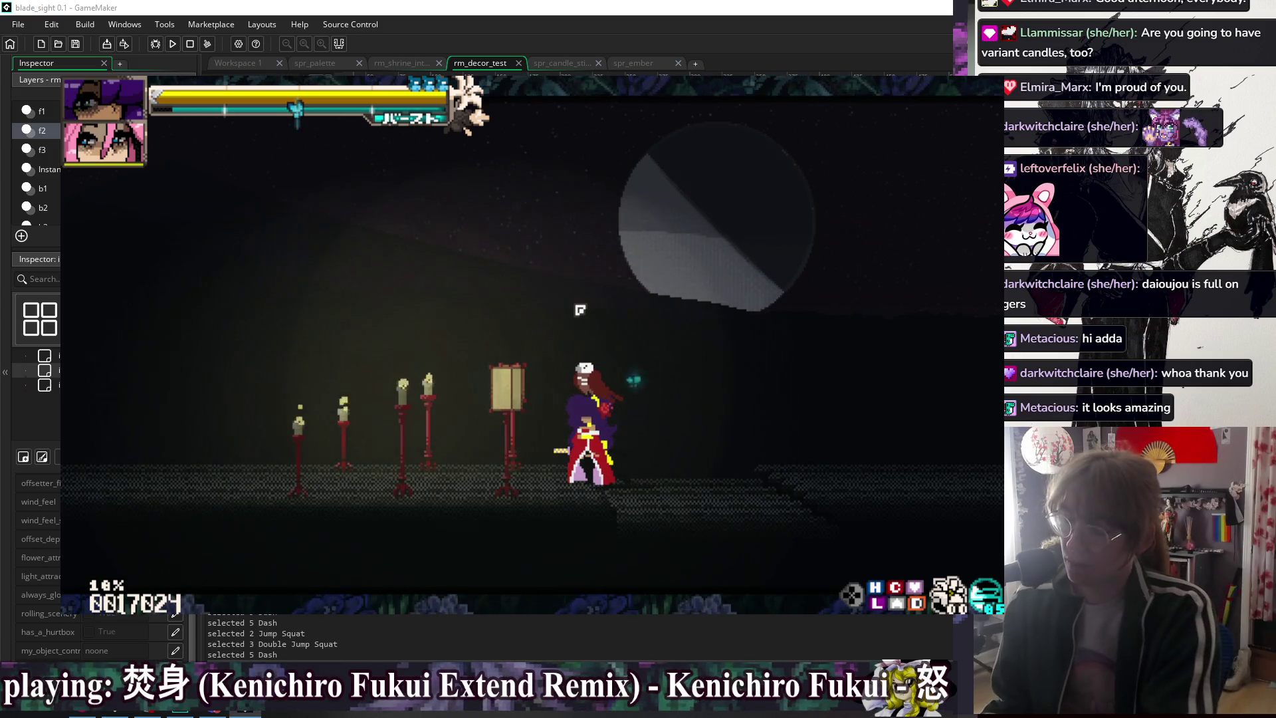
key(Escape)
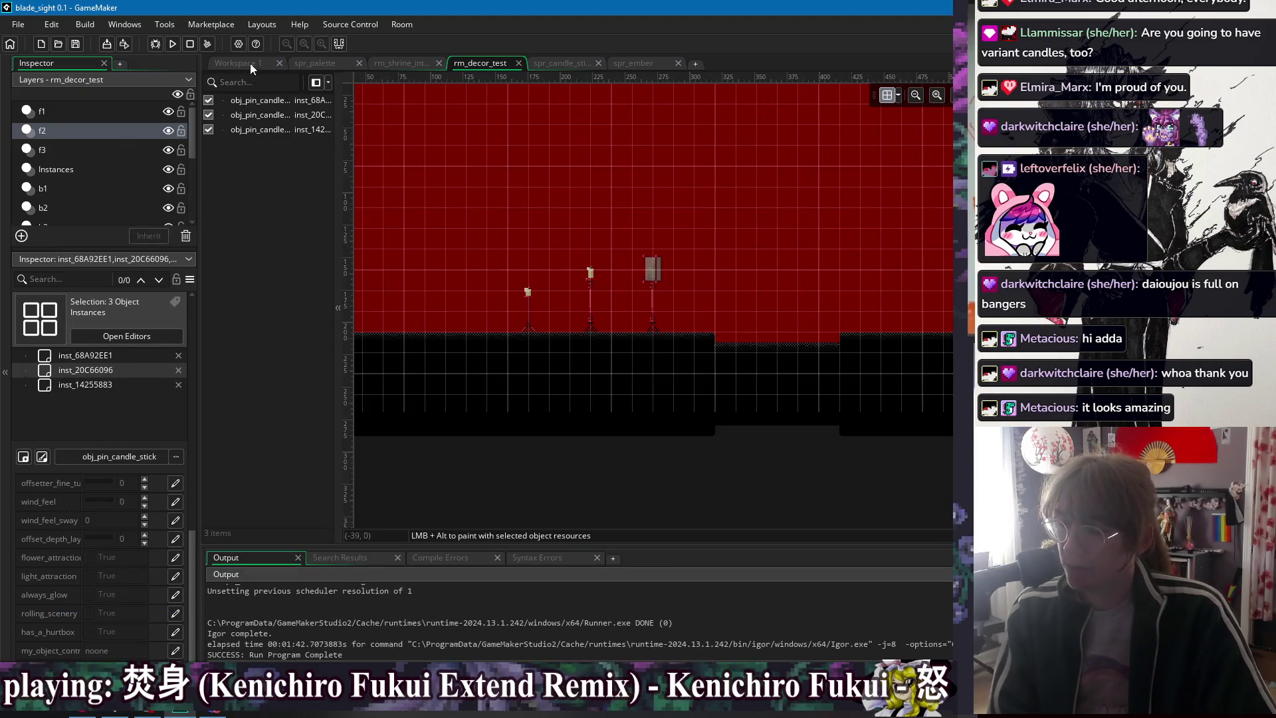
- Pan Workspace 1 until empty and start a new Snipping Tool snip
click(250, 63)
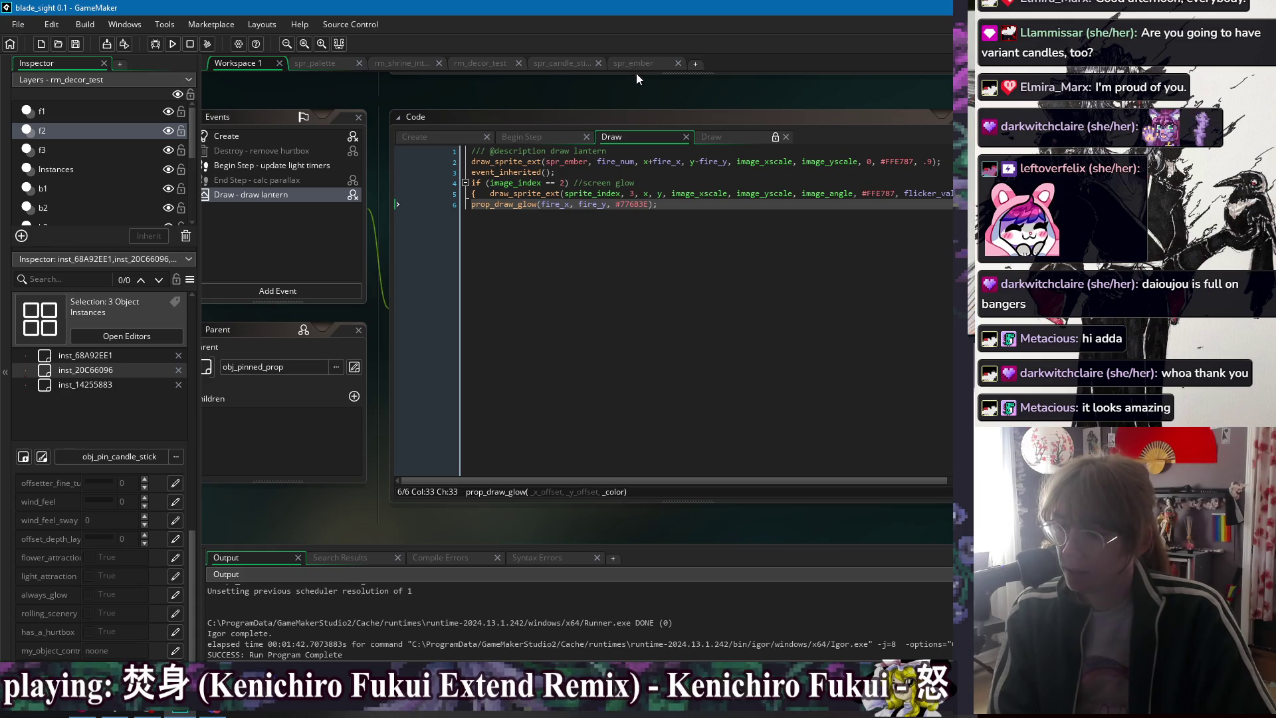
mouse_move(357, 89)
mouse_down()
mouse_move(797, 106)
mouse_move(831, 139)
mouse_up()
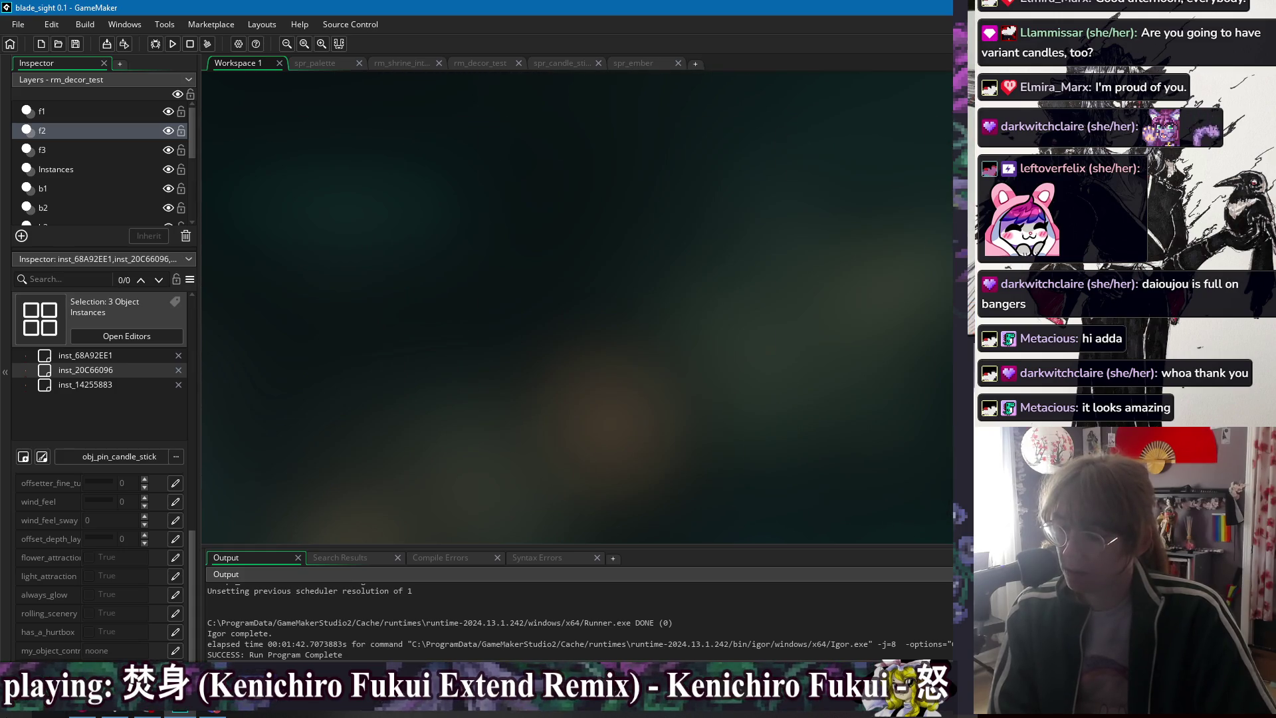
key(super)
click(152, 548)
click(124, 53)
- Capture the empty workspace and sketch a red candle stem and holder cup
mouse_move(222, 118)
mouse_down()
mouse_move(843, 550)
mouse_move(948, 546)
mouse_up()
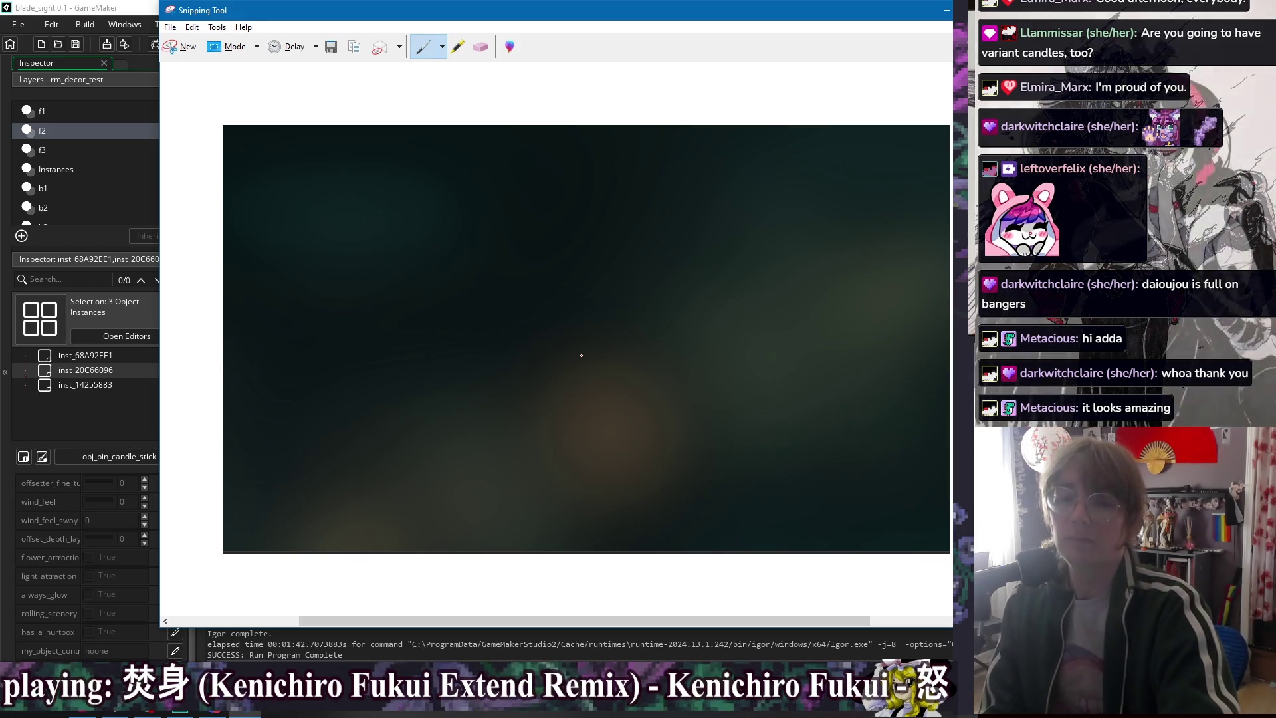
mouse_move(395, 446)
mouse_down()
mouse_move(399, 553)
mouse_move(411, 545)
mouse_up()
mouse_move(372, 429)
mouse_down()
mouse_move(417, 424)
mouse_move(403, 393)
mouse_move(381, 397)
mouse_move(402, 369)
mouse_move(403, 382)
mouse_up()
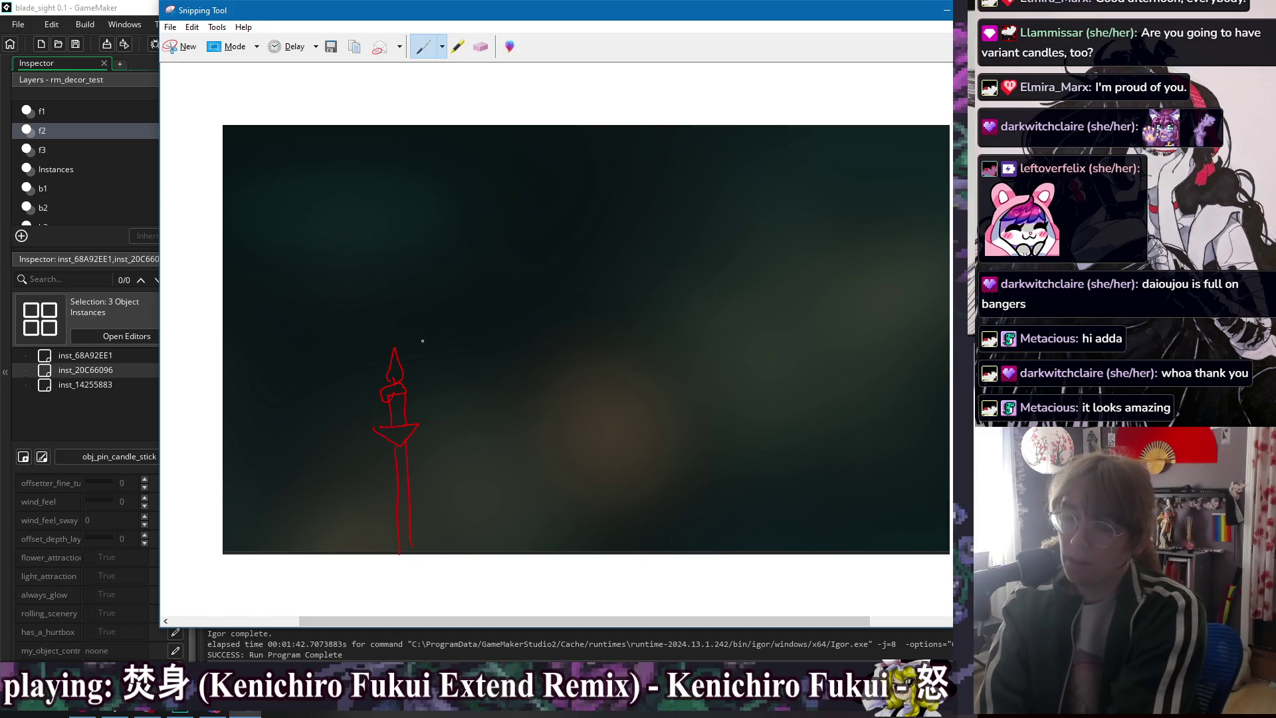
- With a white custom pen, draw a short wavy smoke trail rising from the candle
click(442, 47)
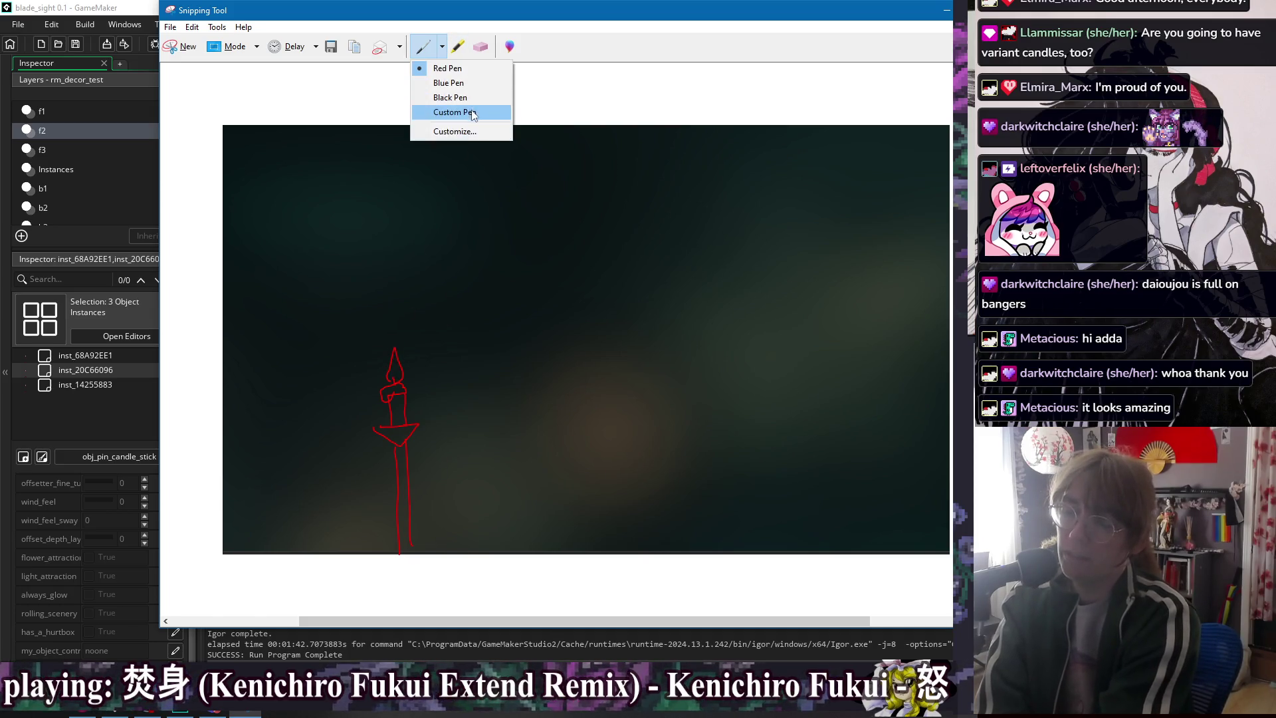
click(452, 111)
mouse_move(394, 357)
mouse_down()
mouse_move(457, 317)
mouse_move(571, 298)
mouse_move(470, 274)
mouse_move(631, 256)
mouse_move(850, 178)
mouse_move(911, 173)
mouse_up()
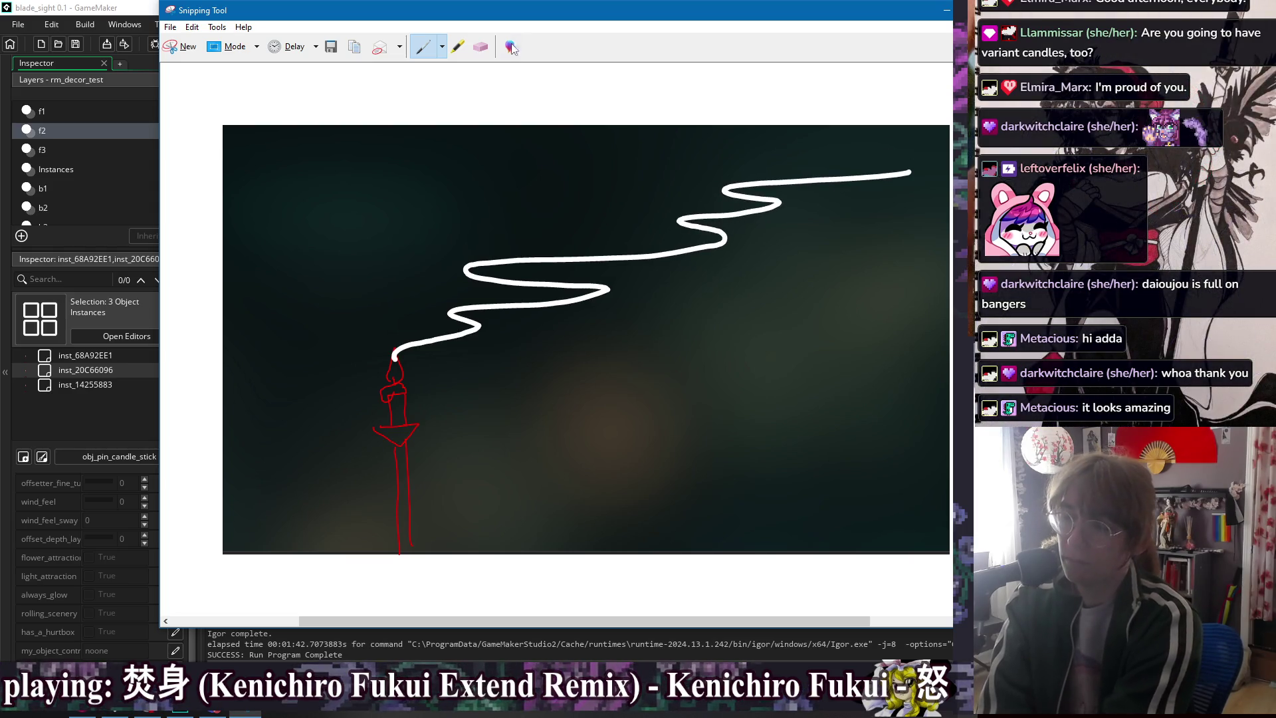
click(480, 47)
click(457, 353)
click(422, 47)
mouse_move(397, 362)
mouse_down()
mouse_move(368, 318)
mouse_move(515, 287)
mouse_move(513, 257)
mouse_move(422, 228)
mouse_move(475, 221)
mouse_up()
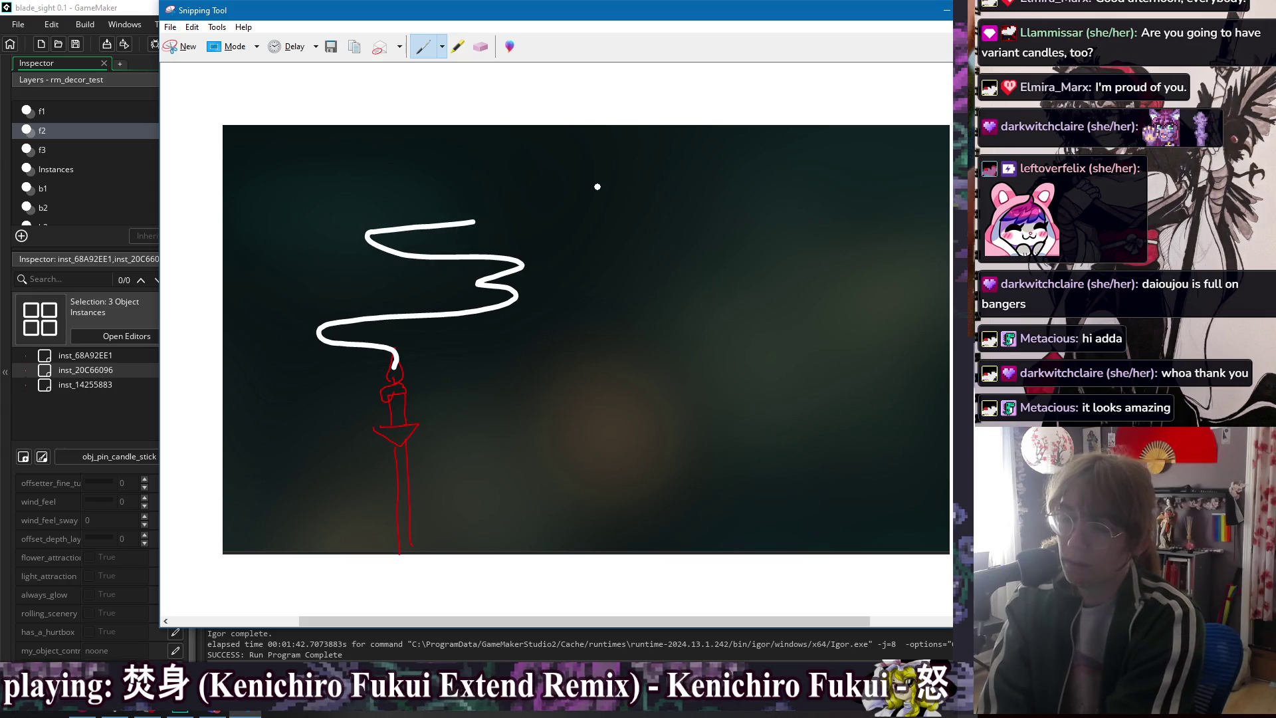
- Switch to red ink and sketch curving wisps to the right of the smoke
click(441, 46)
click(468, 70)
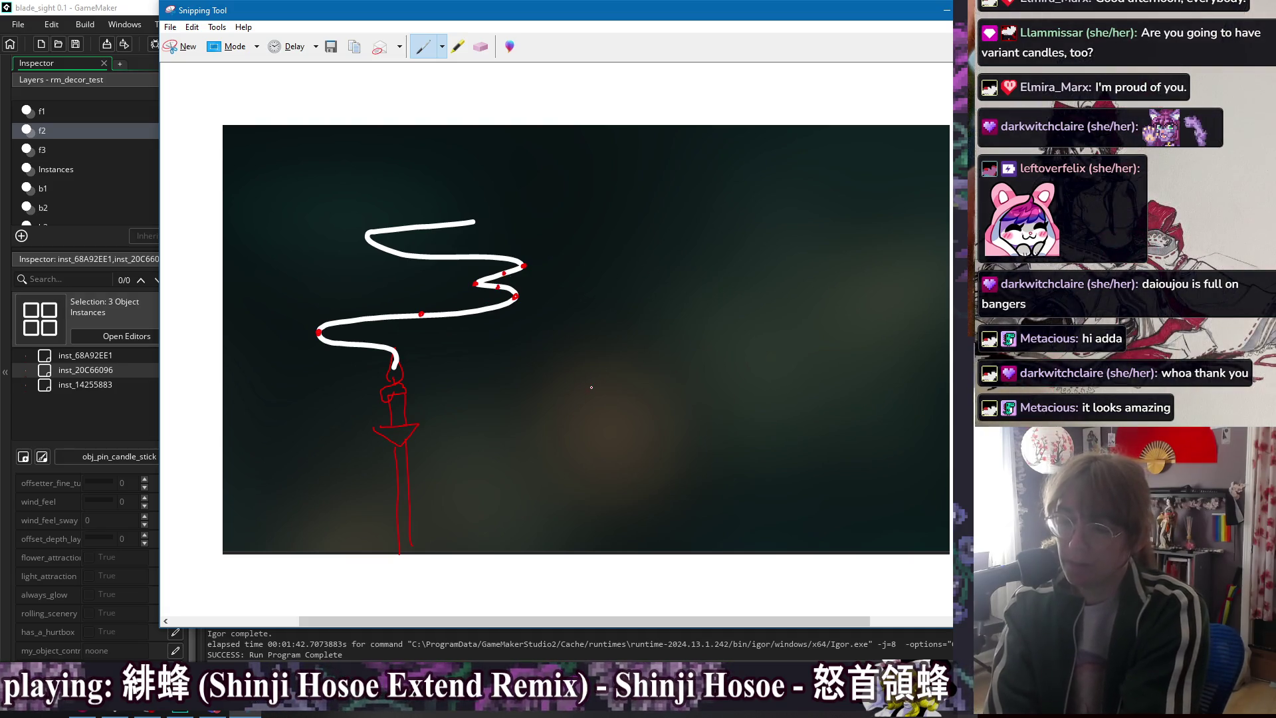
drag(672, 392, 618, 370)
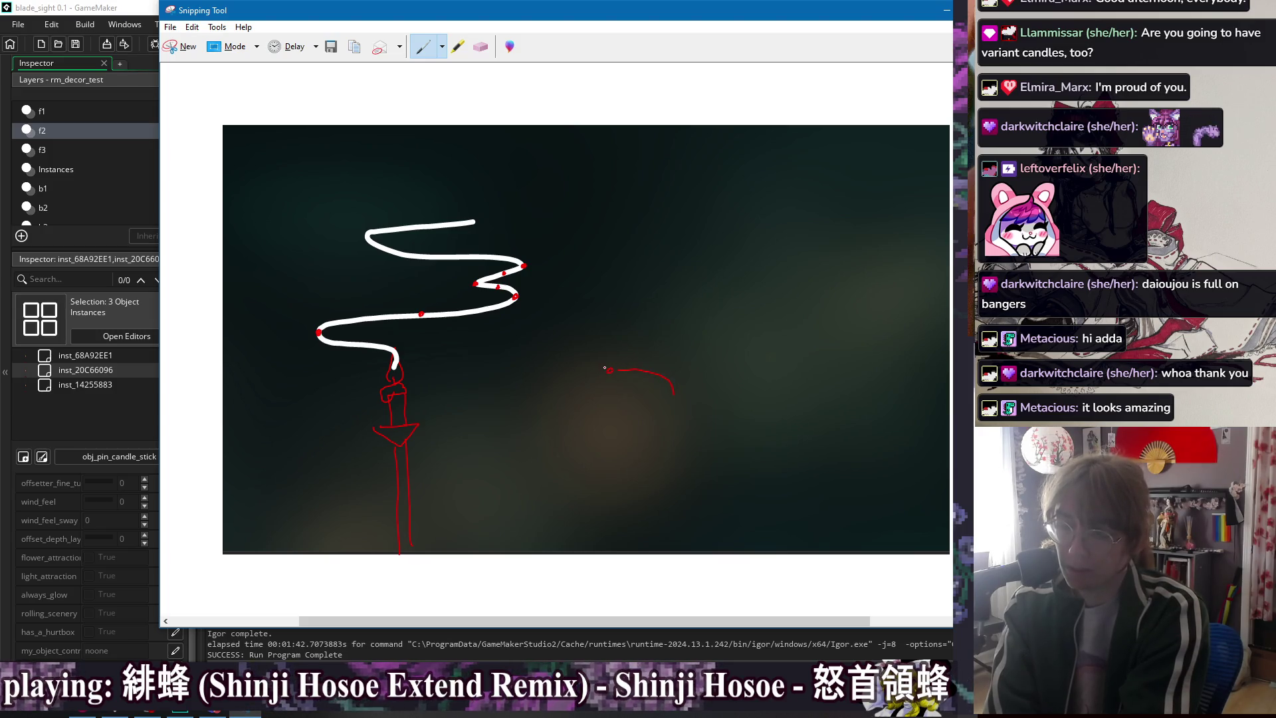
mouse_move(606, 370)
mouse_down()
mouse_move(556, 352)
mouse_move(558, 324)
mouse_move(704, 296)
mouse_up()
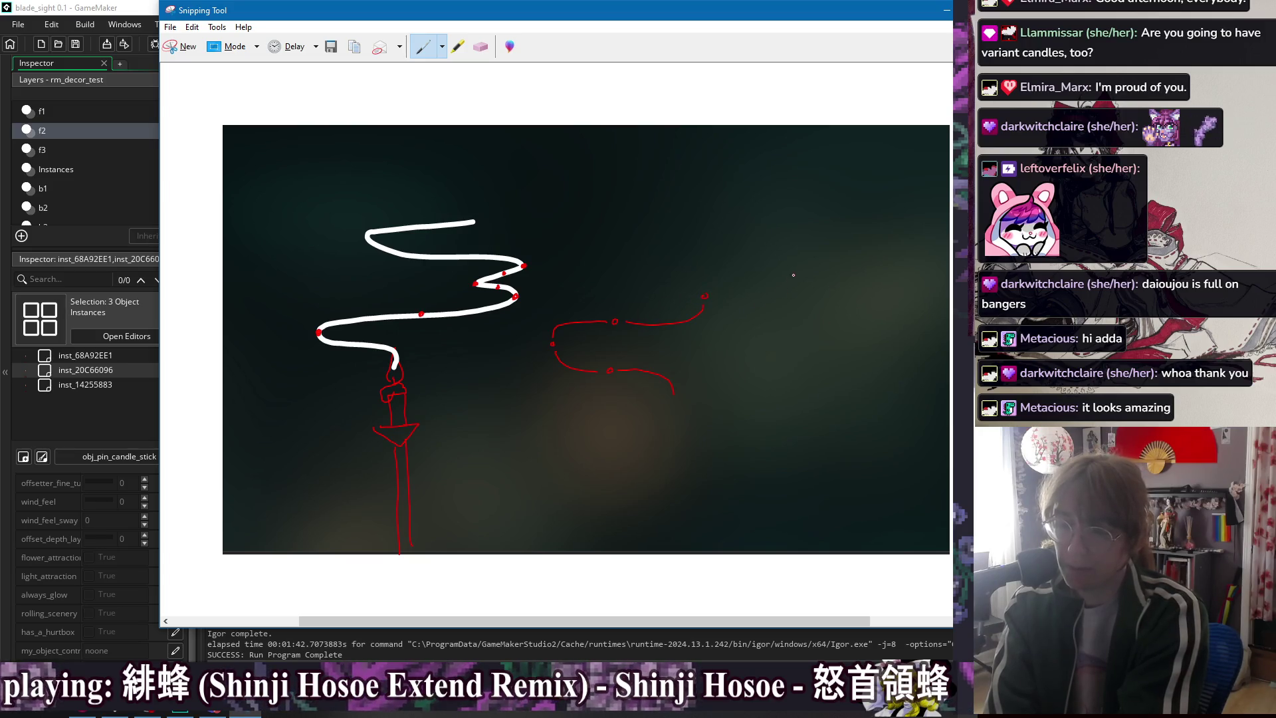
mouse_move(704, 297)
mouse_down()
mouse_move(634, 251)
mouse_move(683, 232)
mouse_move(777, 227)
mouse_move(793, 210)
mouse_move(741, 197)
mouse_move(735, 265)
mouse_move(644, 342)
mouse_move(560, 357)
mouse_move(561, 344)
mouse_move(715, 288)
mouse_move(661, 273)
mouse_move(644, 250)
mouse_move(795, 209)
mouse_move(772, 193)
mouse_up()
click(480, 46)
click(424, 47)
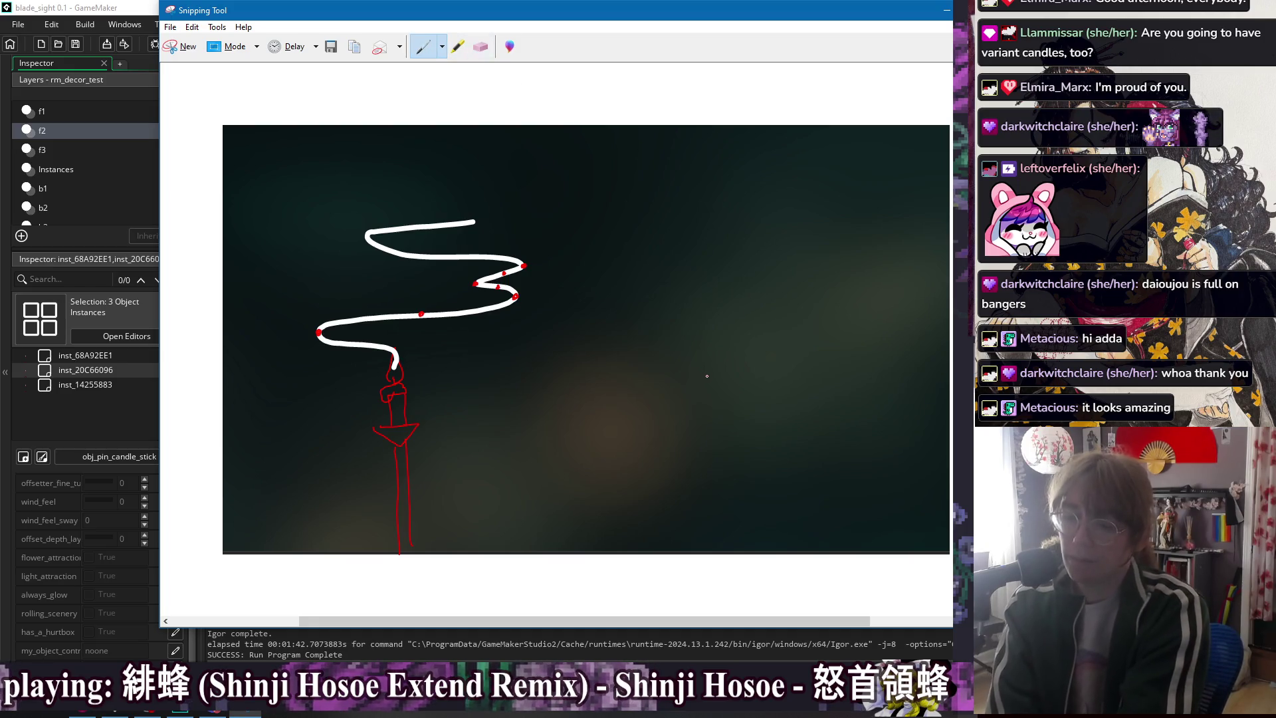
mouse_move(701, 376)
mouse_down()
mouse_move(635, 359)
mouse_move(700, 340)
mouse_up()
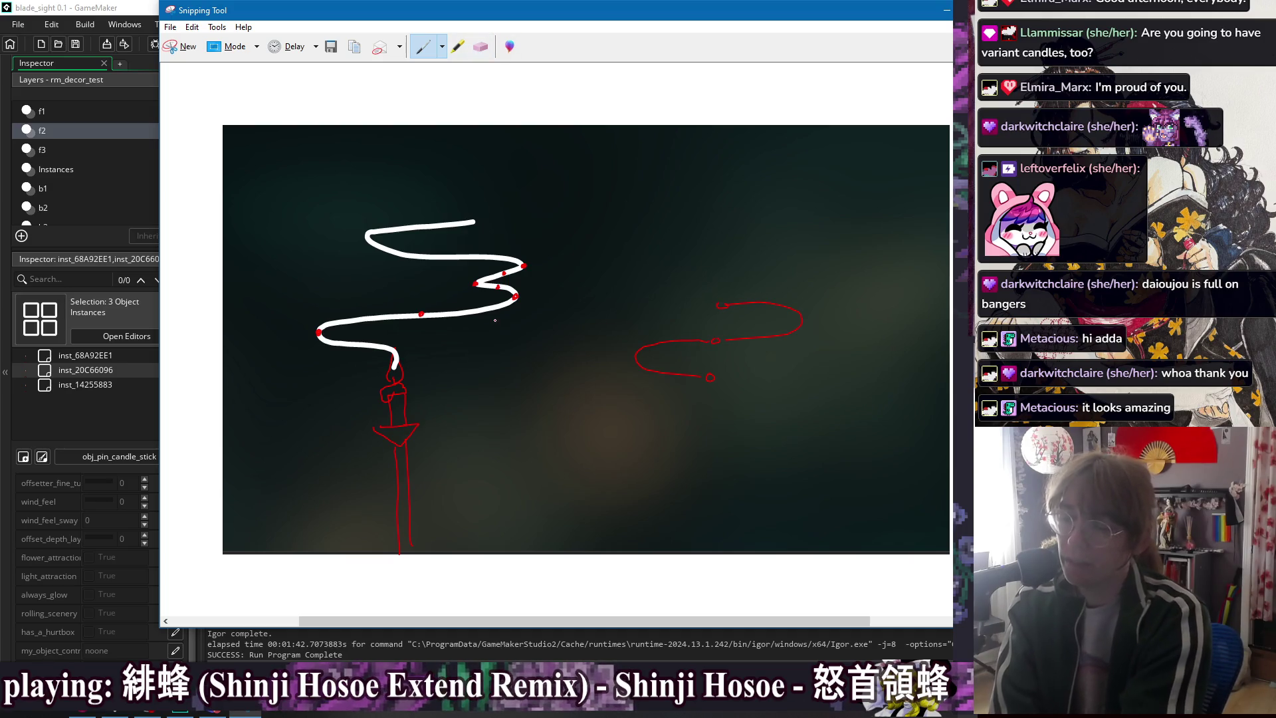
click(481, 47)
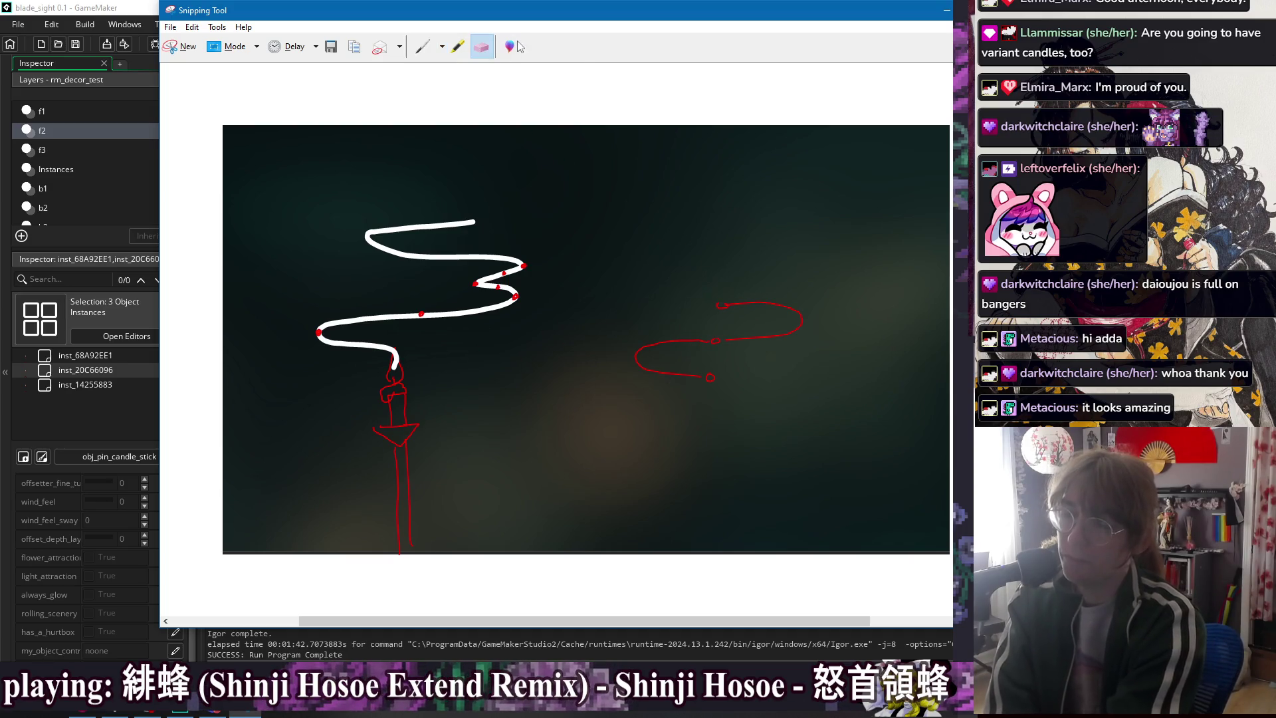
- Redraw a short red line and wisp on the right, erasing most of it
click(422, 47)
drag(648, 275, 708, 276)
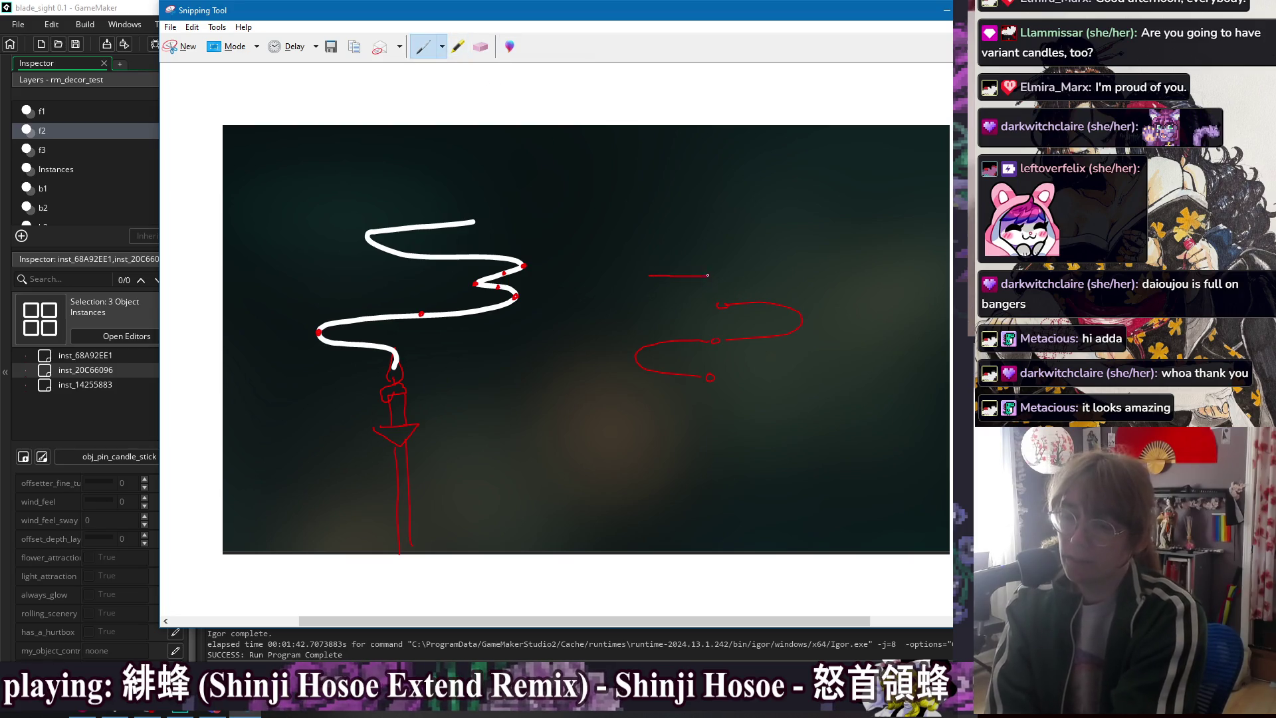
mouse_move(731, 123)
mouse_down()
mouse_move(729, 328)
mouse_move(751, 276)
mouse_move(671, 276)
mouse_up()
click(425, 47)
drag(640, 343, 603, 357)
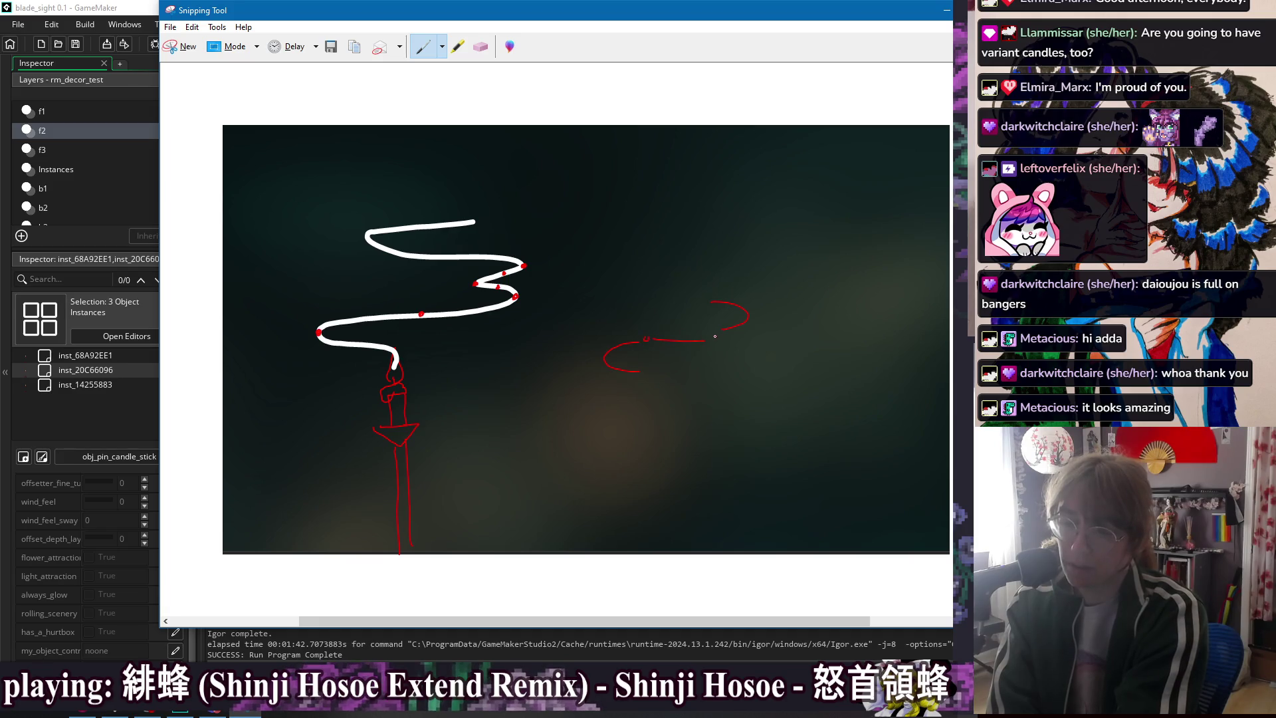
drag(703, 300, 654, 285)
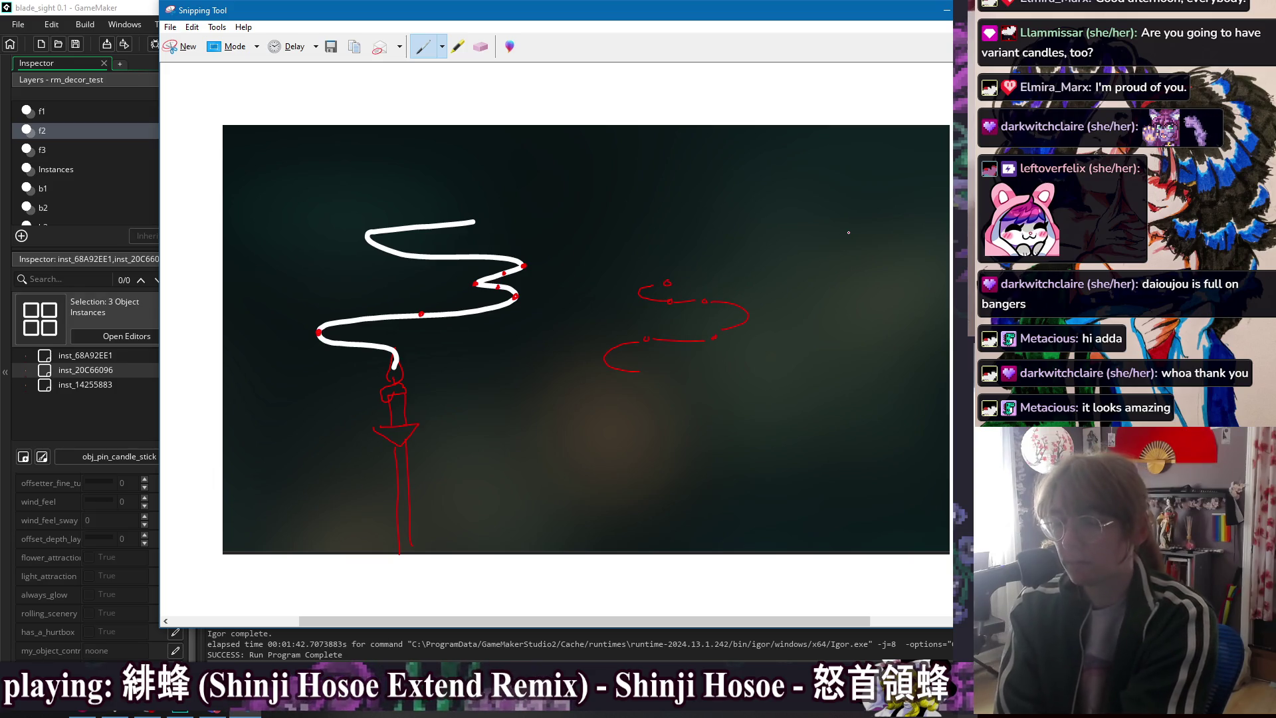
click(481, 46)
mouse_move(672, 273)
mouse_down()
mouse_move(644, 330)
mouse_move(735, 293)
mouse_up()
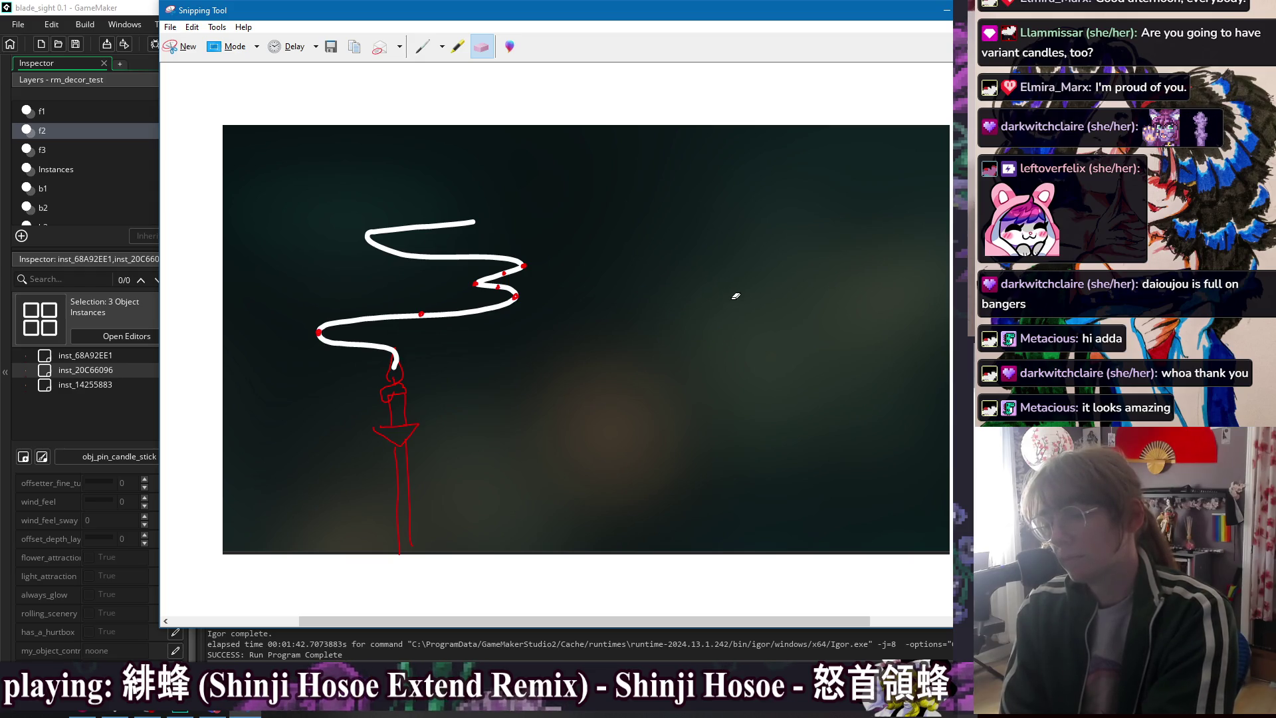
- Draw staggered red boxes with connecting lines to the right of the candle
click(422, 47)
drag(661, 360, 620, 364)
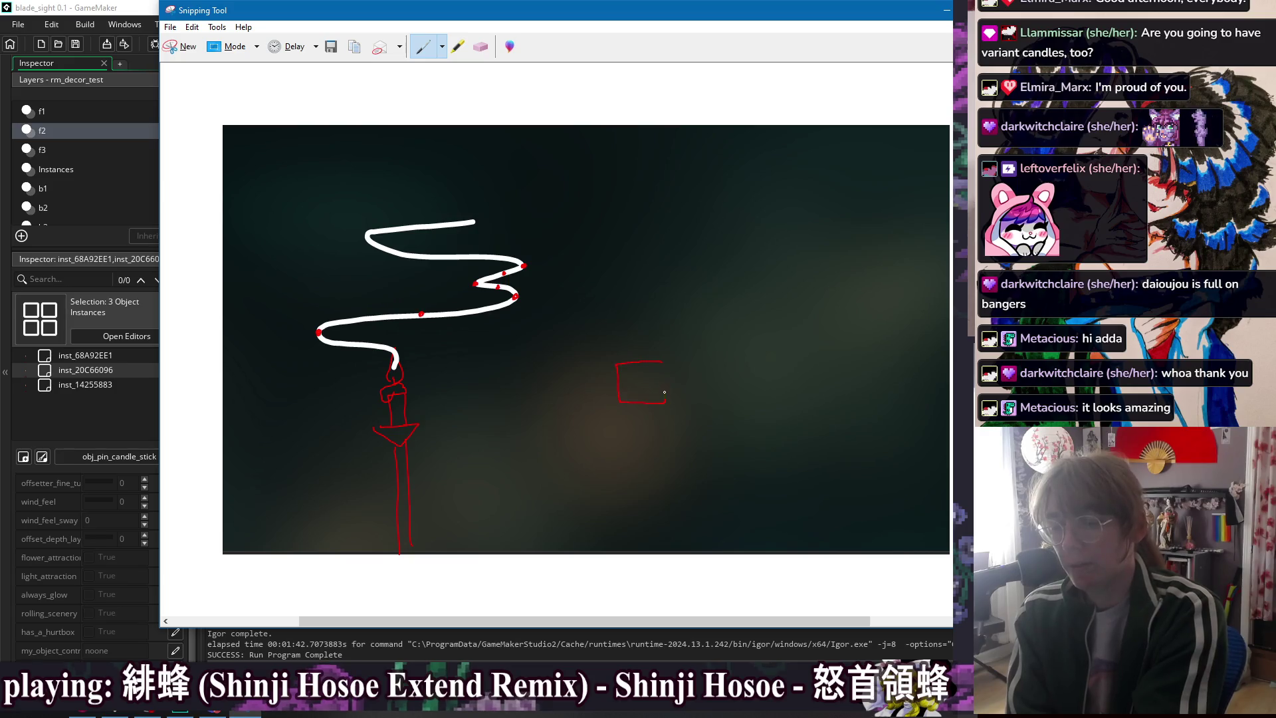
drag(761, 355, 765, 323)
mouse_move(626, 268)
mouse_down()
mouse_move(655, 295)
mouse_move(631, 266)
mouse_up()
mouse_move(745, 225)
mouse_down()
mouse_move(806, 267)
mouse_move(756, 224)
mouse_up()
drag(683, 359, 758, 362)
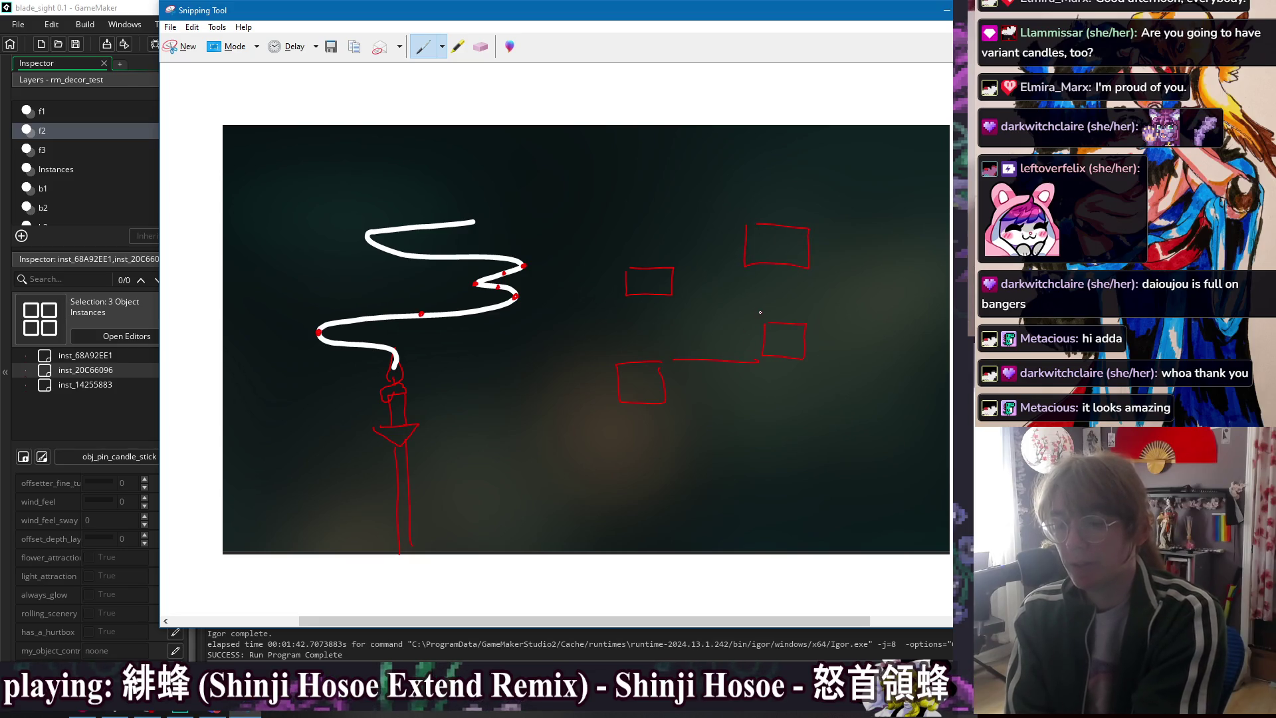
drag(690, 260, 743, 261)
drag(672, 225, 741, 224)
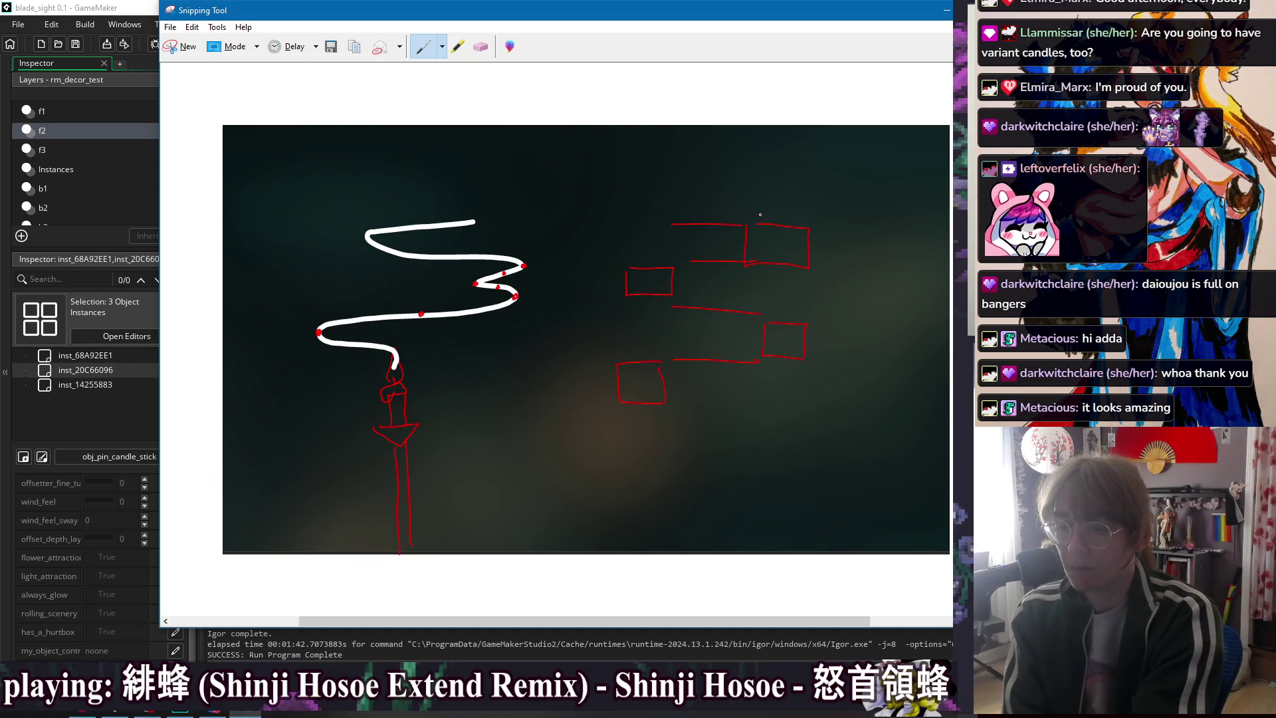
mouse_move(676, 223)
mouse_down()
mouse_move(645, 214)
mouse_move(710, 183)
mouse_move(632, 223)
mouse_move(667, 208)
mouse_up()
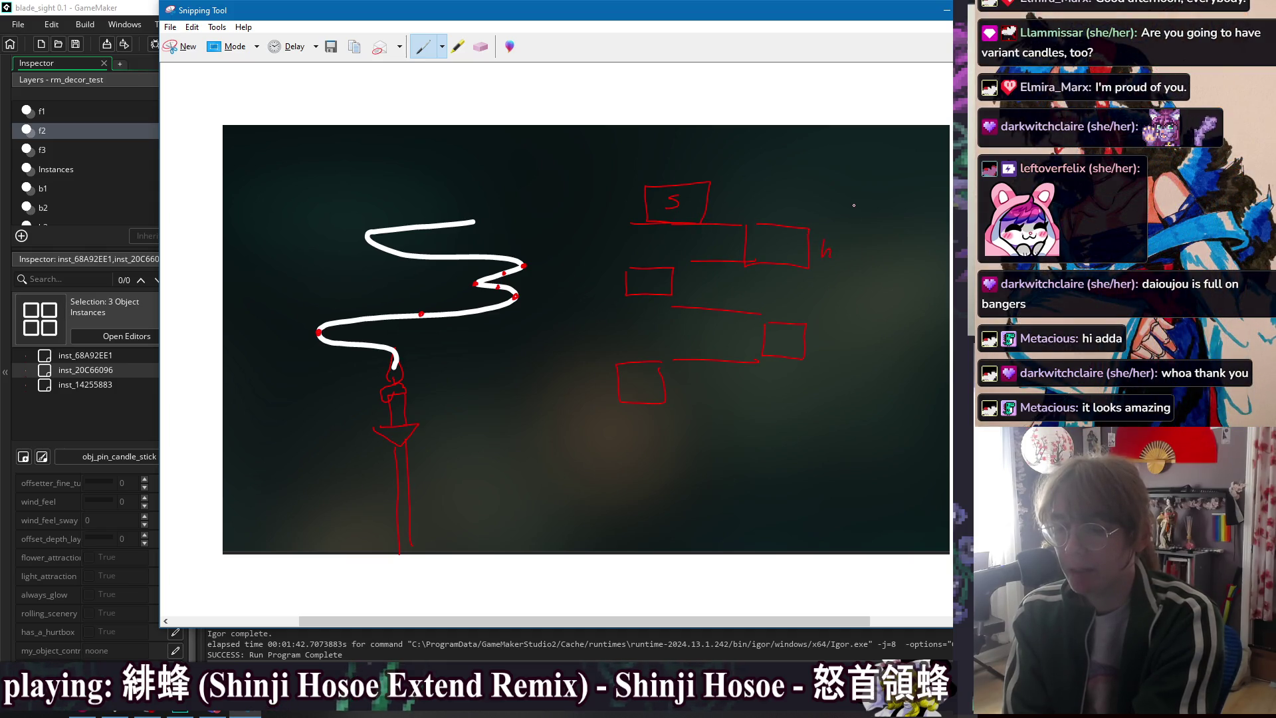
- Add a rightward arrow from the S box and erase the mistaken width label
mouse_move(739, 204)
mouse_down()
mouse_move(788, 198)
mouse_move(814, 208)
mouse_move(816, 229)
mouse_up()
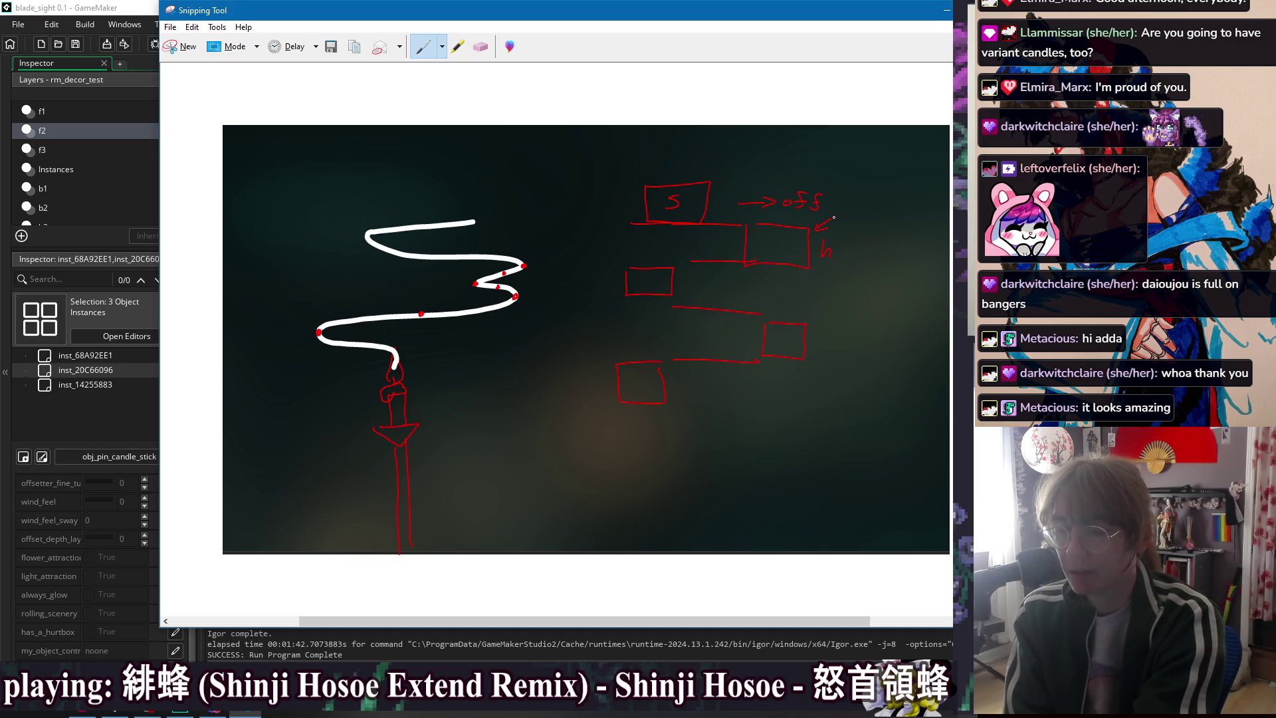
drag(861, 210, 889, 216)
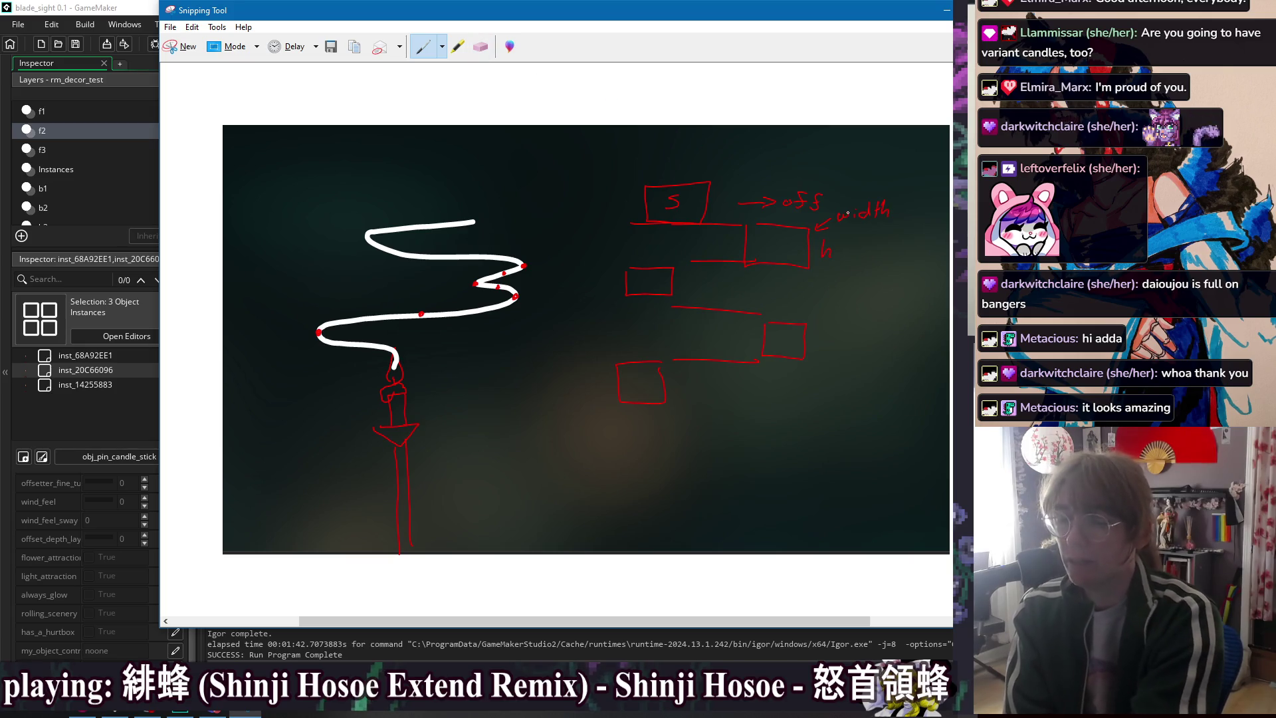
click(481, 47)
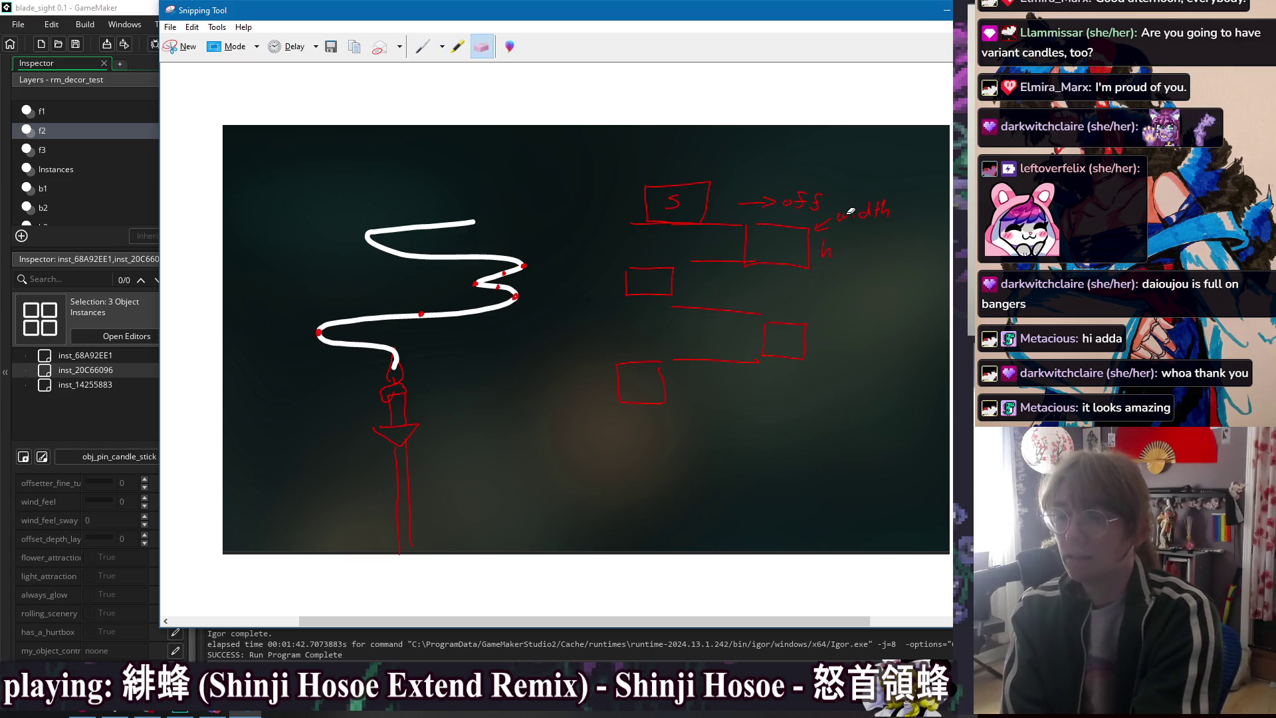
drag(867, 206, 820, 228)
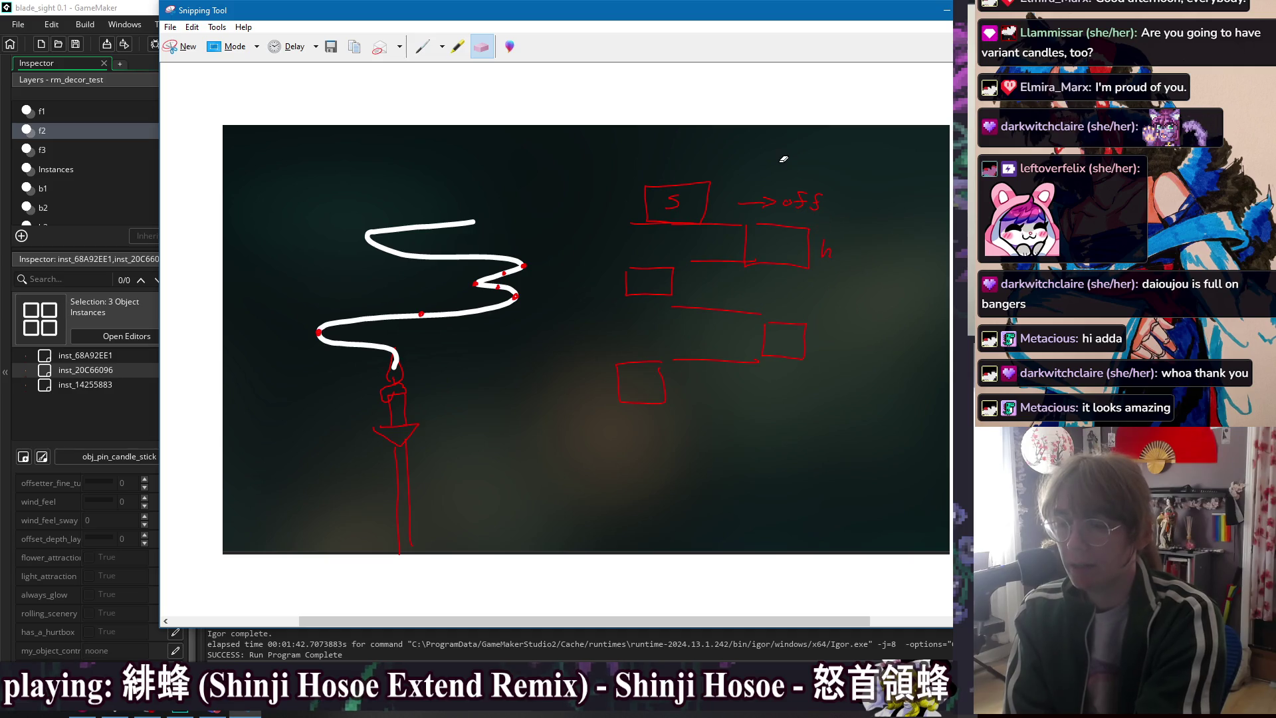
- Write a small x beside the h label, then erase it
click(423, 47)
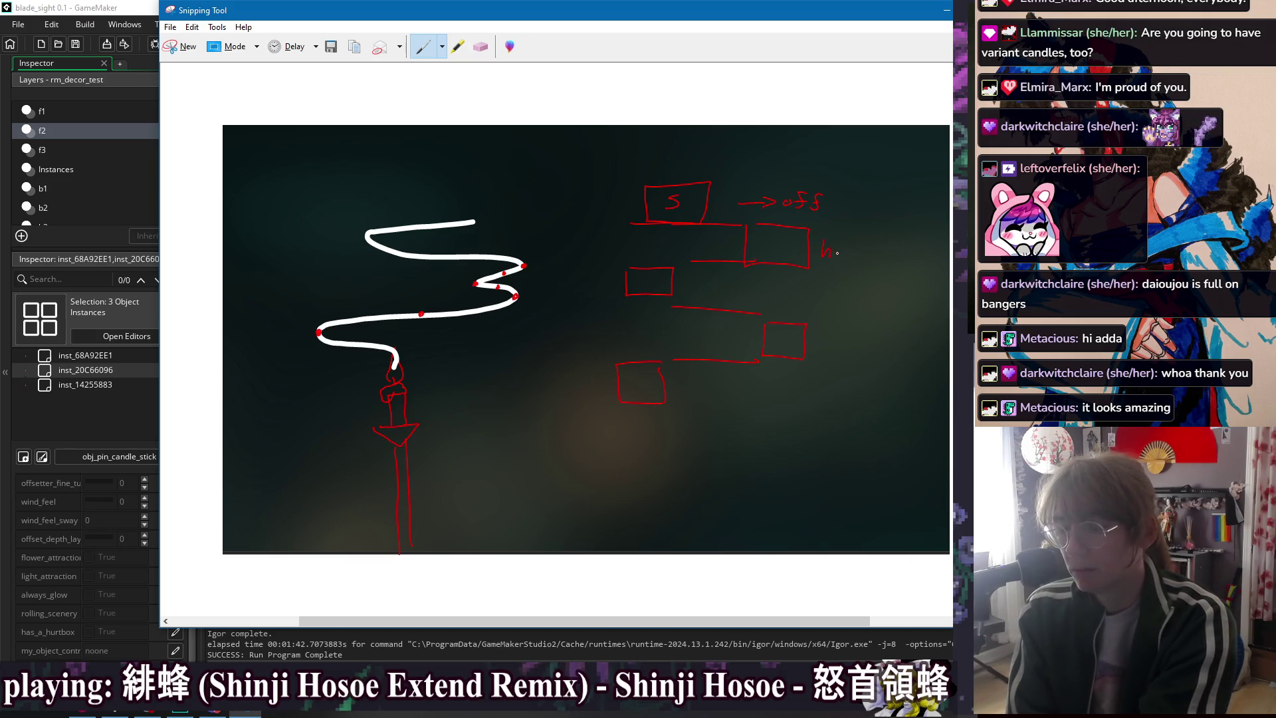
drag(838, 249, 840, 247)
click(480, 46)
click(424, 49)
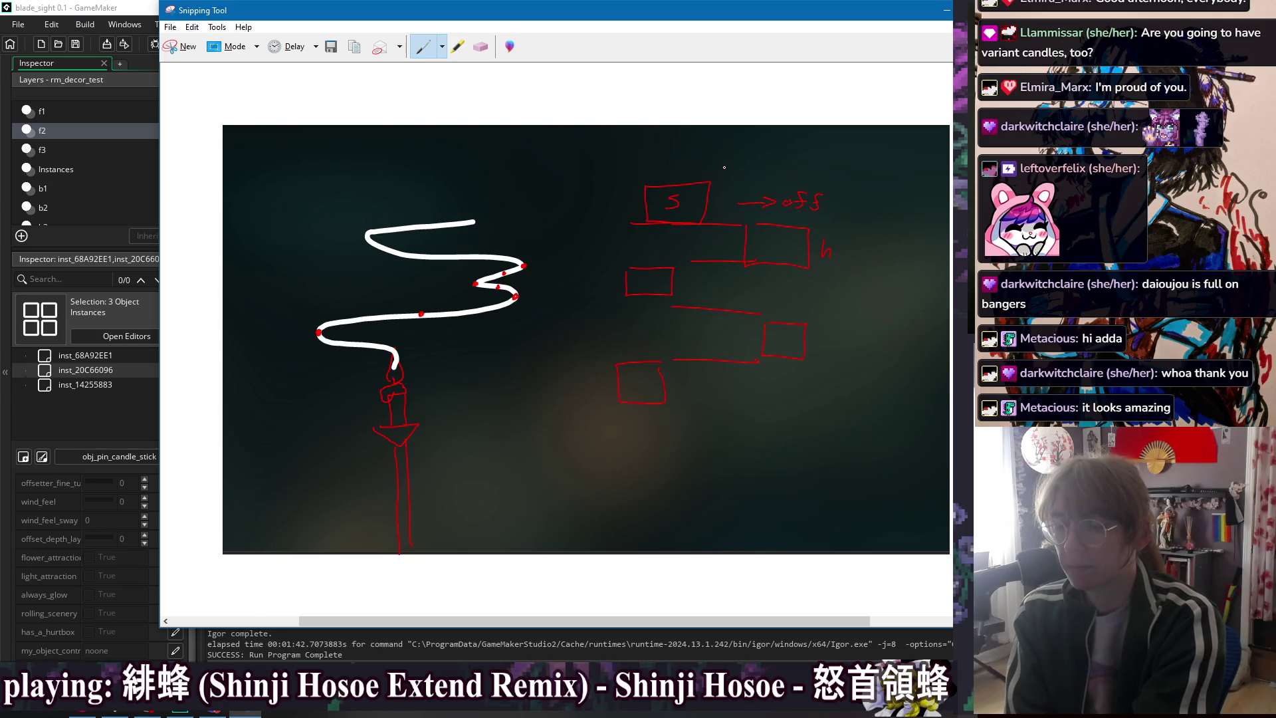
- Add a dashed guide with a diamond and s box, underline the S, and loop the lower-left box
drag(723, 398, 722, 408)
drag(722, 419, 721, 428)
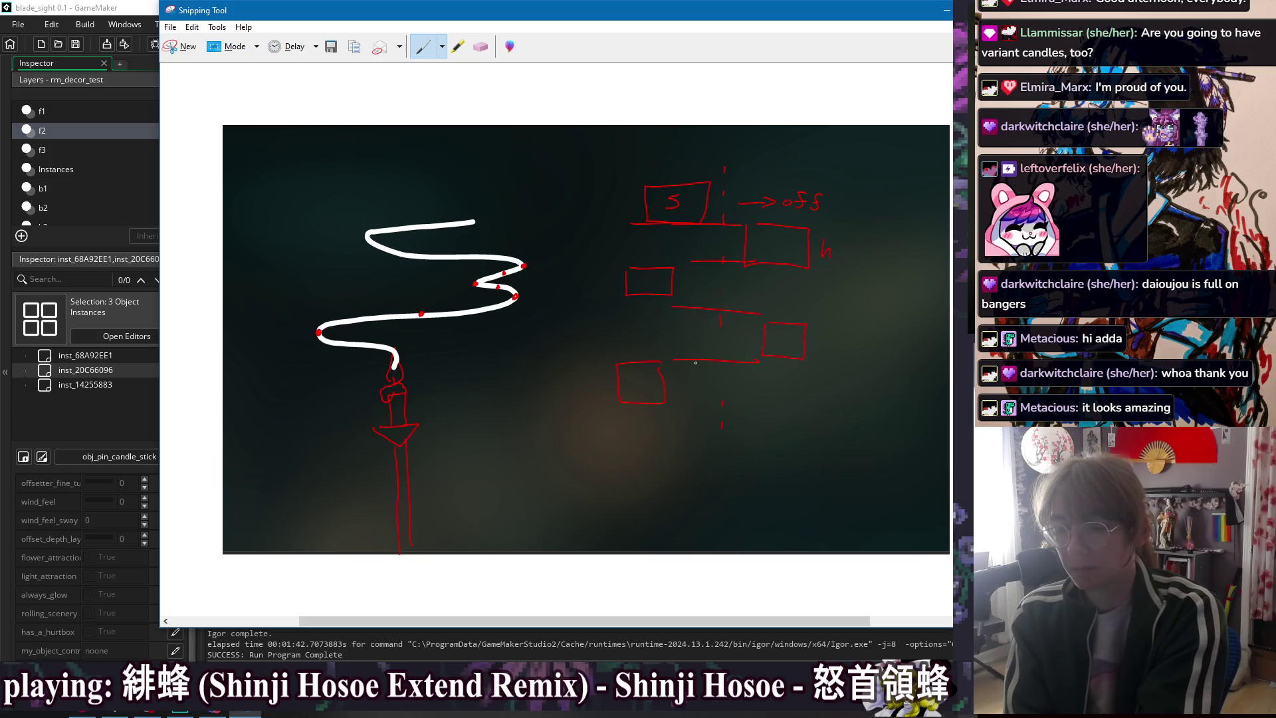
mouse_move(708, 433)
mouse_down()
mouse_move(738, 438)
mouse_move(723, 416)
mouse_up()
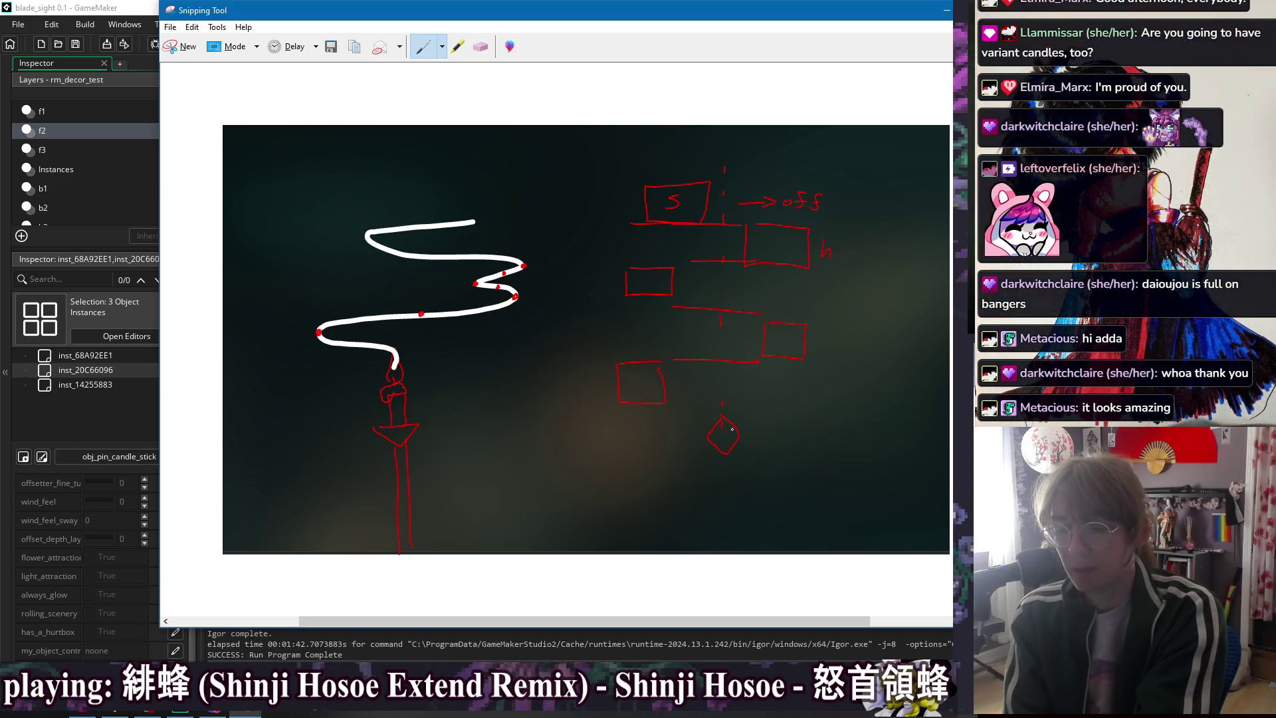
drag(795, 403, 736, 429)
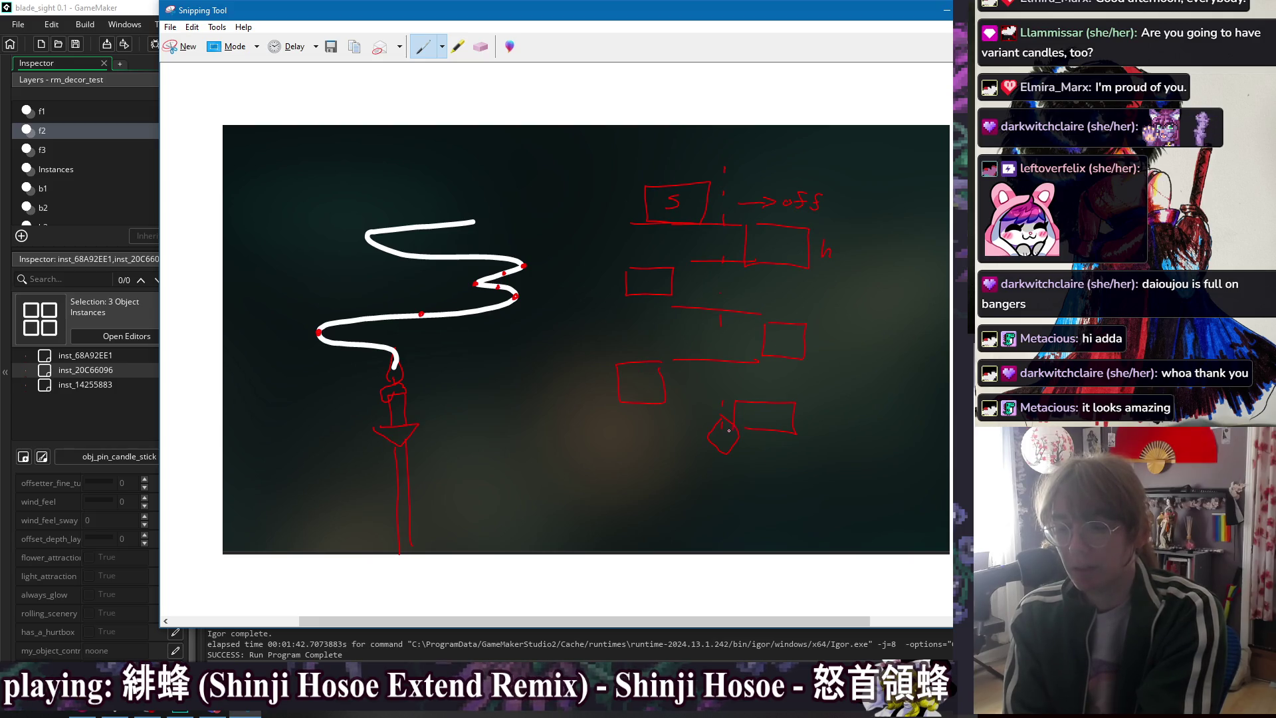
drag(768, 410, 758, 420)
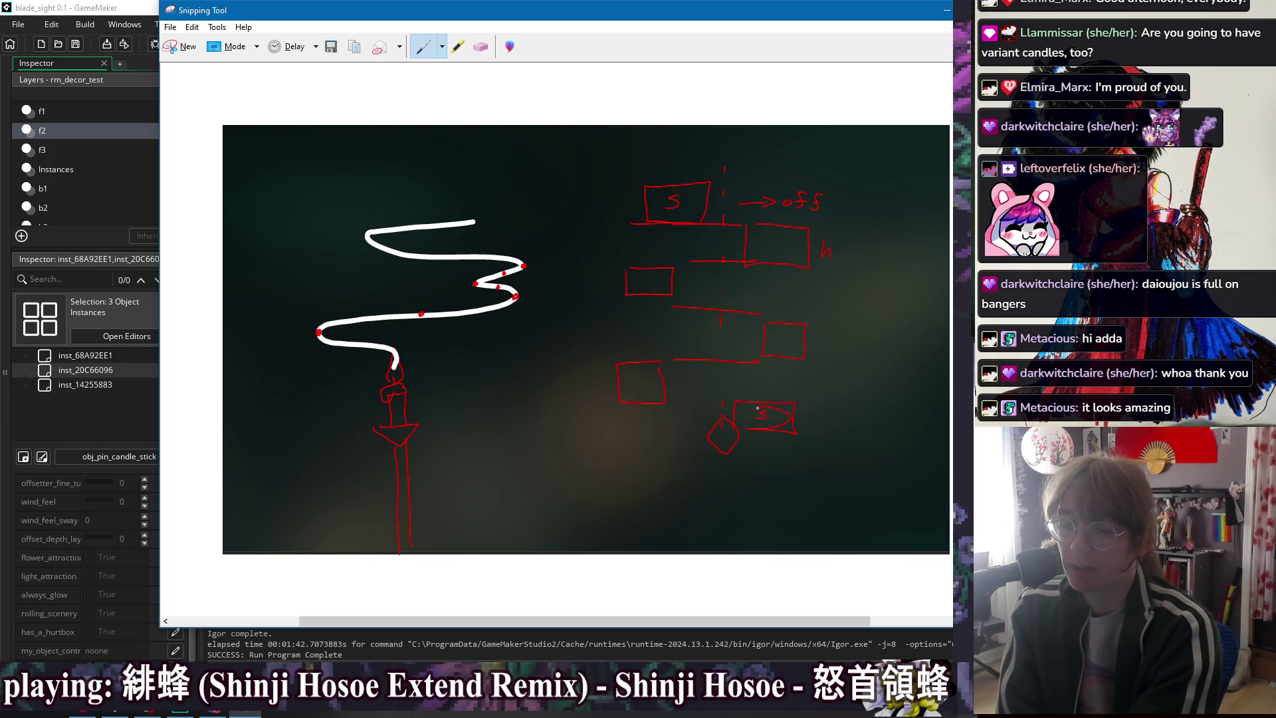
mouse_move(790, 414)
mouse_down()
mouse_move(745, 423)
mouse_move(673, 394)
mouse_up()
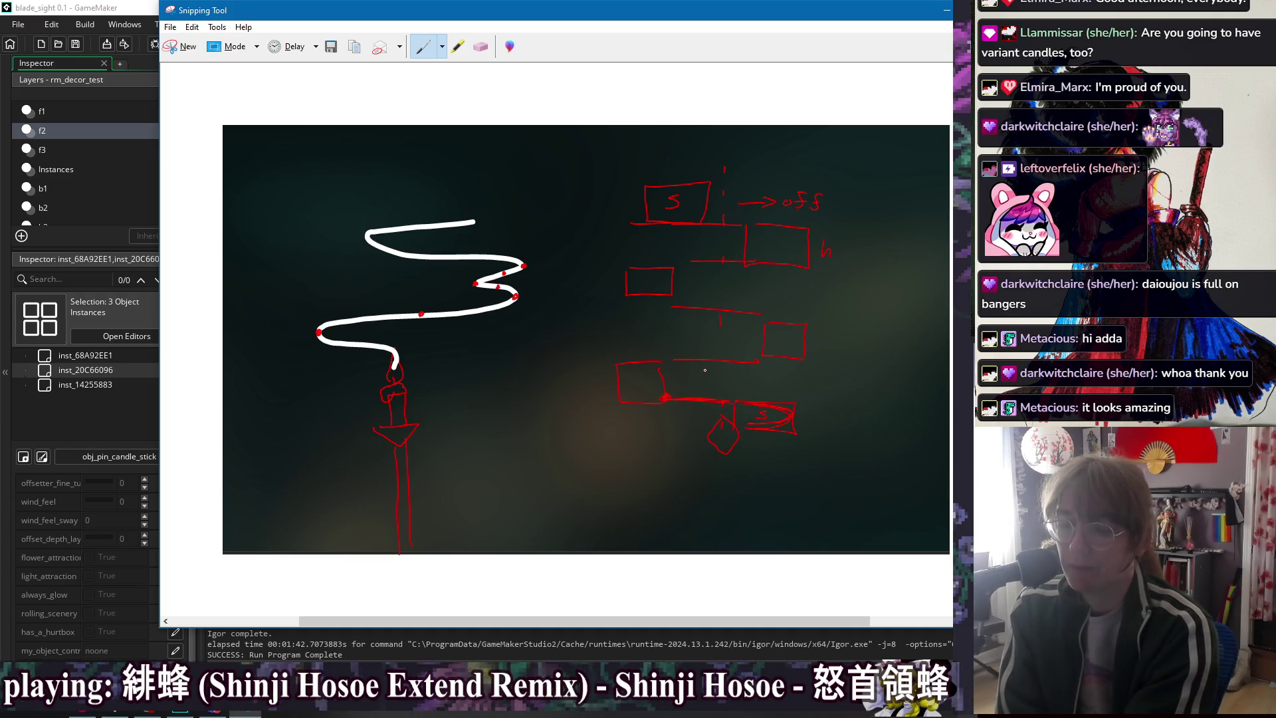
mouse_move(654, 401)
mouse_down()
mouse_move(603, 382)
mouse_move(662, 363)
mouse_up()
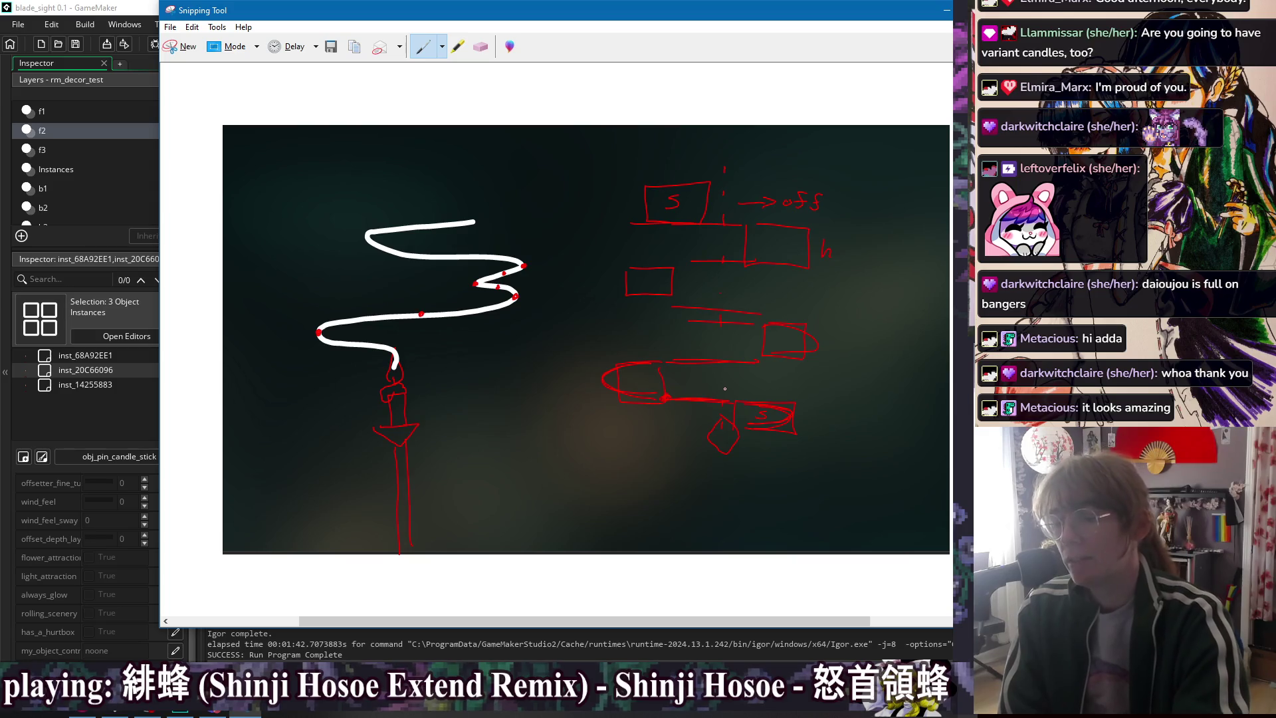
- Draw a diagonal line through the stacked boxes and erase the extra scribbled loops
drag(724, 407, 837, 187)
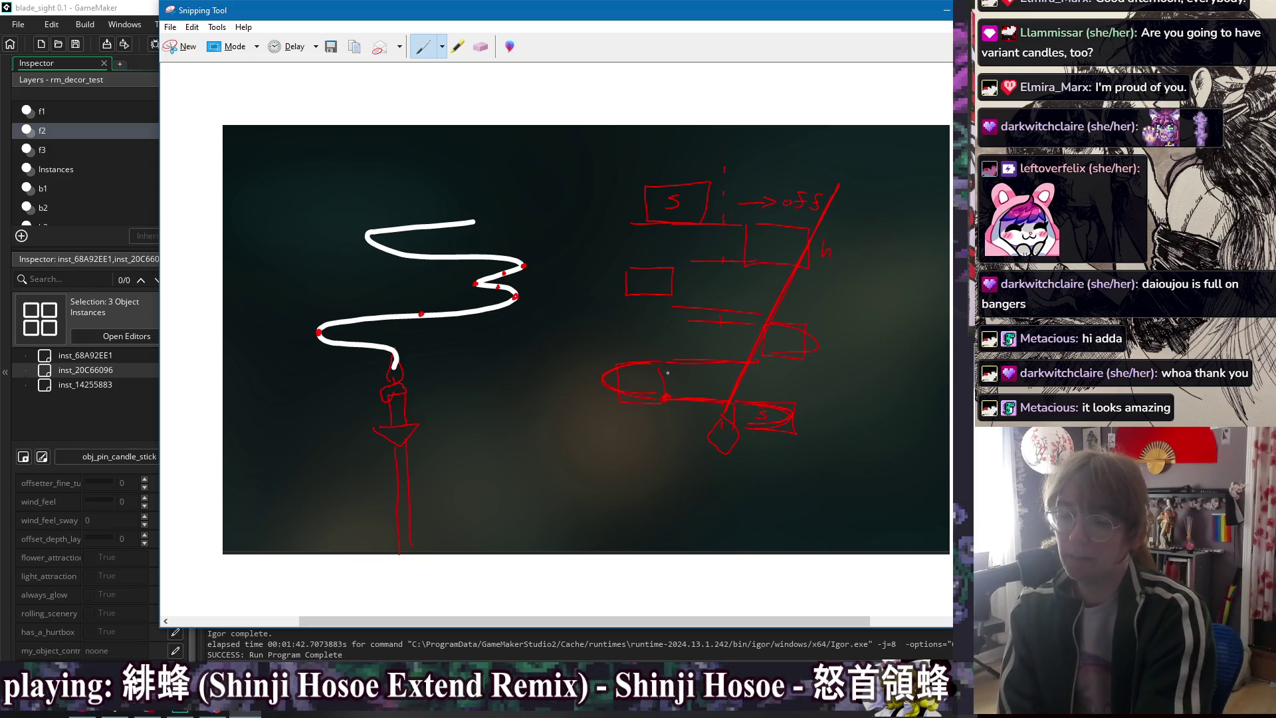
mouse_move(704, 382)
mouse_down()
mouse_move(763, 310)
mouse_move(702, 282)
mouse_move(890, 210)
mouse_move(889, 165)
mouse_up()
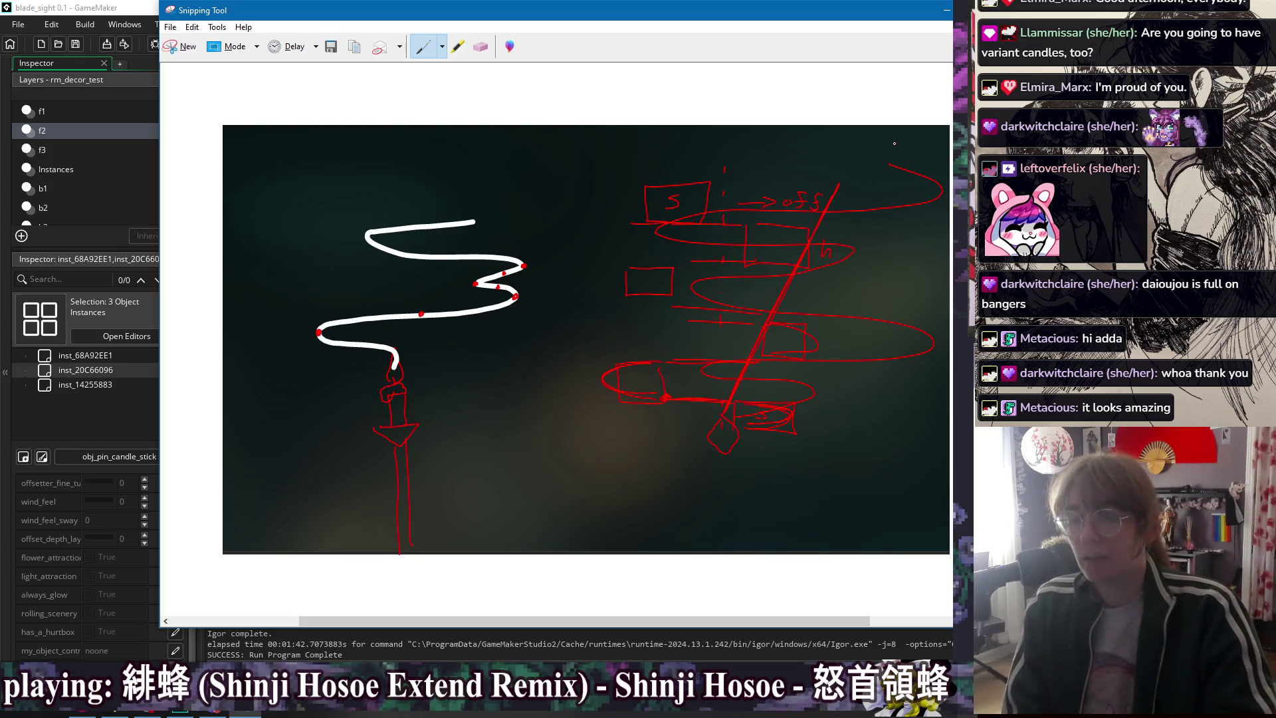
click(480, 46)
drag(930, 190, 883, 310)
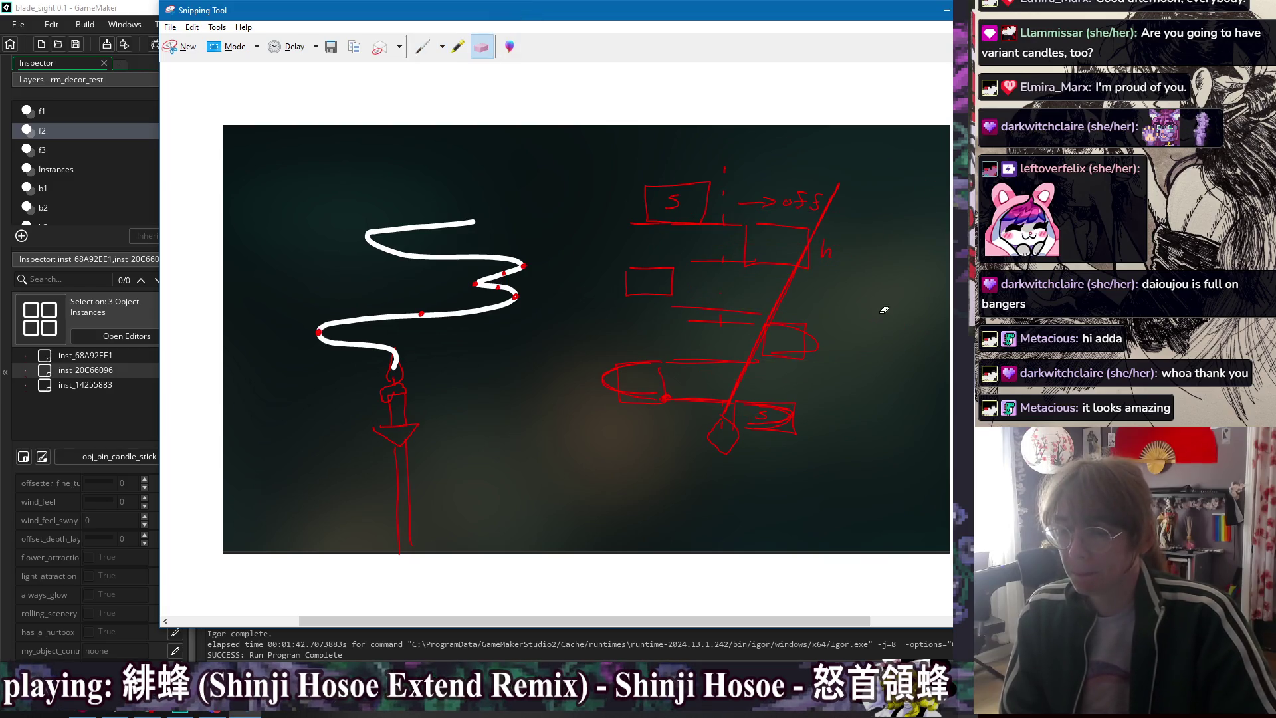
- Switch from the Eraser back to the Pen tool
click(423, 47)
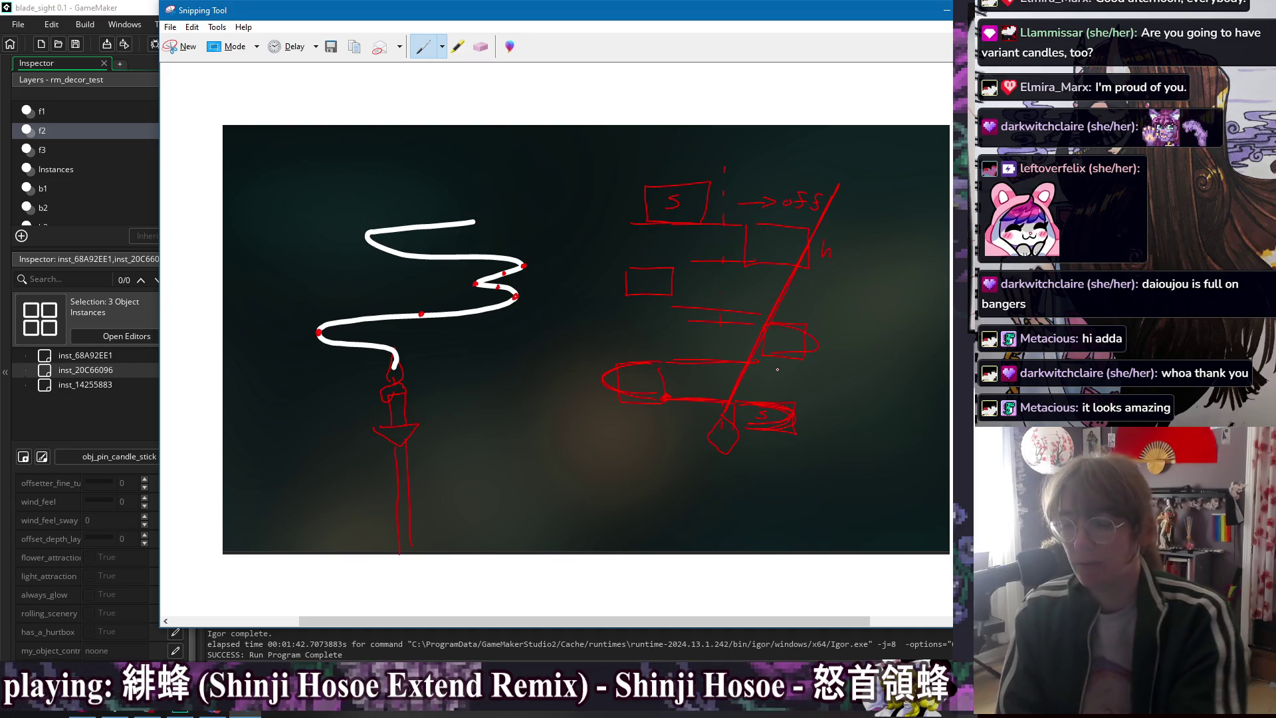
- Sketch a red box with a squiggle inside below the candle
drag(468, 530, 461, 448)
drag(607, 488, 510, 532)
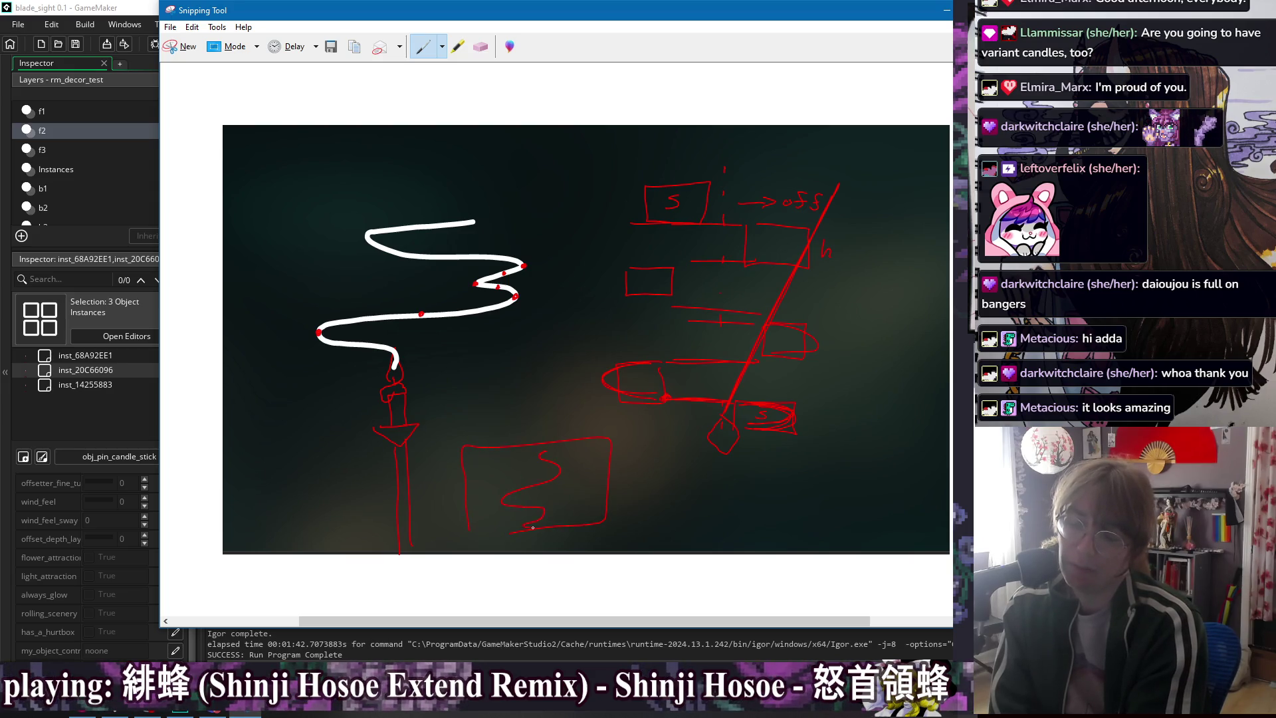
drag(582, 503, 533, 528)
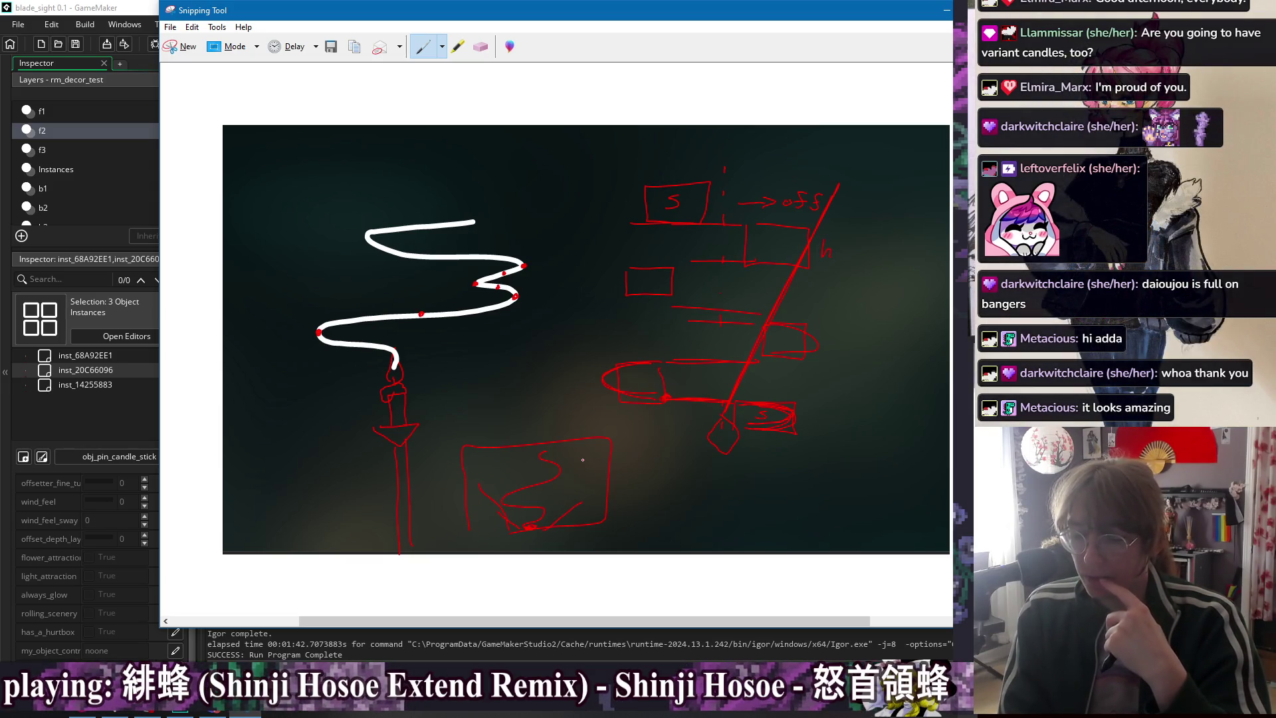
- Add slanted strokes at bottom right, then erase the whole red diagram and lower sketches
drag(691, 525, 767, 457)
mouse_move(650, 423)
mouse_down()
mouse_move(751, 476)
mouse_move(671, 535)
mouse_move(648, 495)
mouse_move(773, 461)
mouse_up()
drag(677, 533, 784, 445)
mouse_move(652, 490)
mouse_down()
mouse_move(652, 524)
mouse_move(691, 481)
mouse_move(787, 433)
mouse_up()
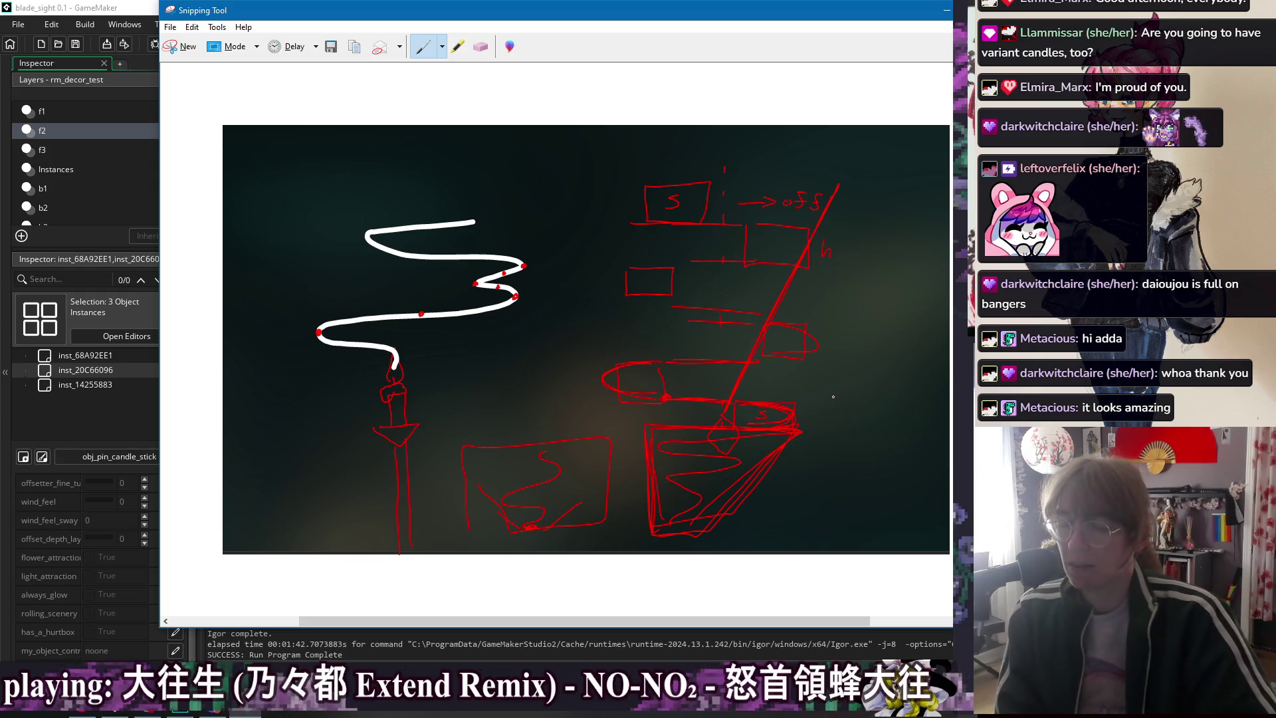
click(480, 46)
mouse_move(525, 440)
mouse_down()
mouse_move(529, 468)
mouse_move(555, 490)
mouse_move(792, 485)
mouse_move(684, 485)
mouse_move(672, 350)
mouse_move(723, 339)
mouse_move(678, 196)
mouse_move(723, 186)
mouse_move(798, 368)
mouse_move(745, 301)
mouse_move(740, 464)
mouse_move(727, 154)
mouse_move(733, 412)
mouse_move(769, 185)
mouse_move(824, 206)
mouse_move(827, 240)
mouse_up()
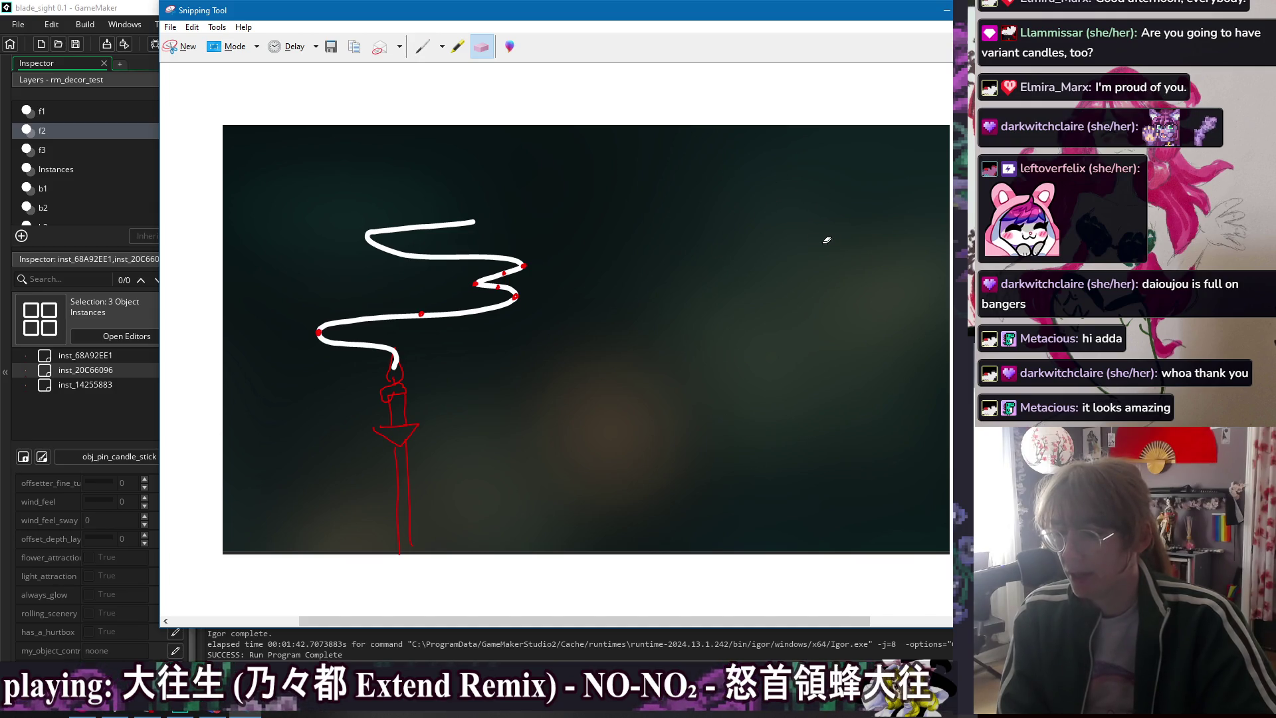
- Close the annotated snip without saving and bring up the candle stick's Draw event code
click(1008, 10)
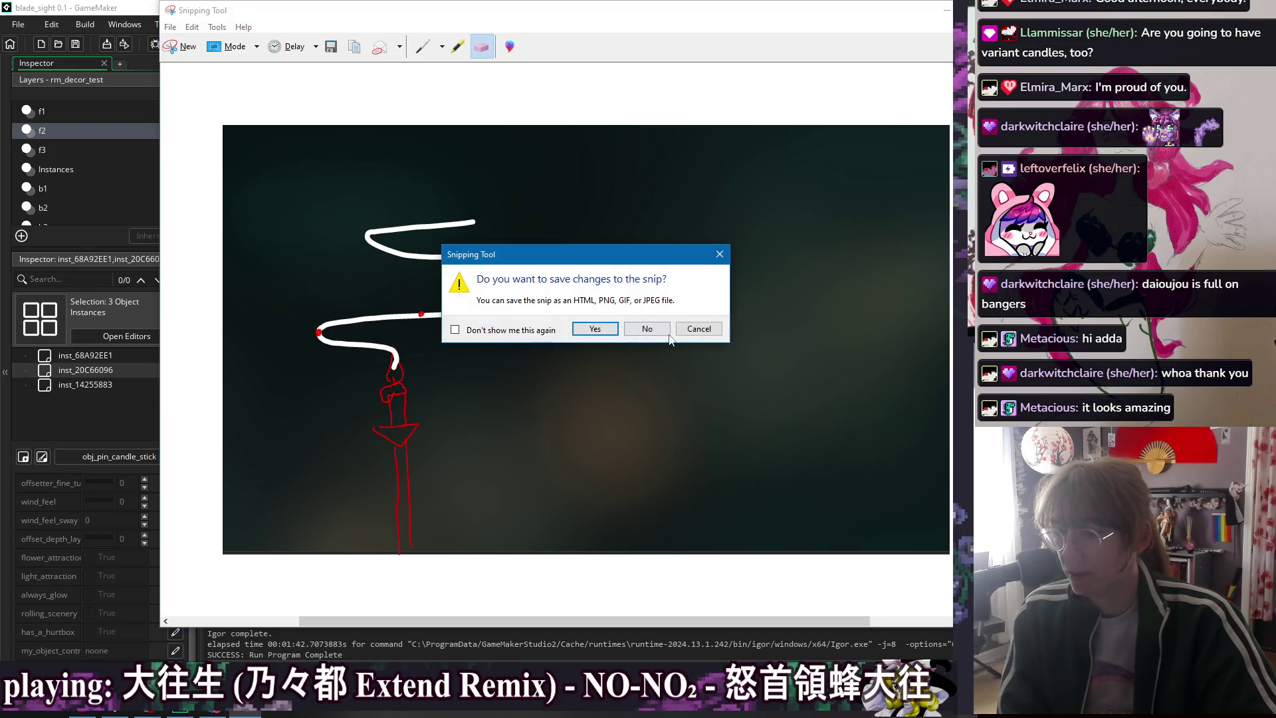
click(648, 330)
double_click(807, 220)
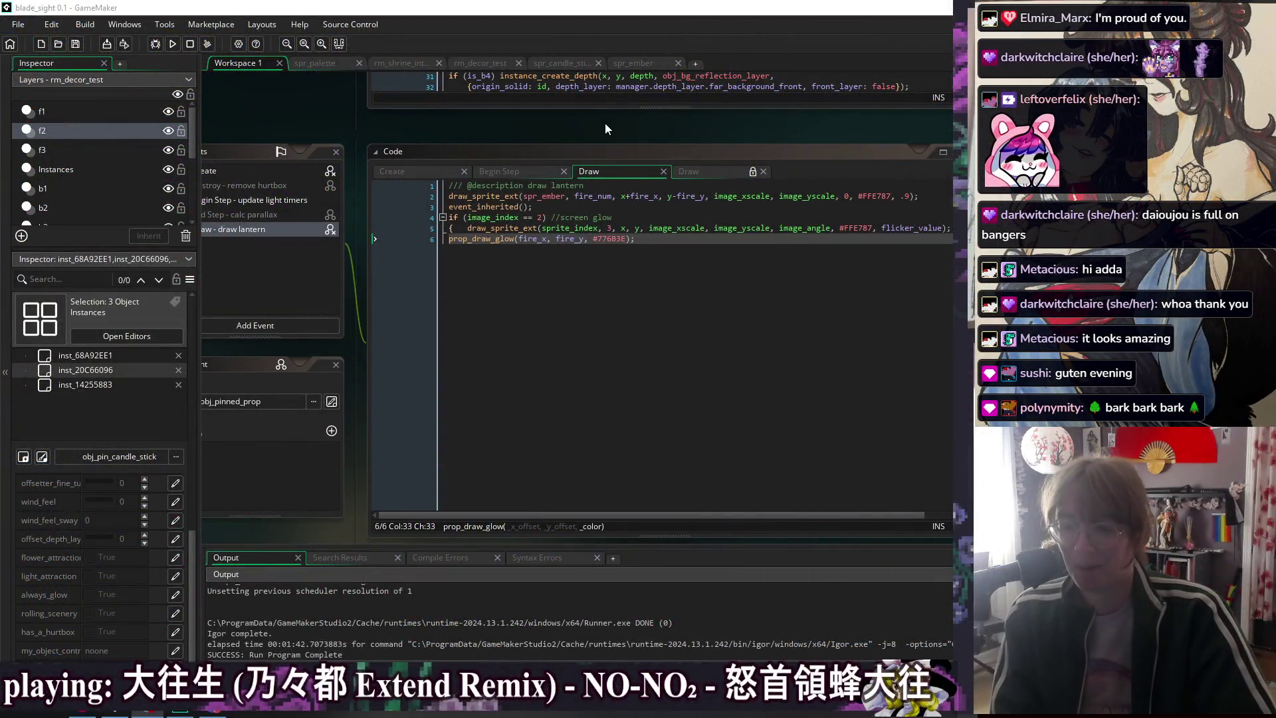
- Review the candle stick's Draw code down to the glow line, then switch to Begin Step
drag(597, 126, 482, 123)
click(764, 268)
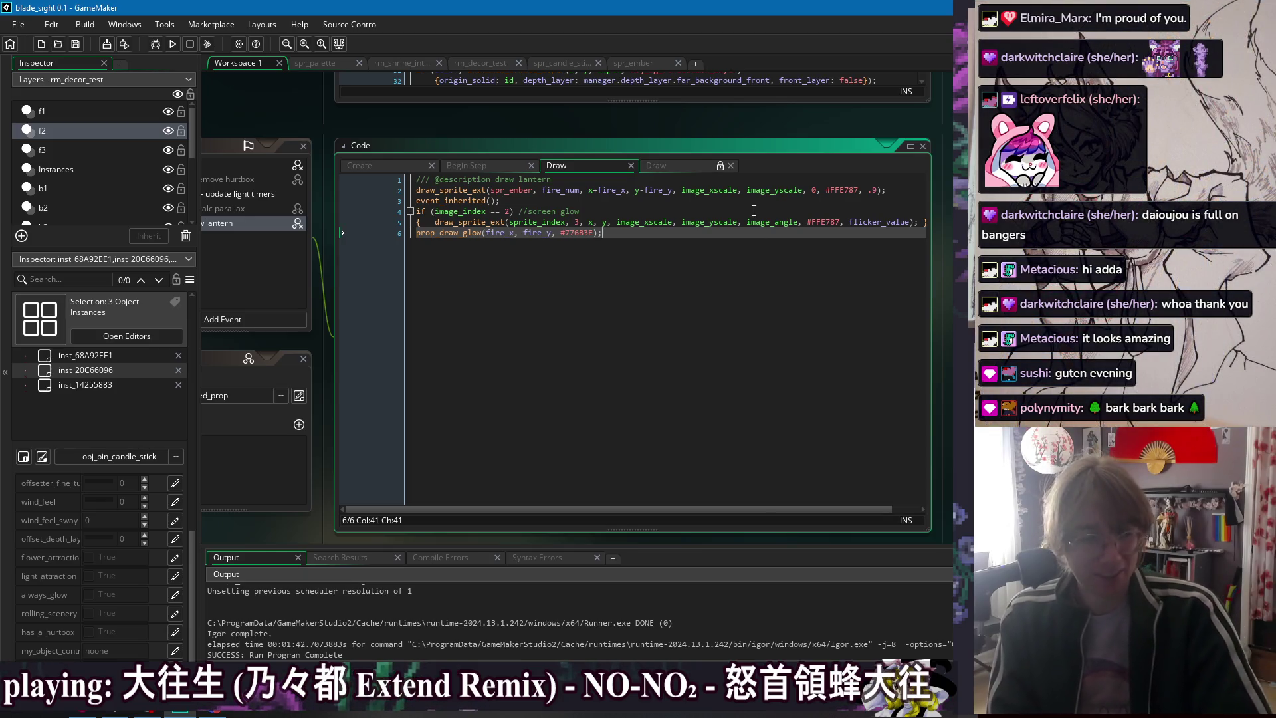
key(Up)
key(Up)
key(Up)
key(Down)
key(Down)
key(Down)
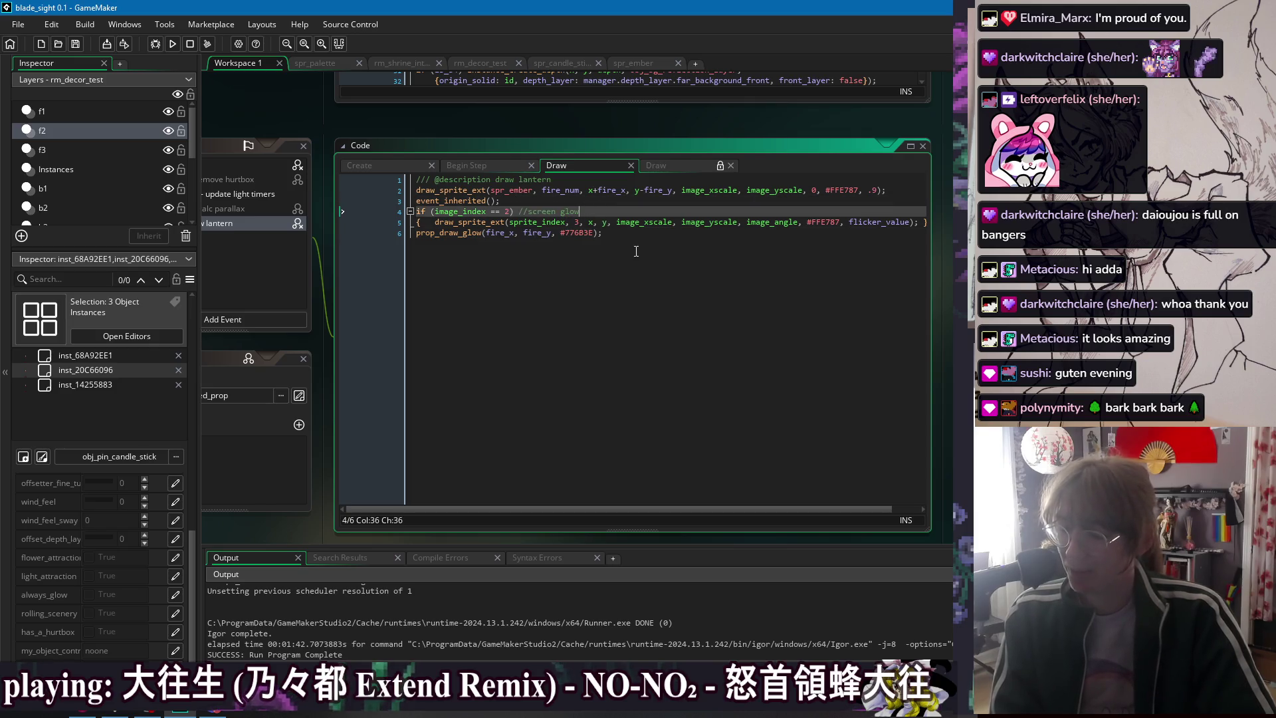
click(469, 170)
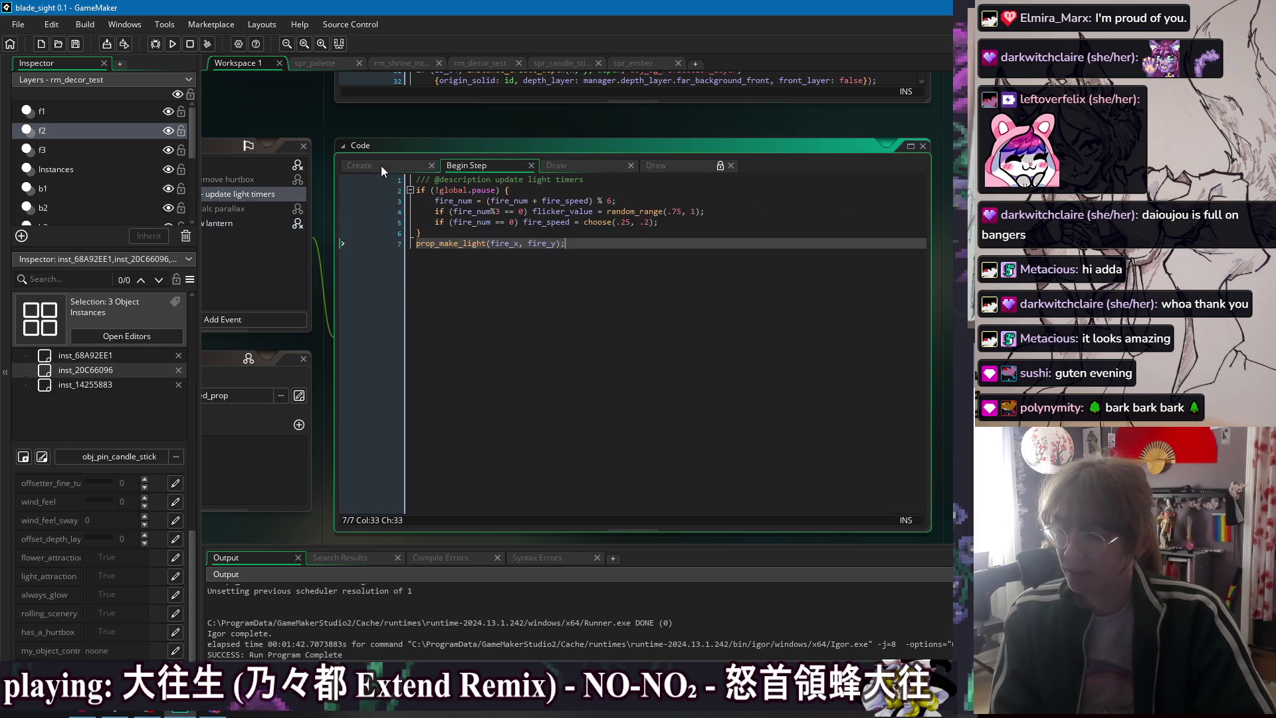
- Look over the Create code's unscaled_fire_y, fire_x and flicker_value lines, then leave GameMaker
click(392, 166)
click(663, 181)
click(704, 247)
click(744, 285)
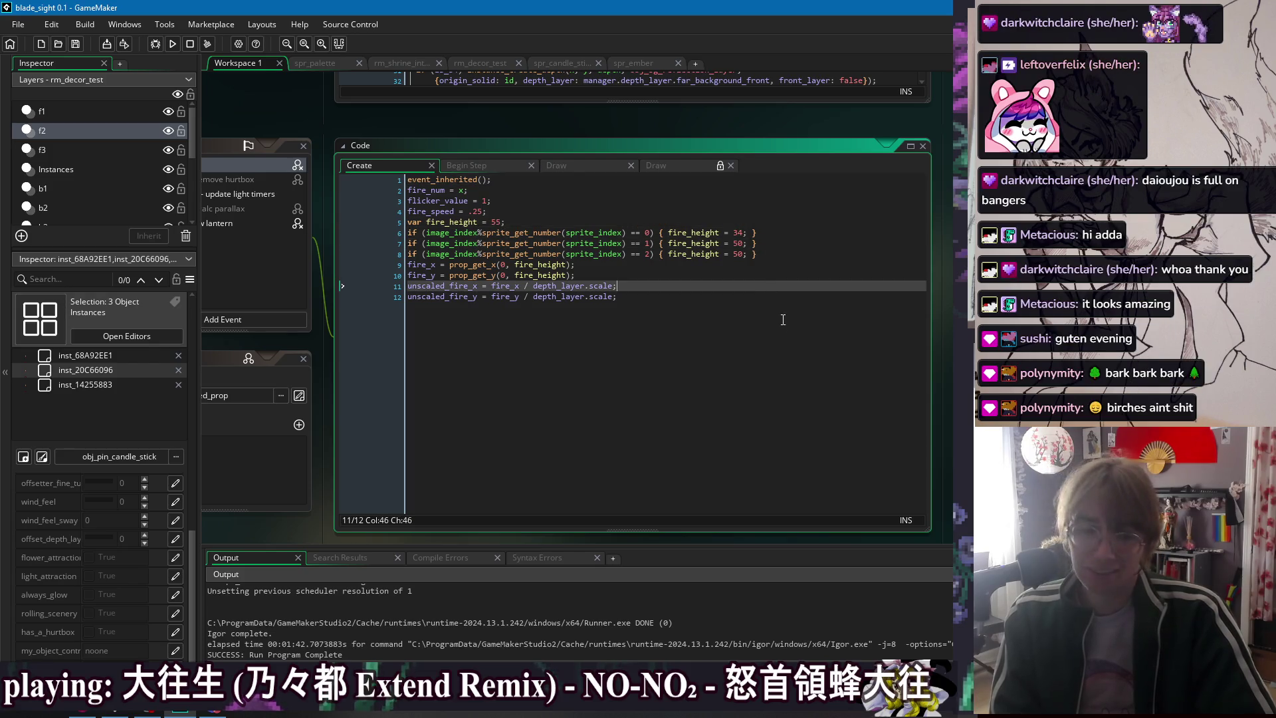
click(792, 319)
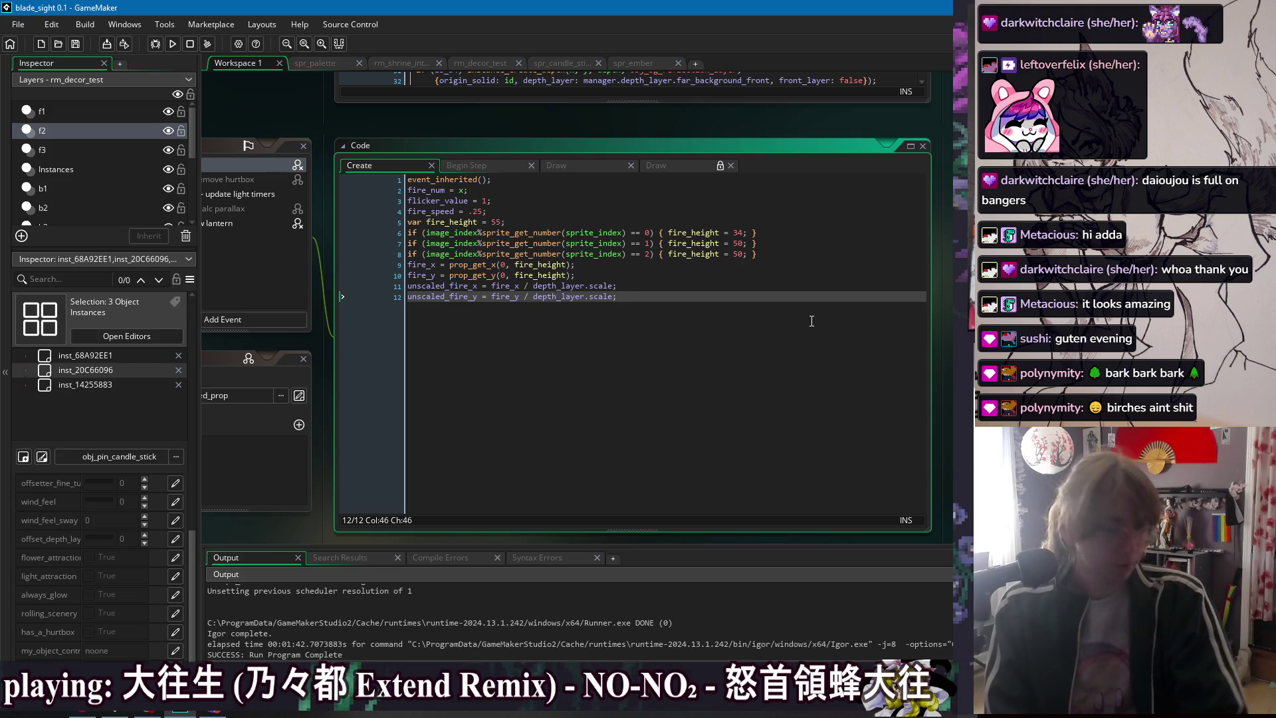
click(712, 262)
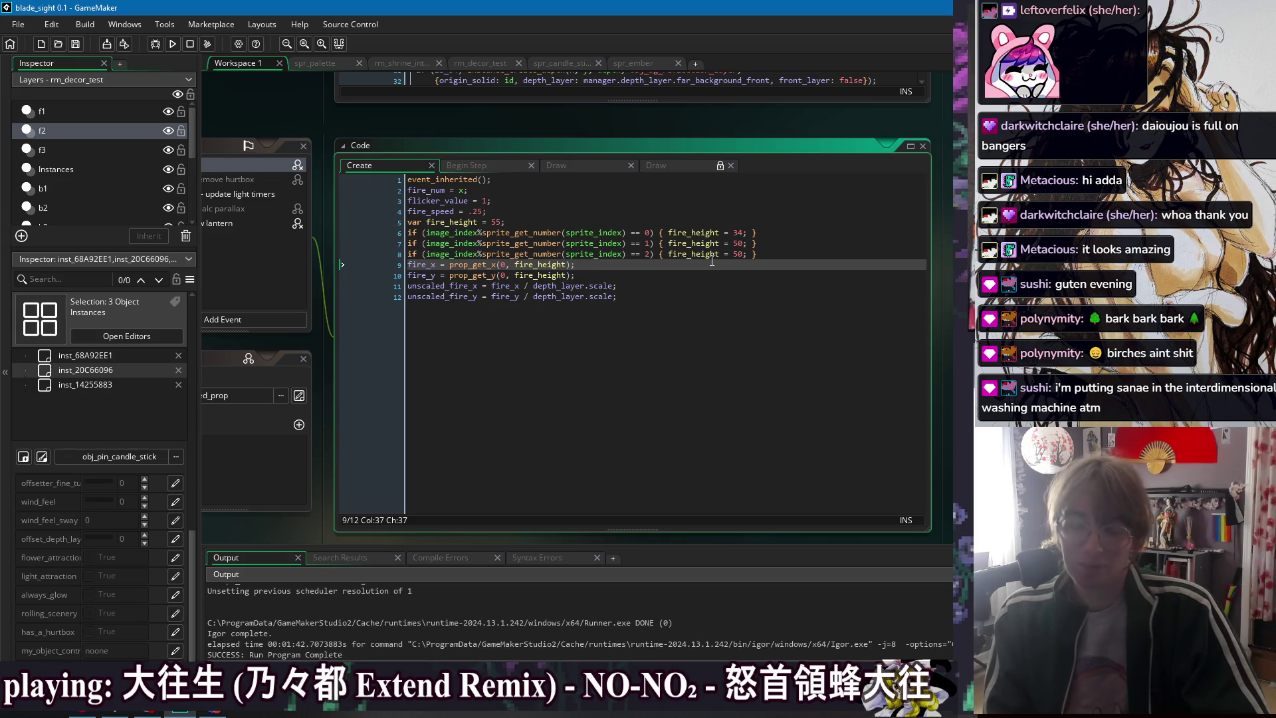
click(578, 201)
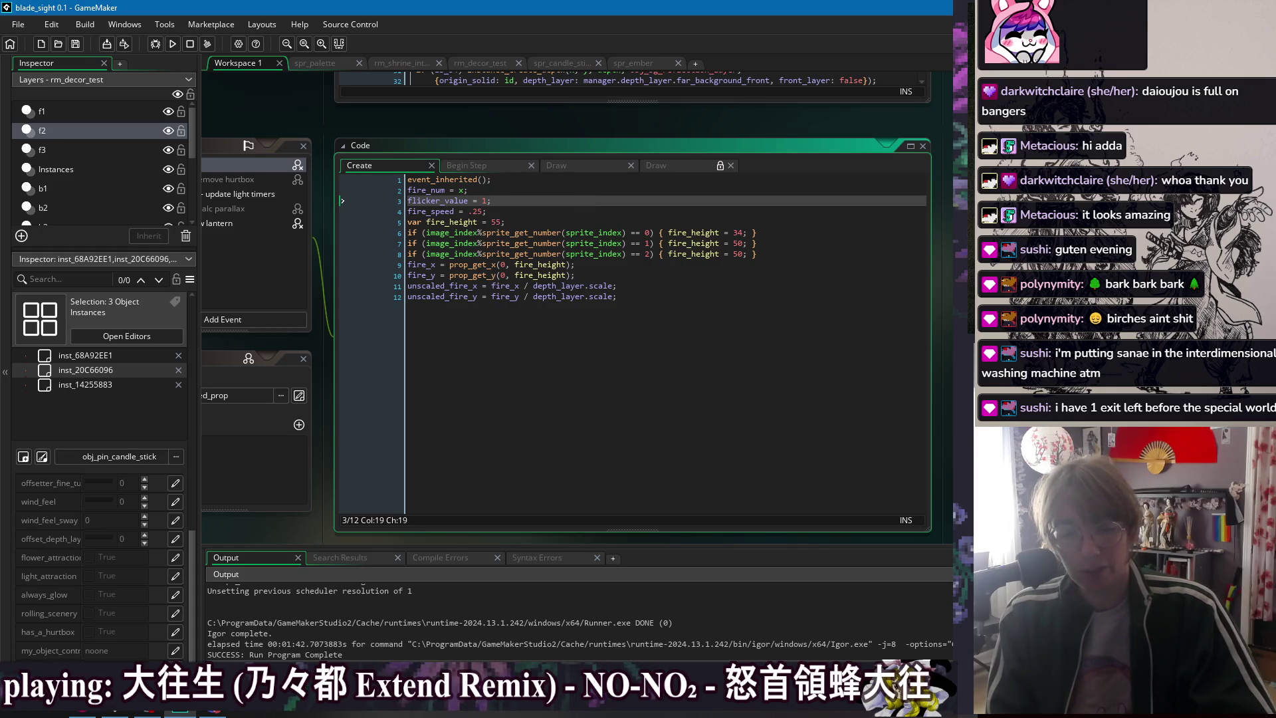
key(alt+Tab)
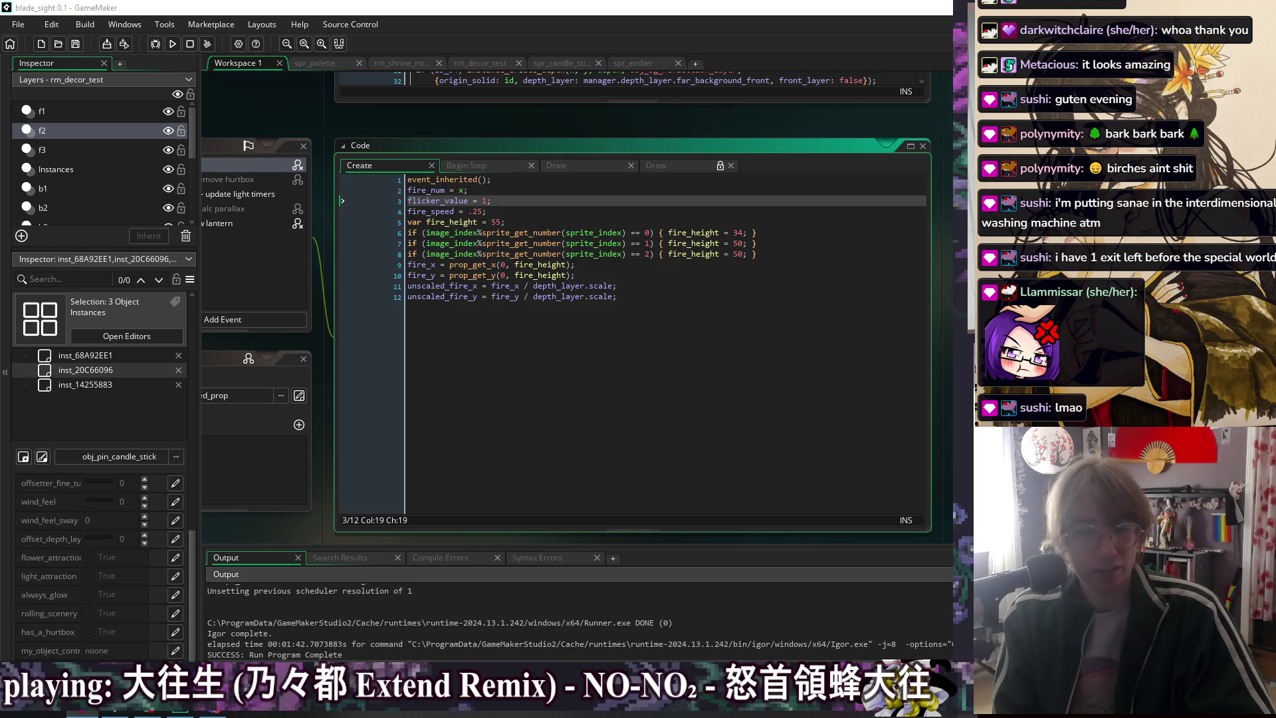
- Switch to the browser window with the YouTube video
key(alt+Tab)
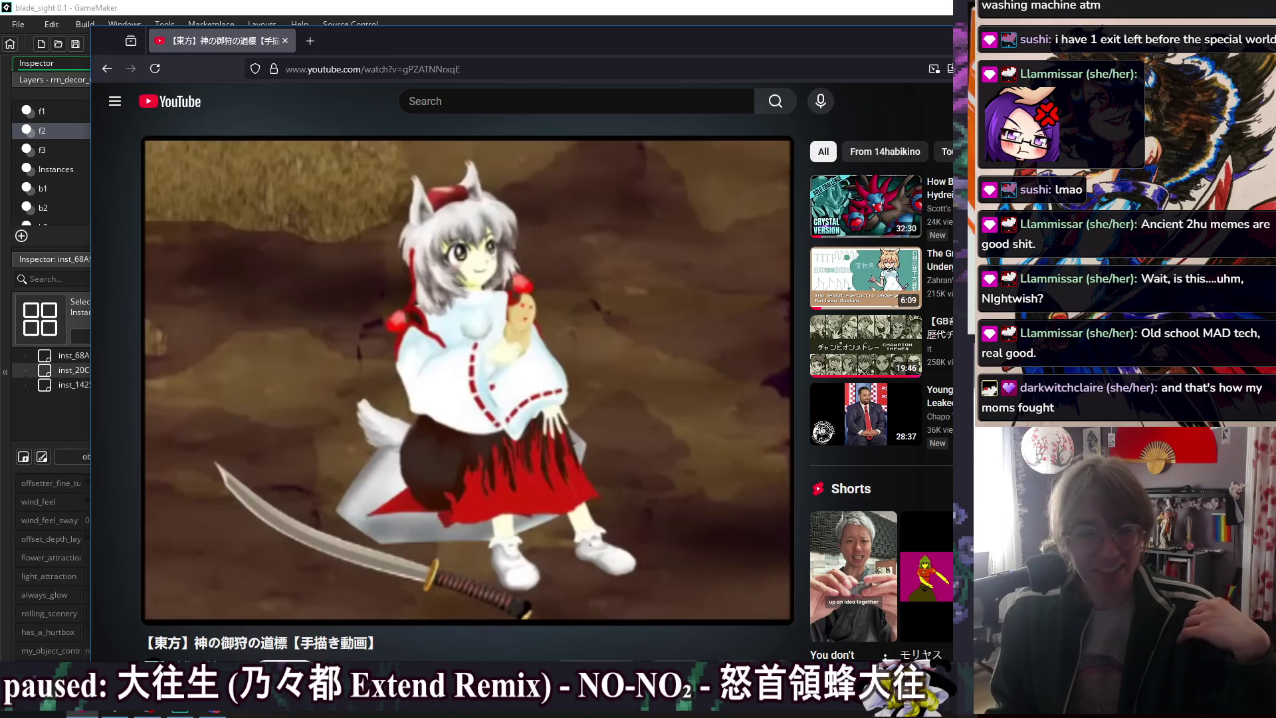
- Play the Touhou hand-drawn animation video to its end, then close the browser
key(space)
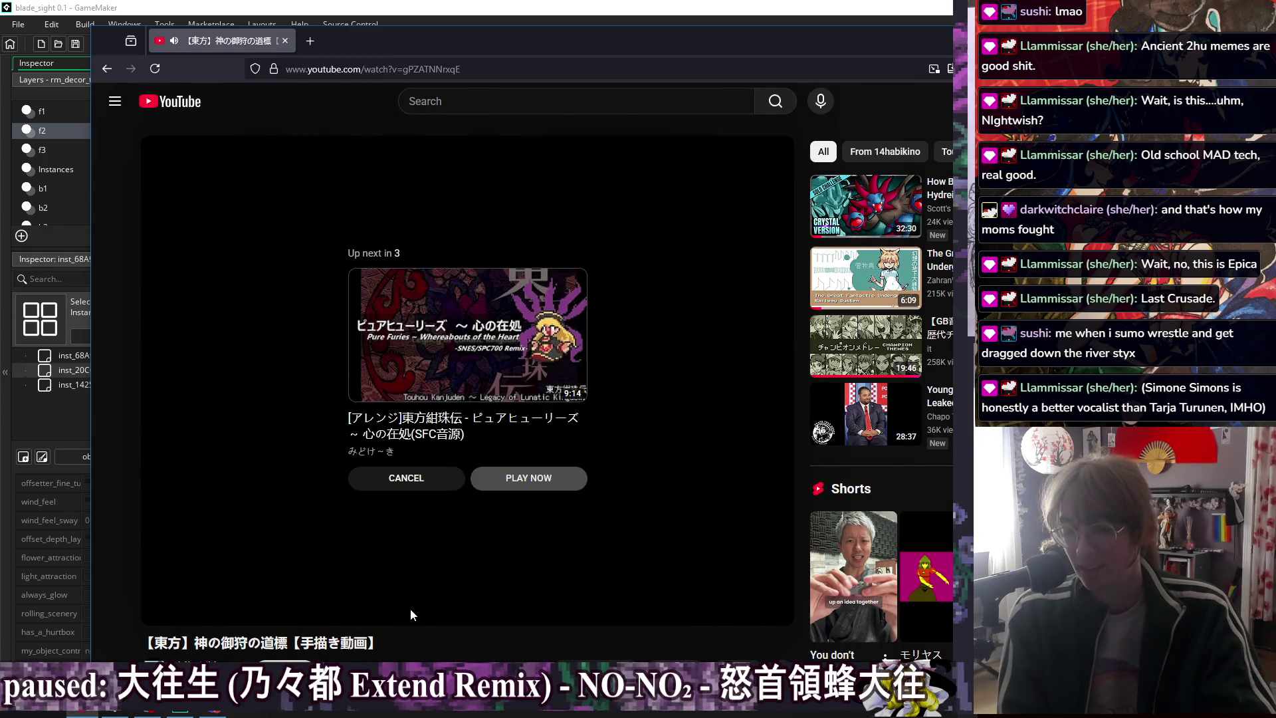
click(285, 40)
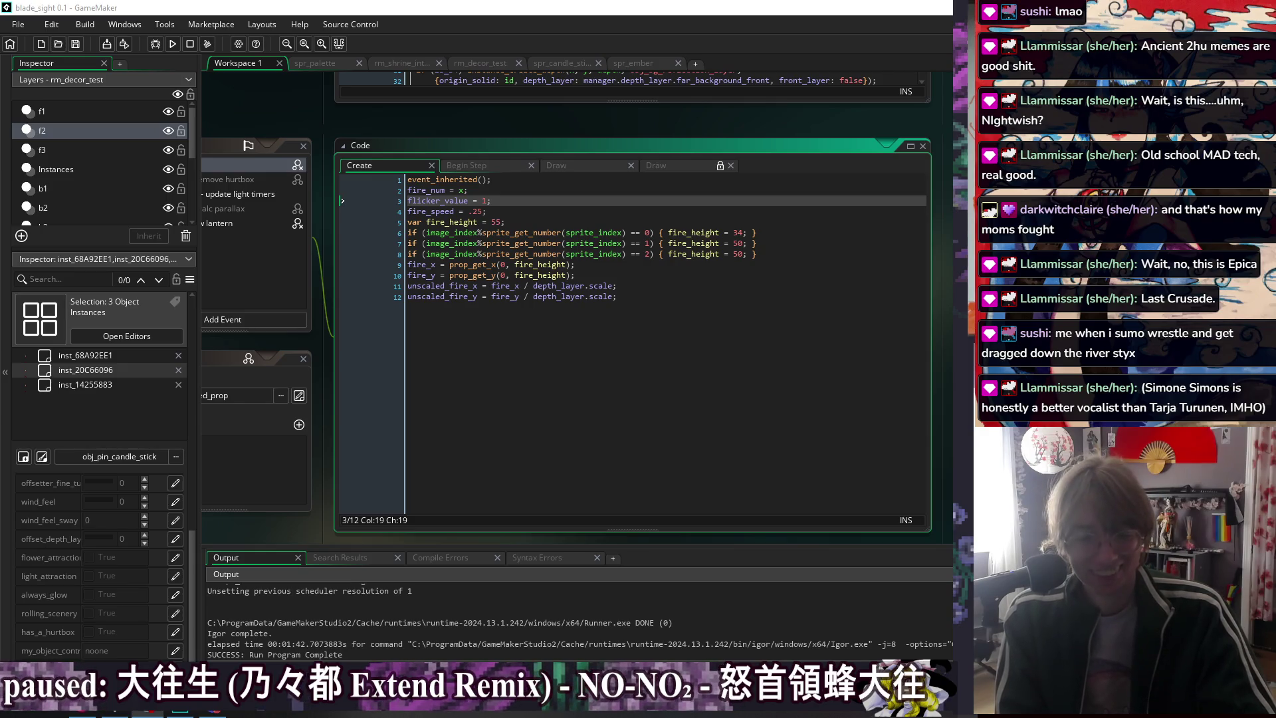
- Resume the music and compare the Create code's fire_height and fire_x lines with Begin Step
key(XF86AudioPlay)
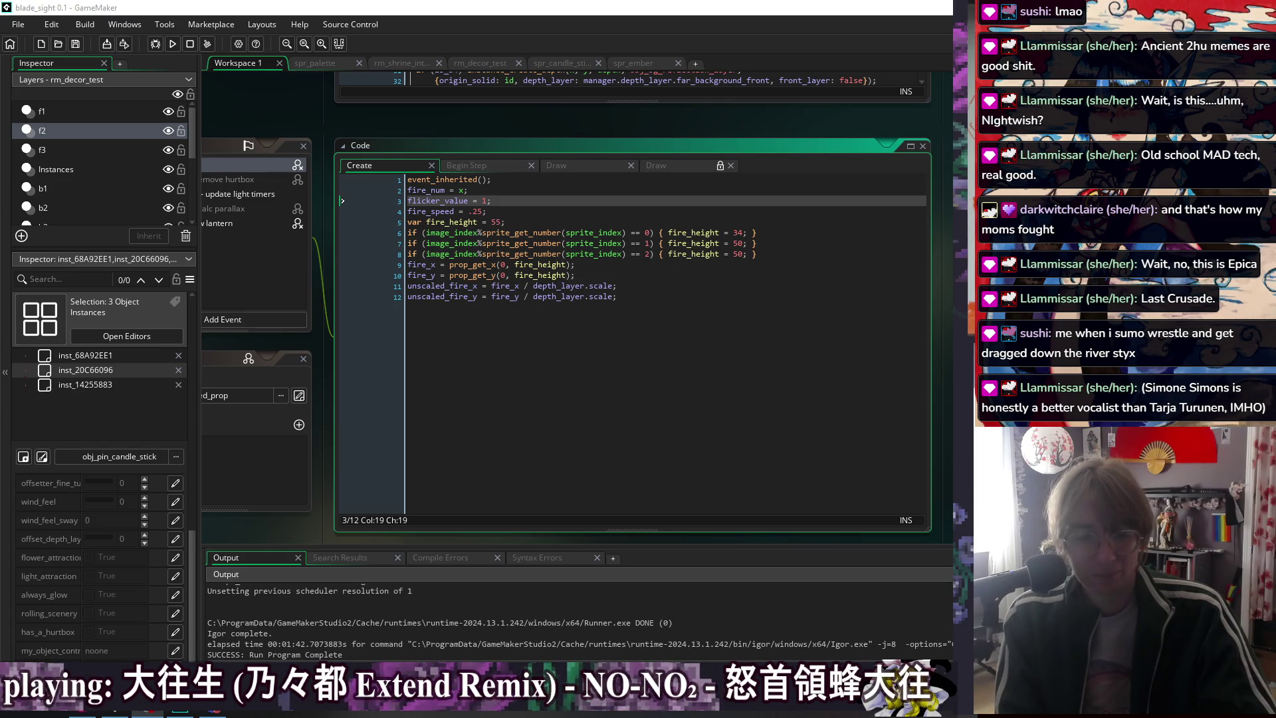
click(780, 298)
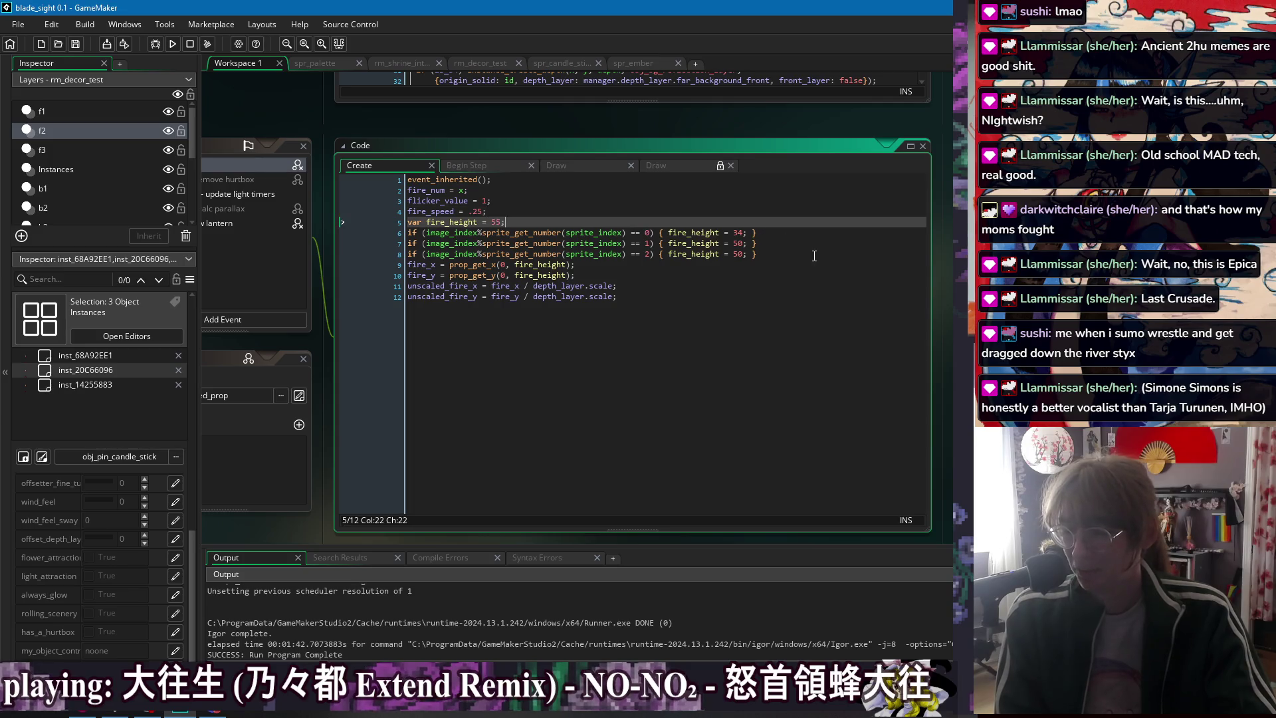
click(826, 224)
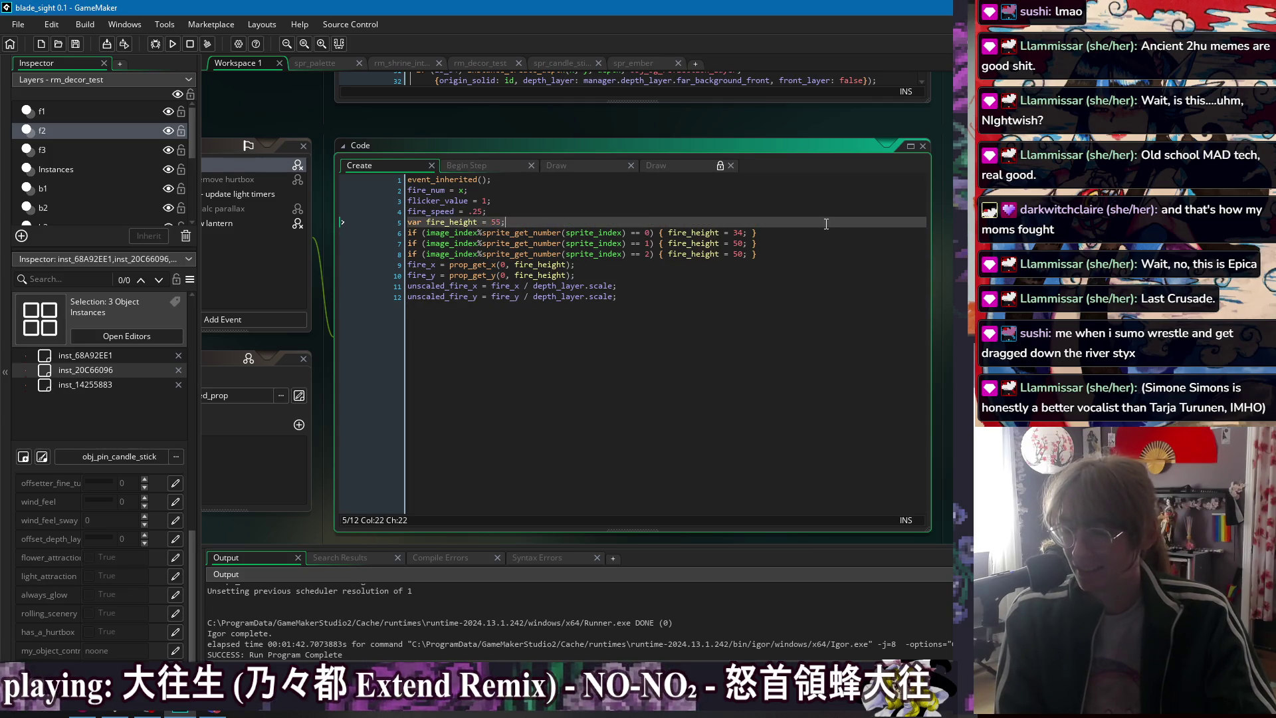
click(501, 166)
click(643, 234)
click(405, 167)
click(723, 265)
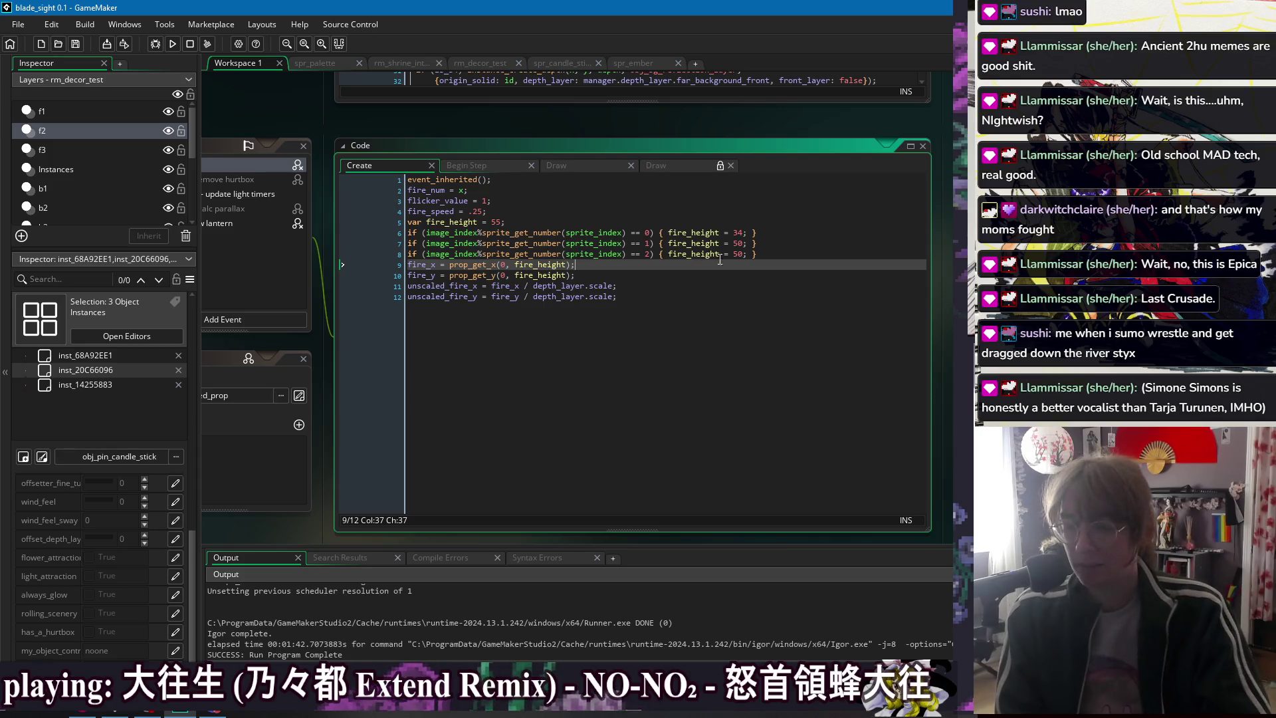
click(598, 199)
click(732, 310)
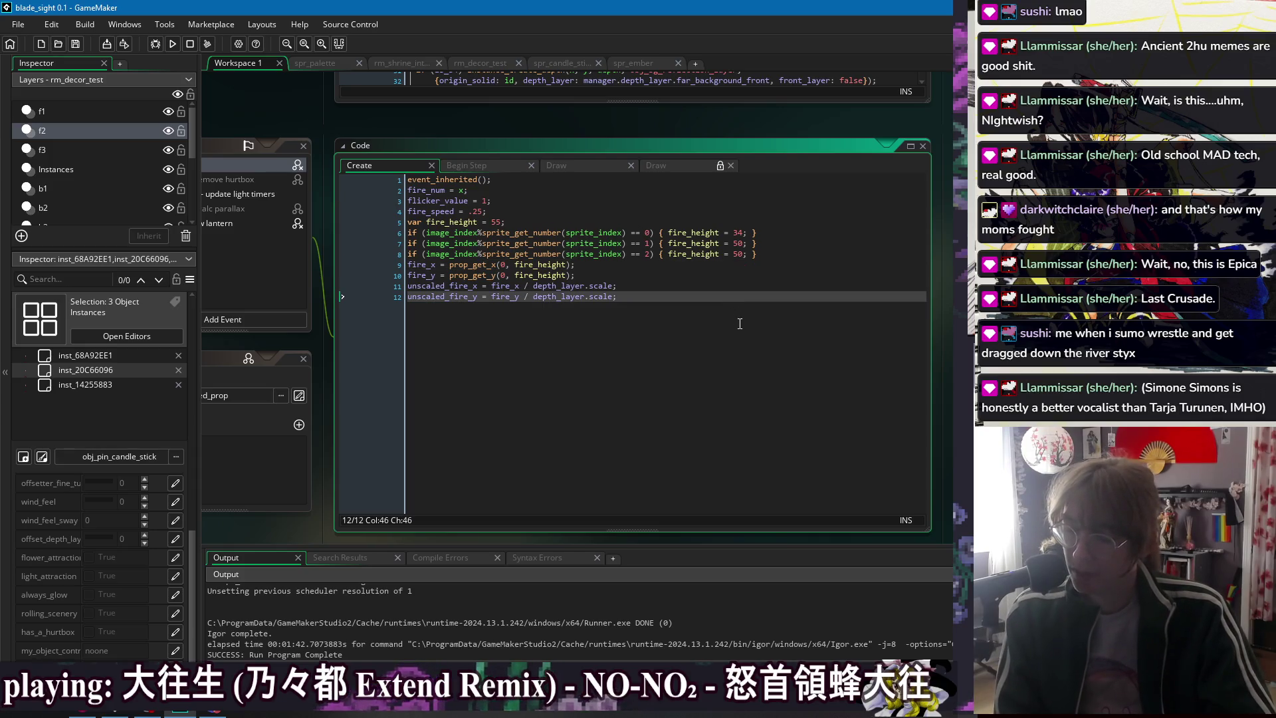
- Close the duplicate draw_self Draw tab, keep the event_inherited Draw code, and run the game
click(493, 165)
click(572, 165)
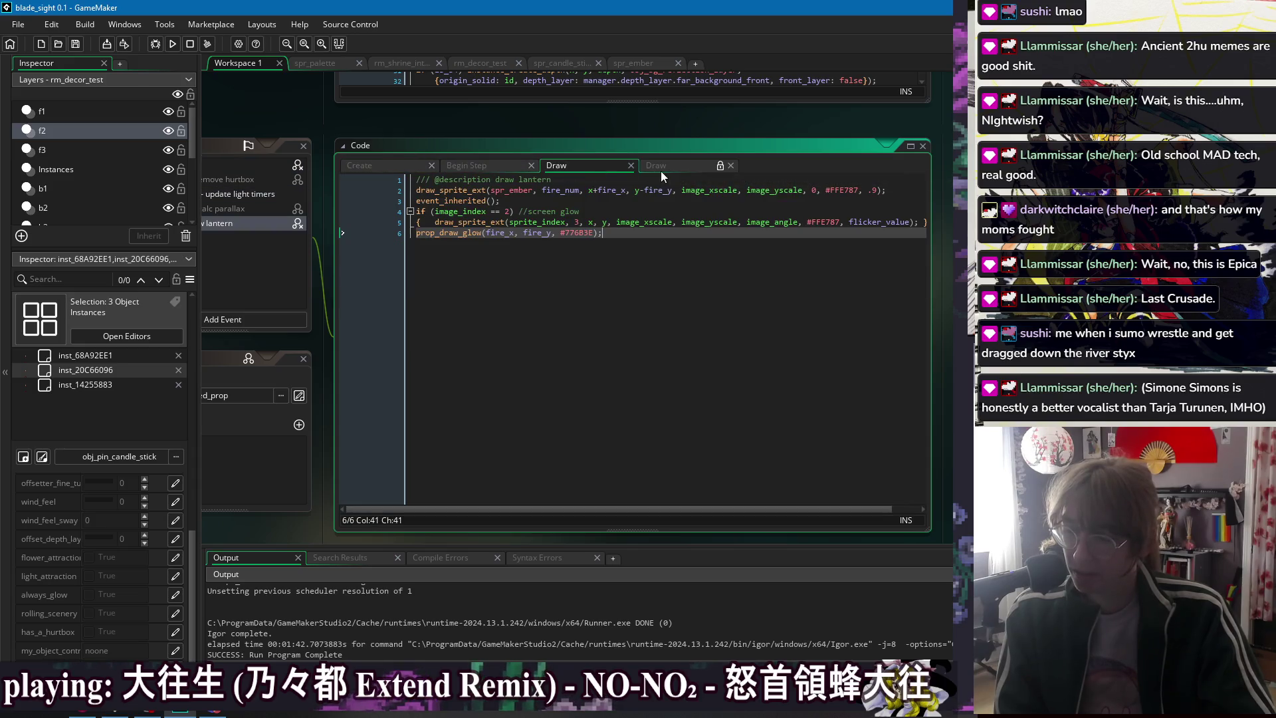
click(668, 164)
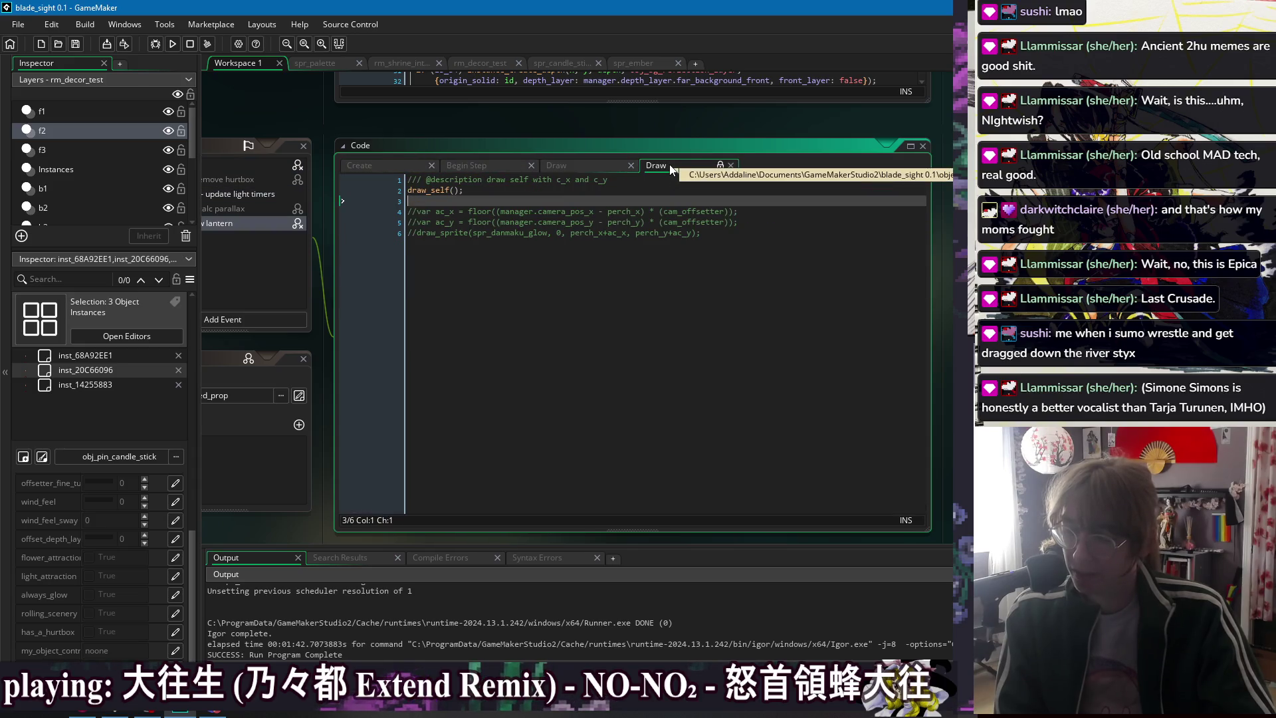
click(578, 165)
click(731, 166)
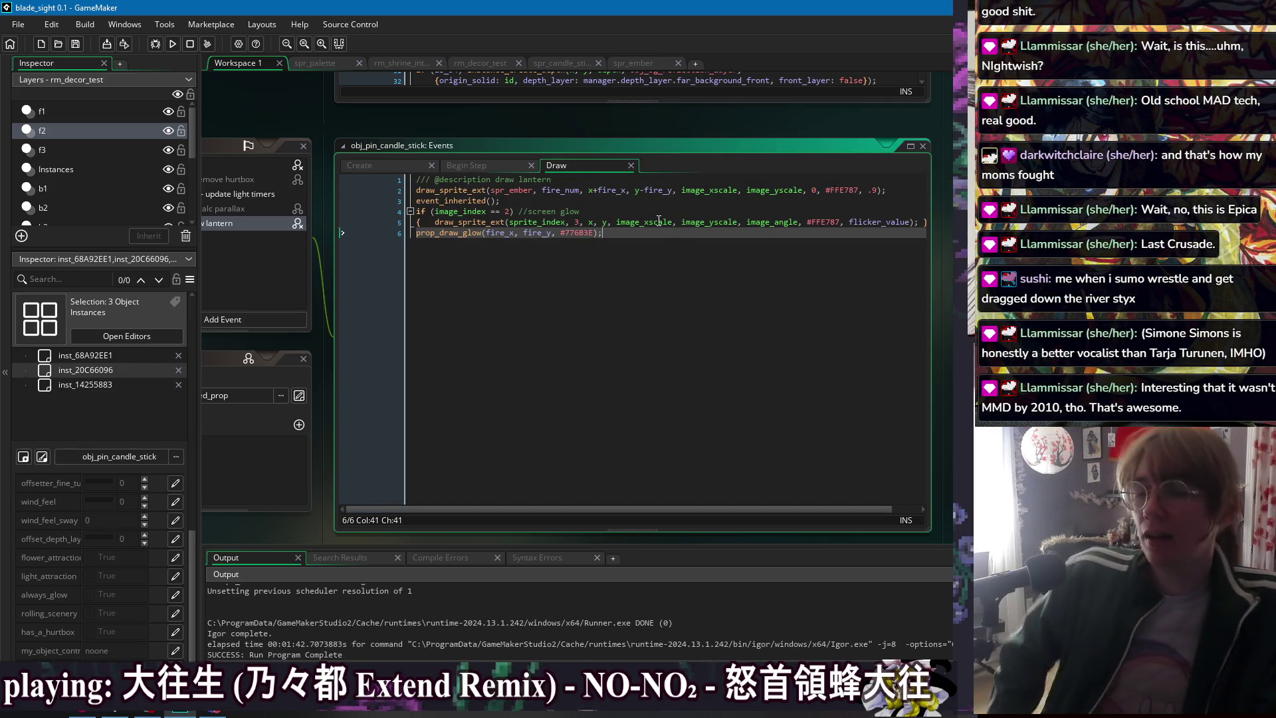
click(531, 201)
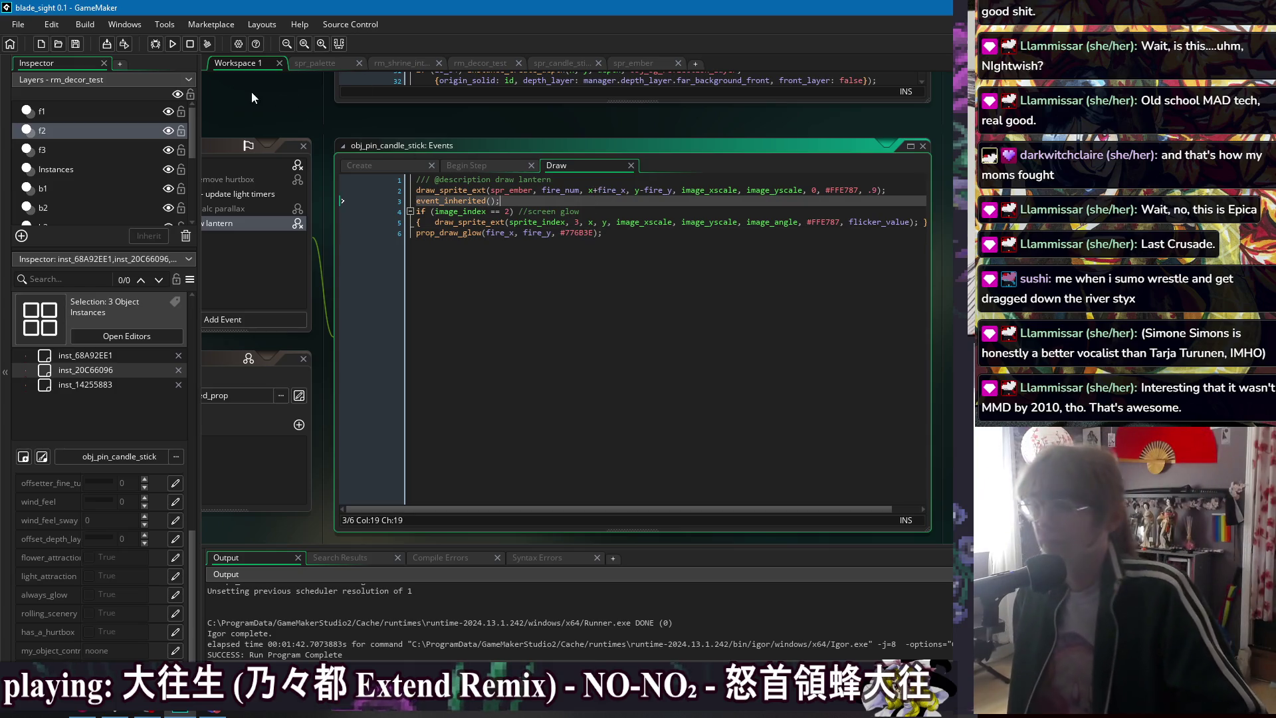
click(173, 44)
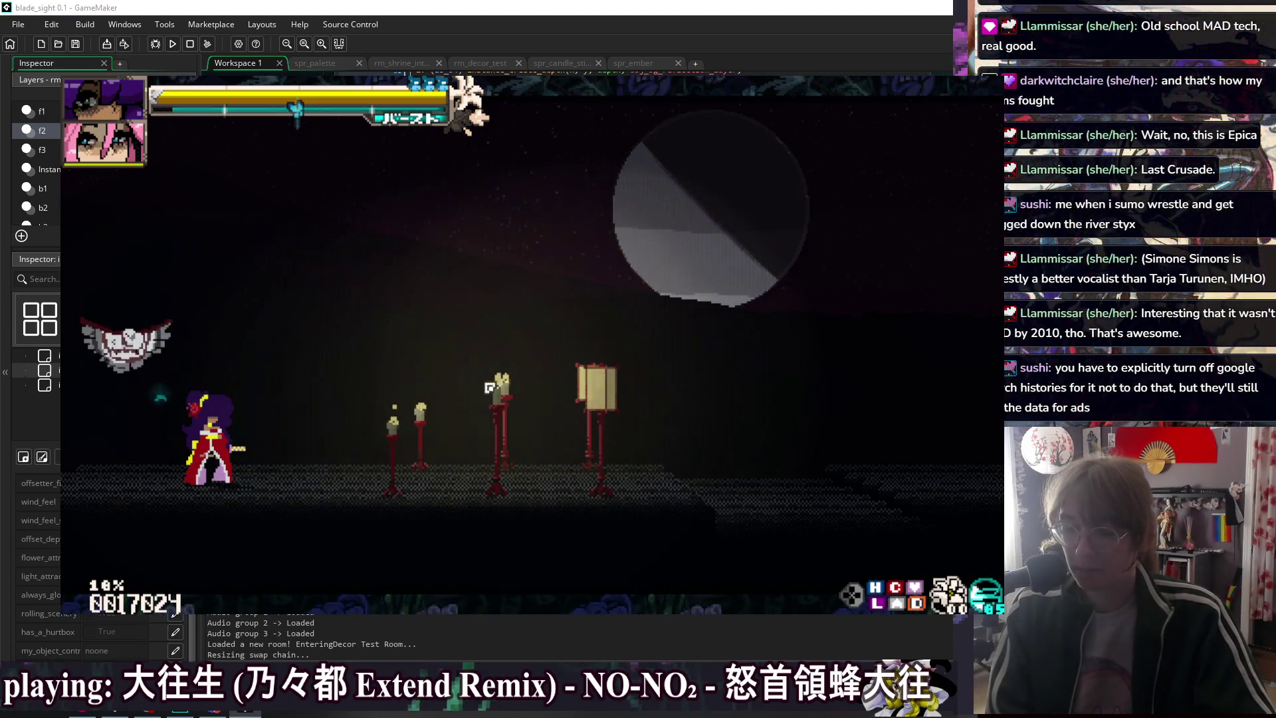
- Dash the player toward the row of lit candle sticks in the decor test room
key(5)
key(d)
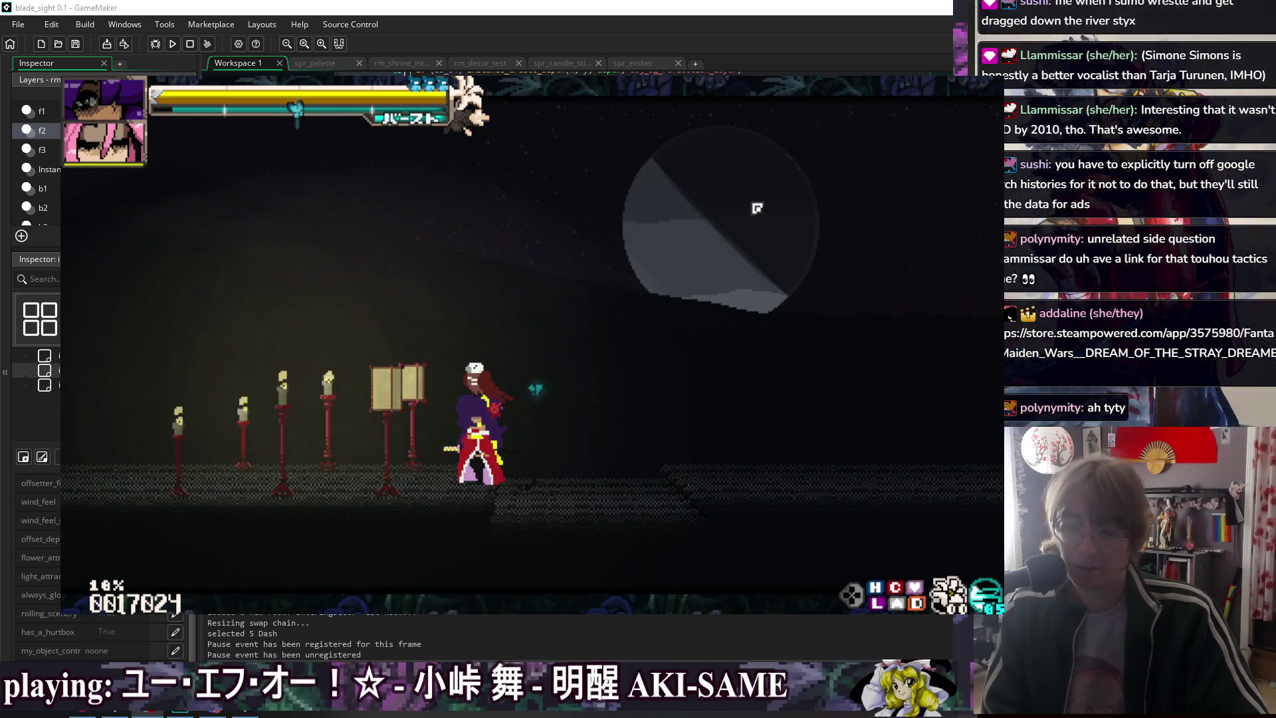
- Move right and left past the candles, dash and heavy-attack, then quit the game
key(Right)
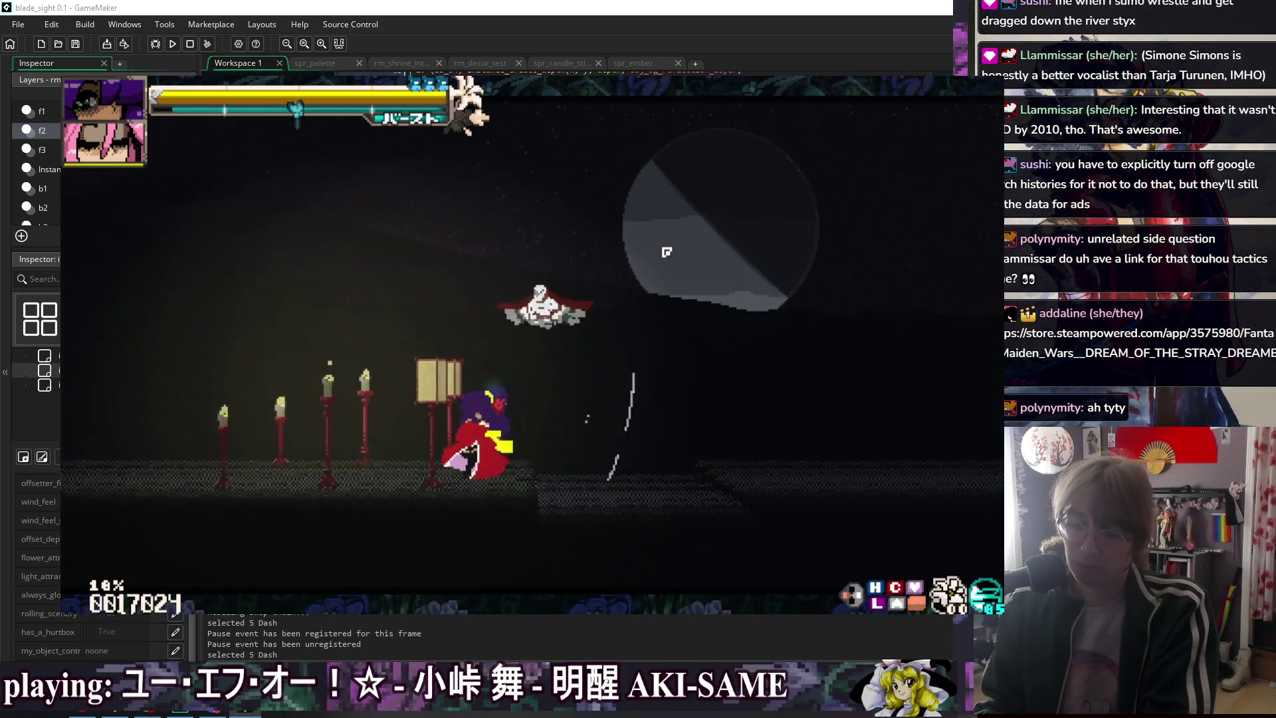
key(Left)
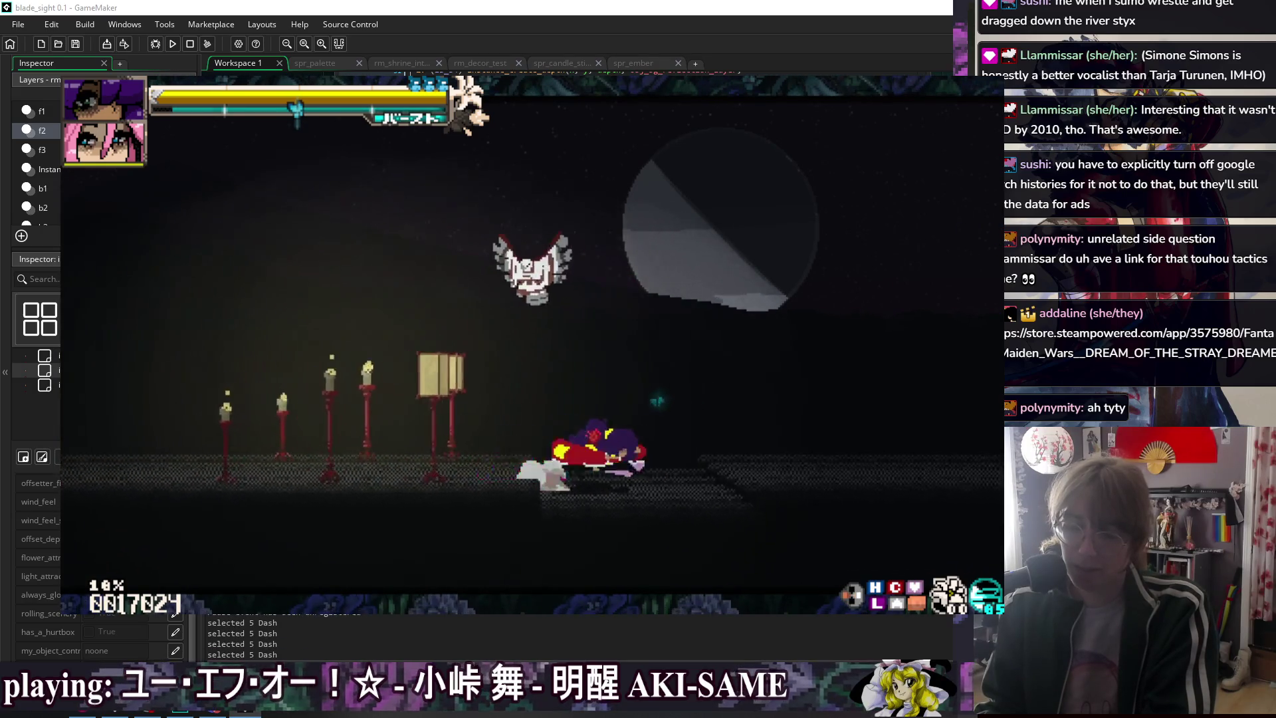
key(Right)
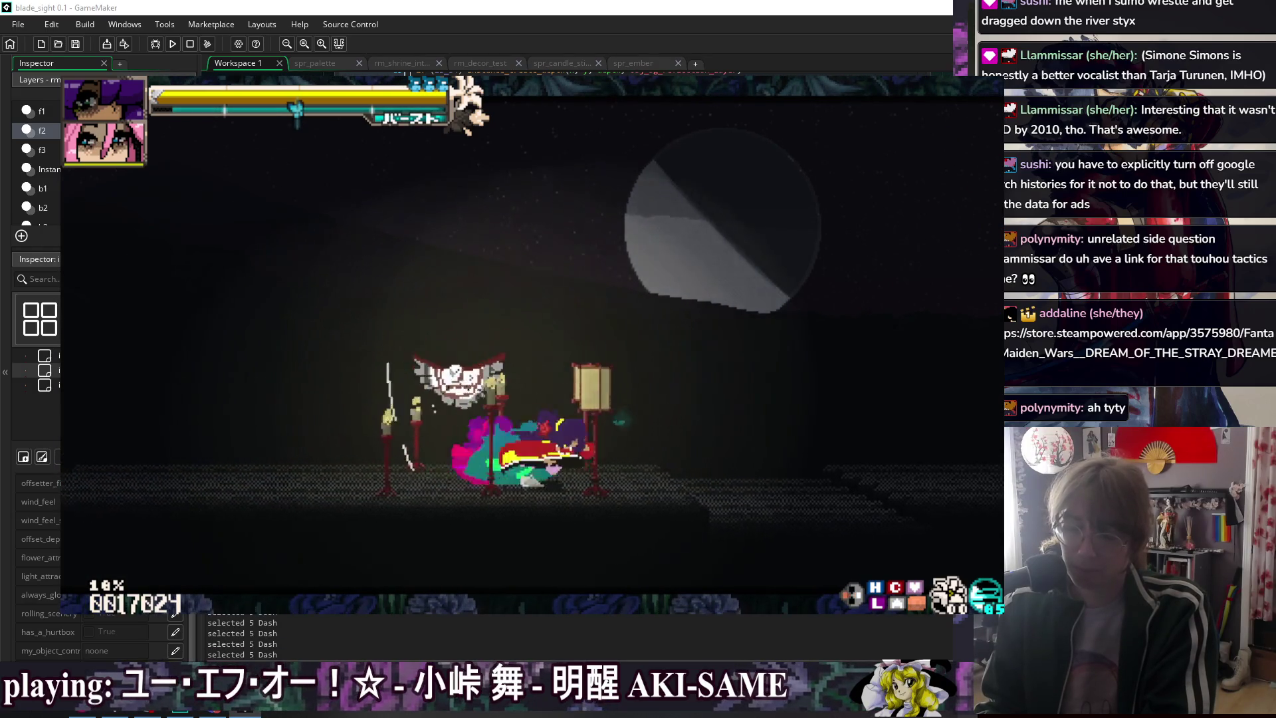
key(Left)
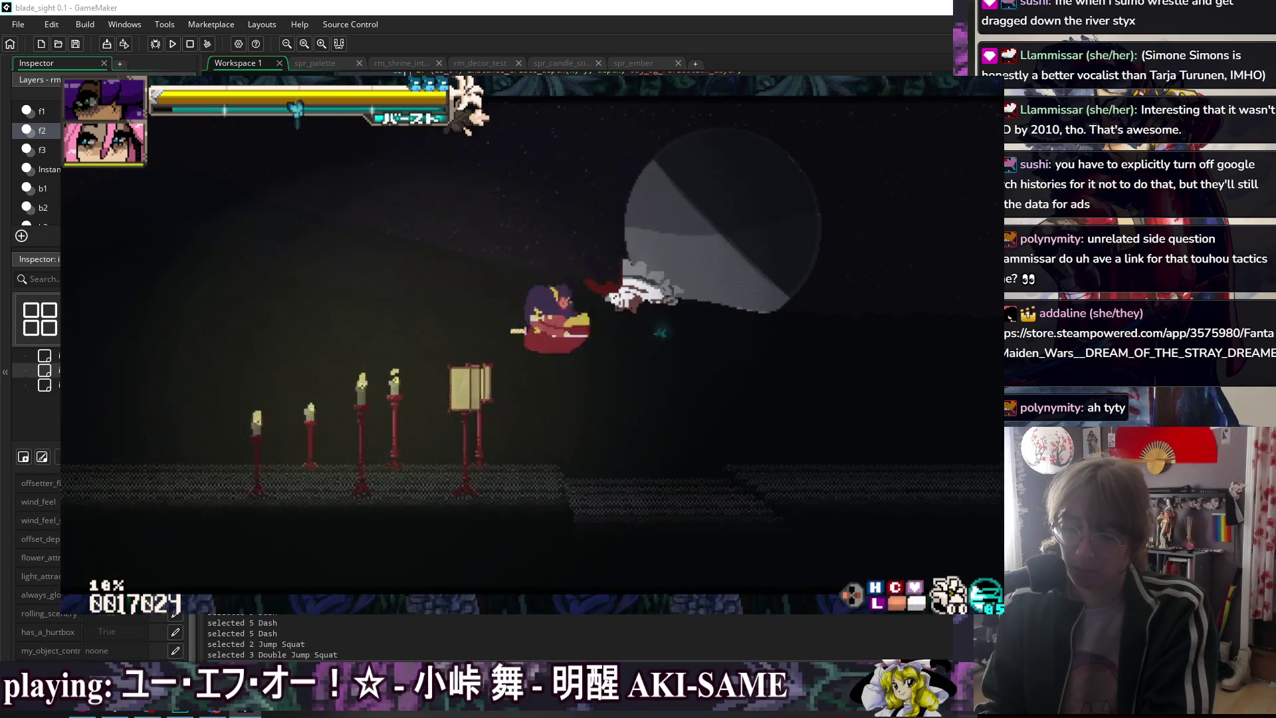
key(Left)
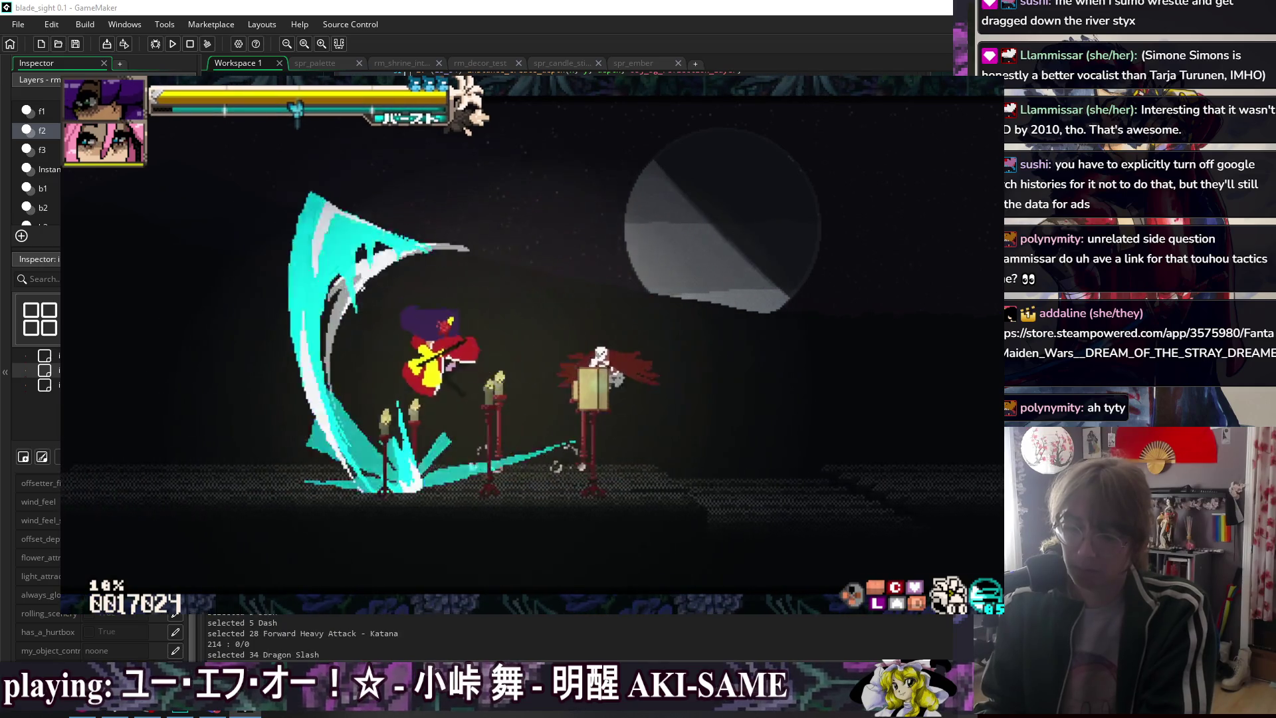
key(Escape)
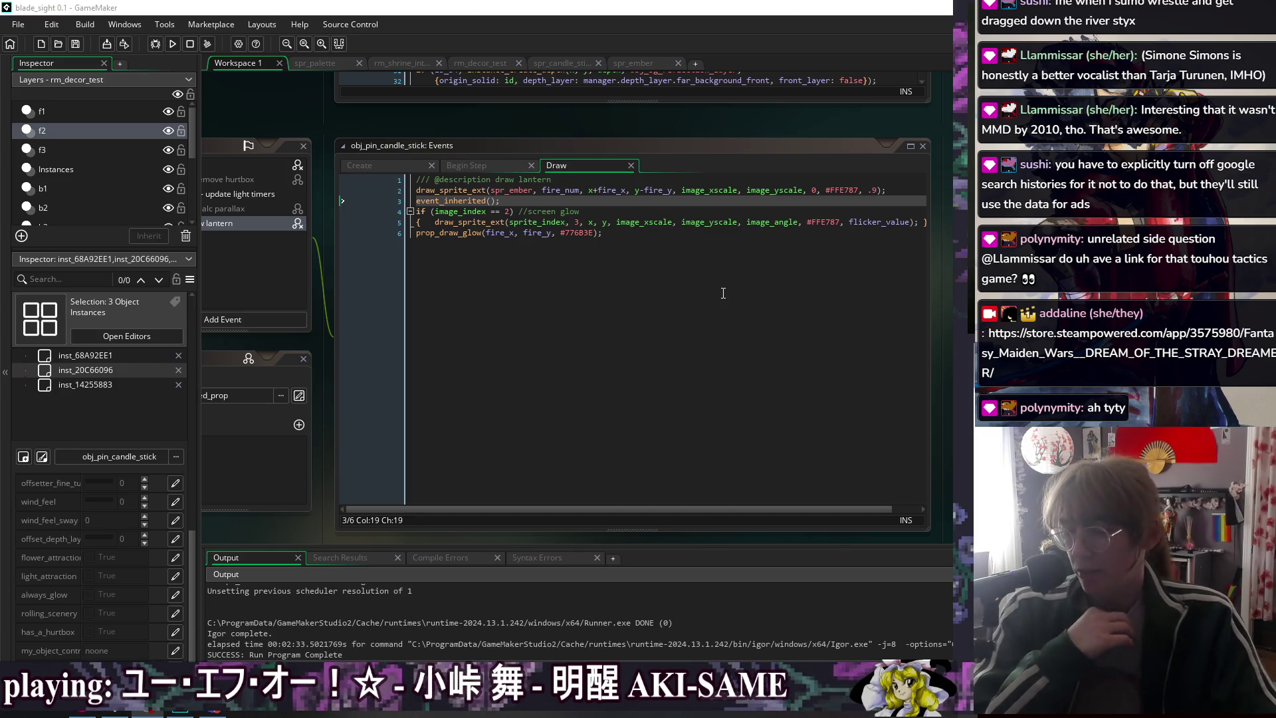
- Compare Begin Step with Create, settling on Begin Step's prop_make_light(fire_x, fire_y) line
click(711, 278)
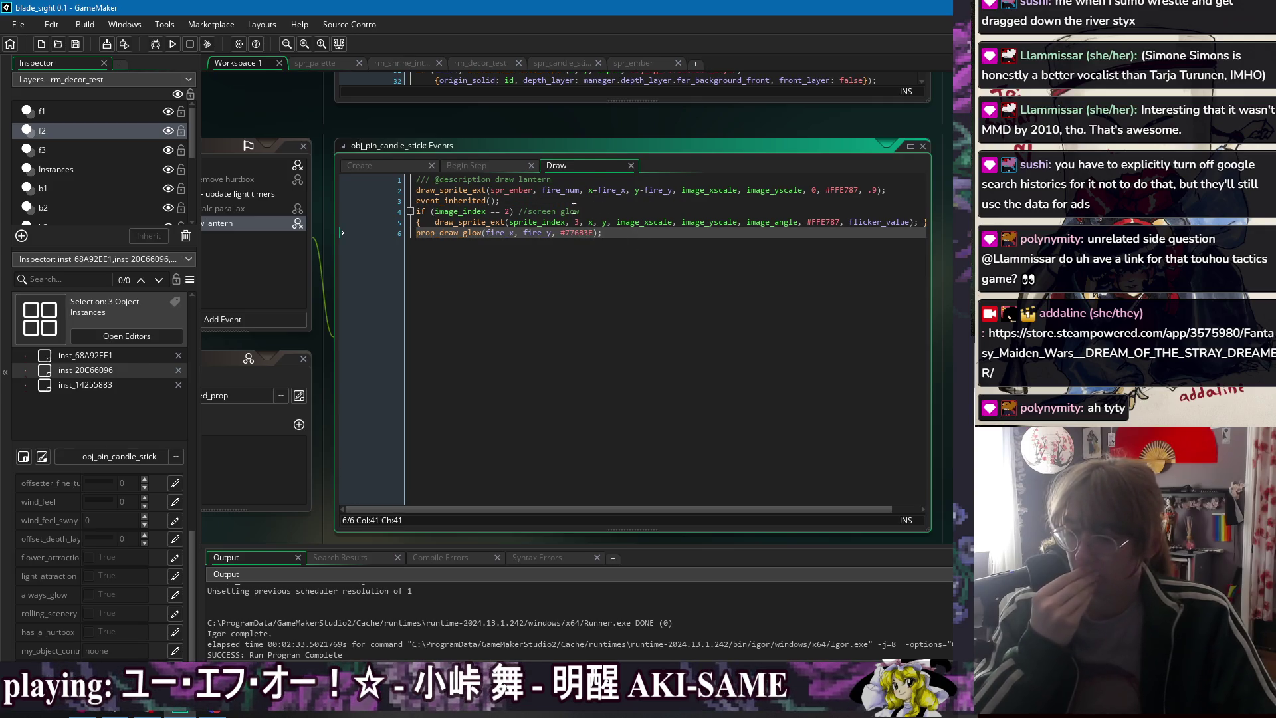
click(468, 165)
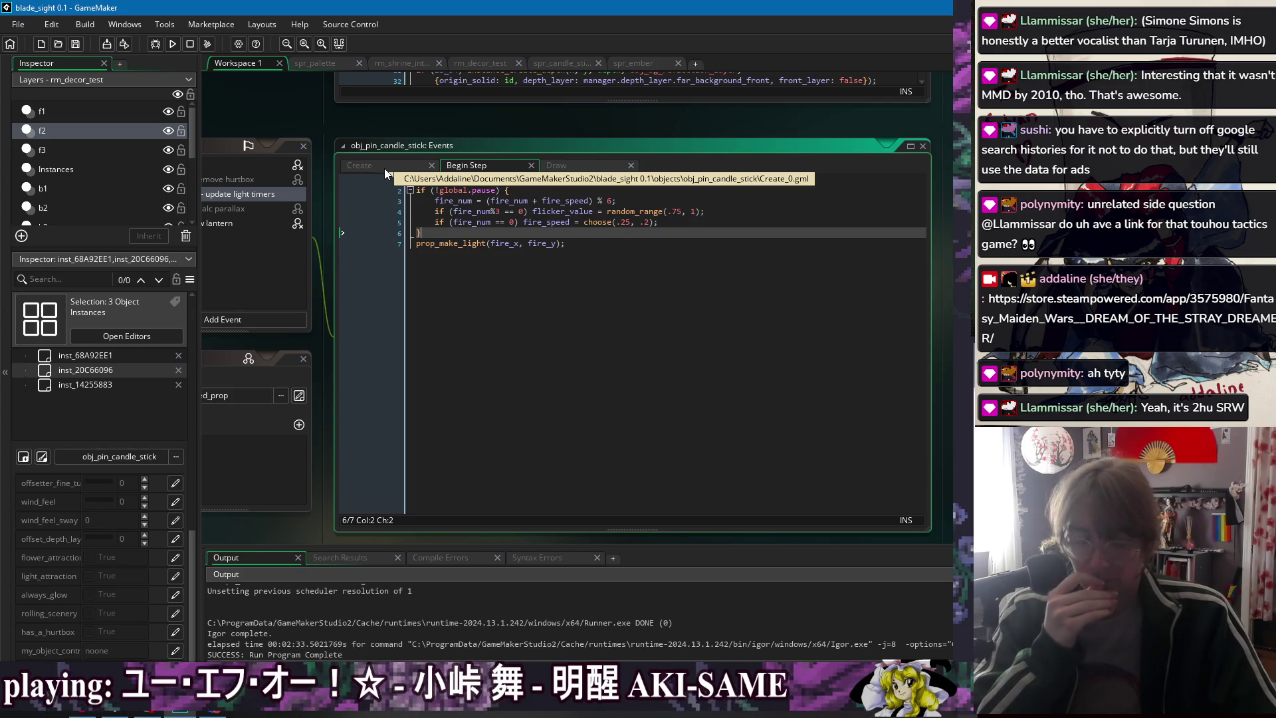
click(384, 169)
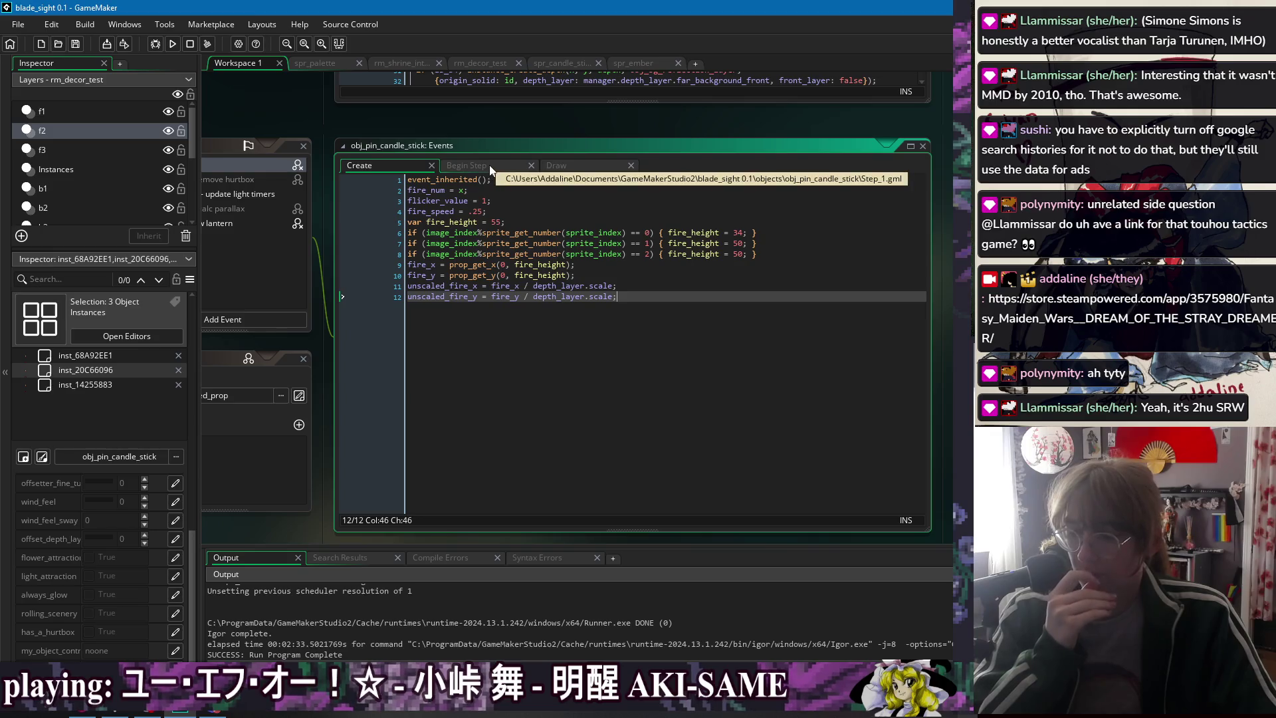
click(489, 167)
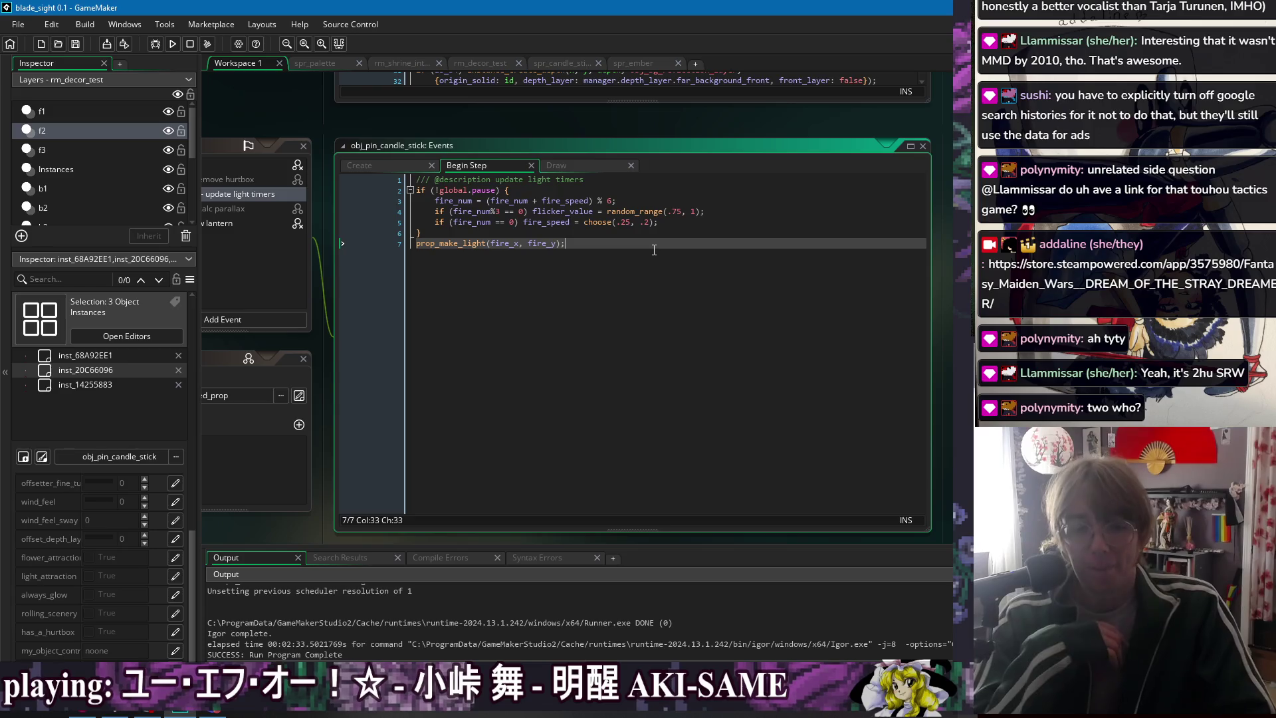
key(Up)
key(Up)
key(Up)
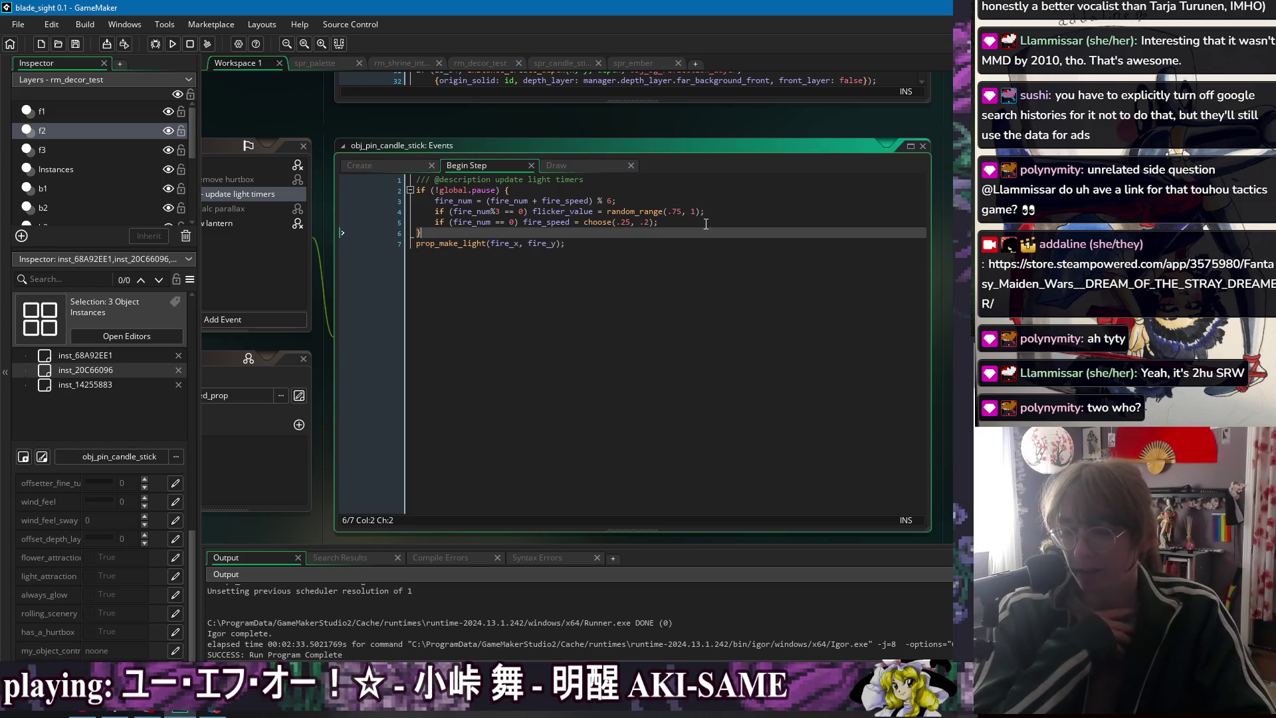
click(763, 244)
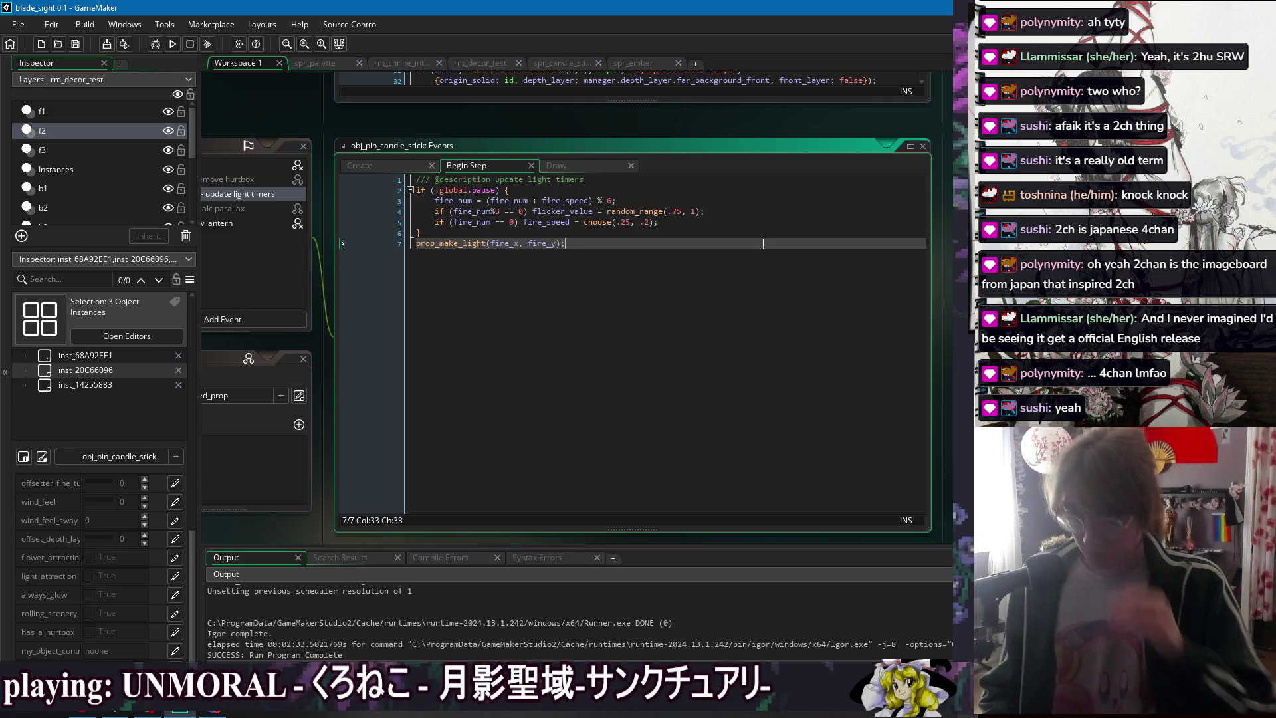
key(Up)
key(Down)
key(Up)
key(Down)
- Open spr_candle_stick's frames and add a new blank frame at position 5
click(625, 63)
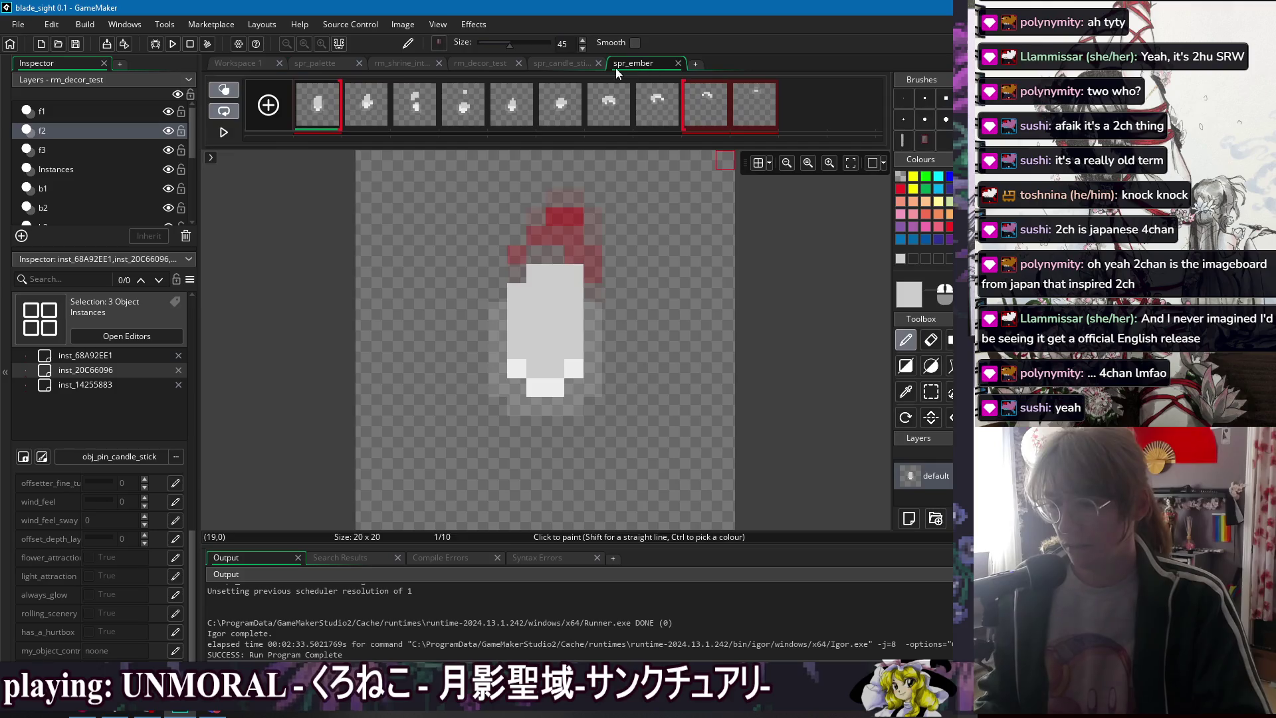
click(571, 67)
click(378, 119)
click(625, 119)
click(660, 119)
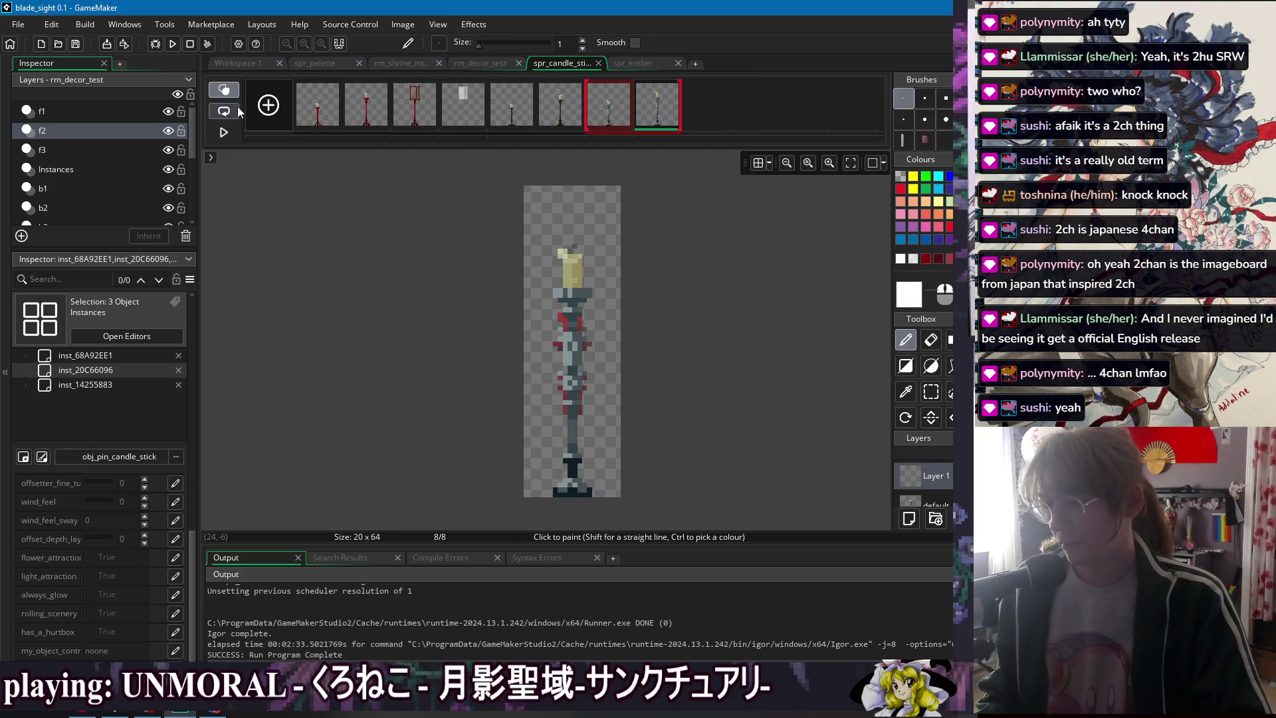
click(269, 104)
drag(714, 109, 512, 110)
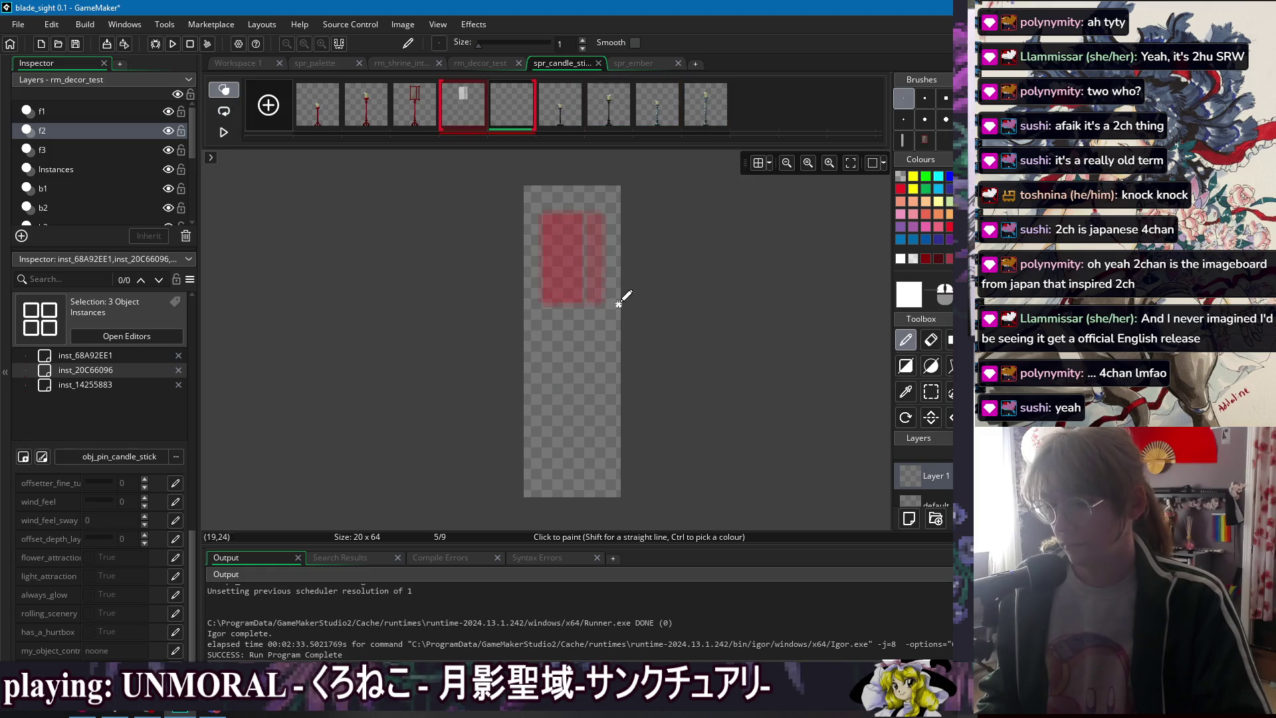
- Paint a winding light-grey smoke trail up frame 5, touching it up with the eraser
ctrl+click(558, 427)
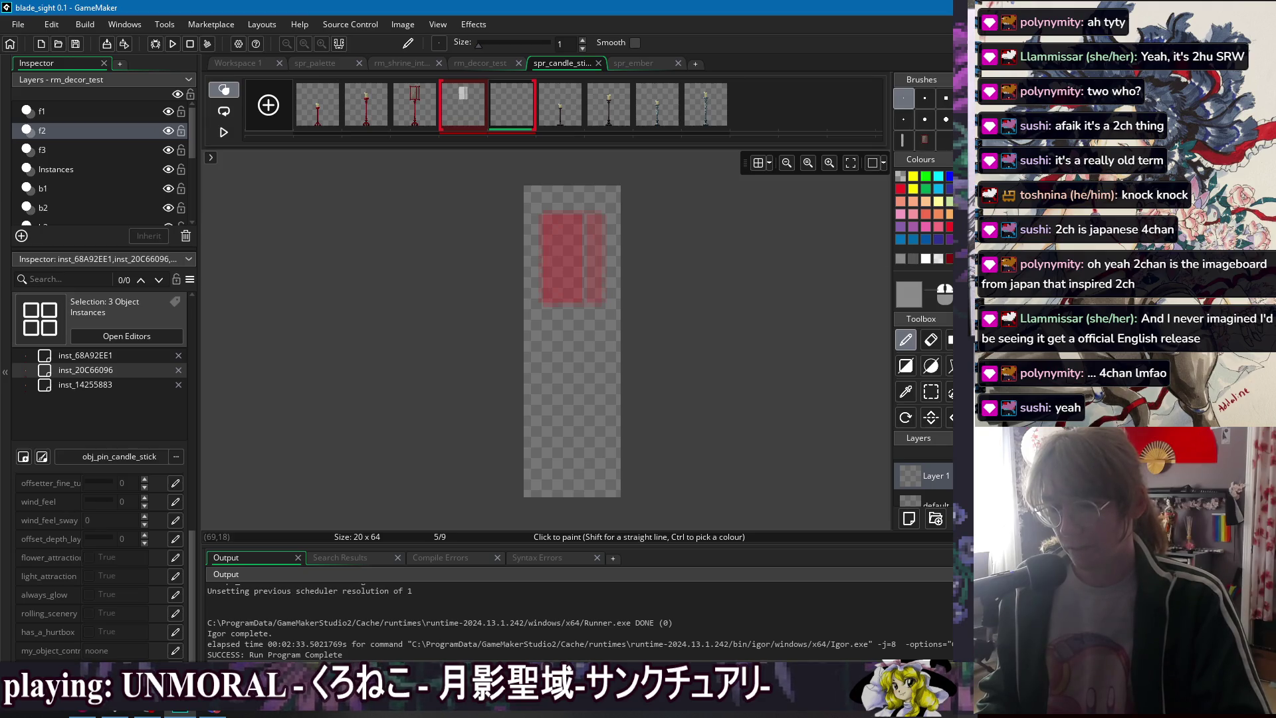
click(570, 492)
mouse_move(570, 493)
mouse_down()
mouse_move(600, 480)
mouse_move(540, 470)
mouse_move(545, 452)
mouse_move(562, 436)
mouse_move(602, 432)
mouse_move(615, 420)
mouse_move(577, 414)
mouse_move(611, 400)
mouse_move(542, 383)
mouse_move(546, 366)
mouse_move(608, 352)
mouse_move(540, 317)
mouse_move(608, 292)
mouse_move(582, 281)
mouse_move(612, 275)
mouse_move(601, 303)
mouse_move(535, 317)
mouse_move(568, 323)
mouse_up()
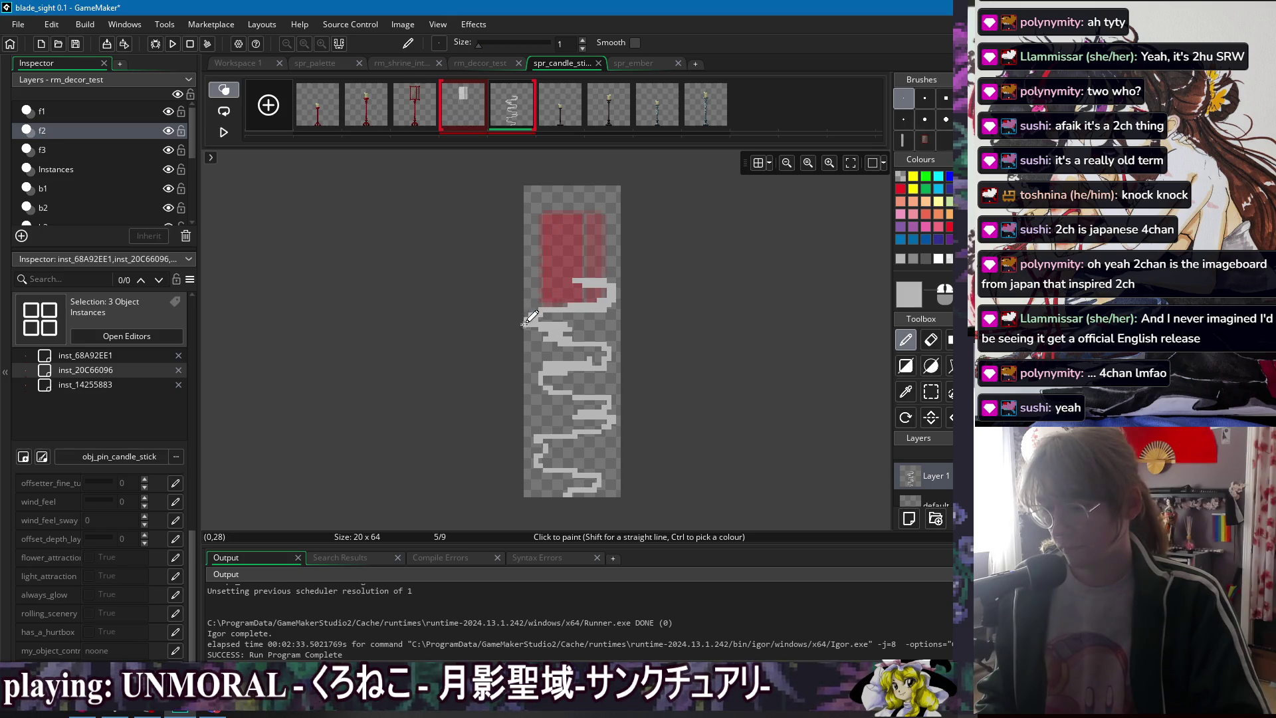
key(e)
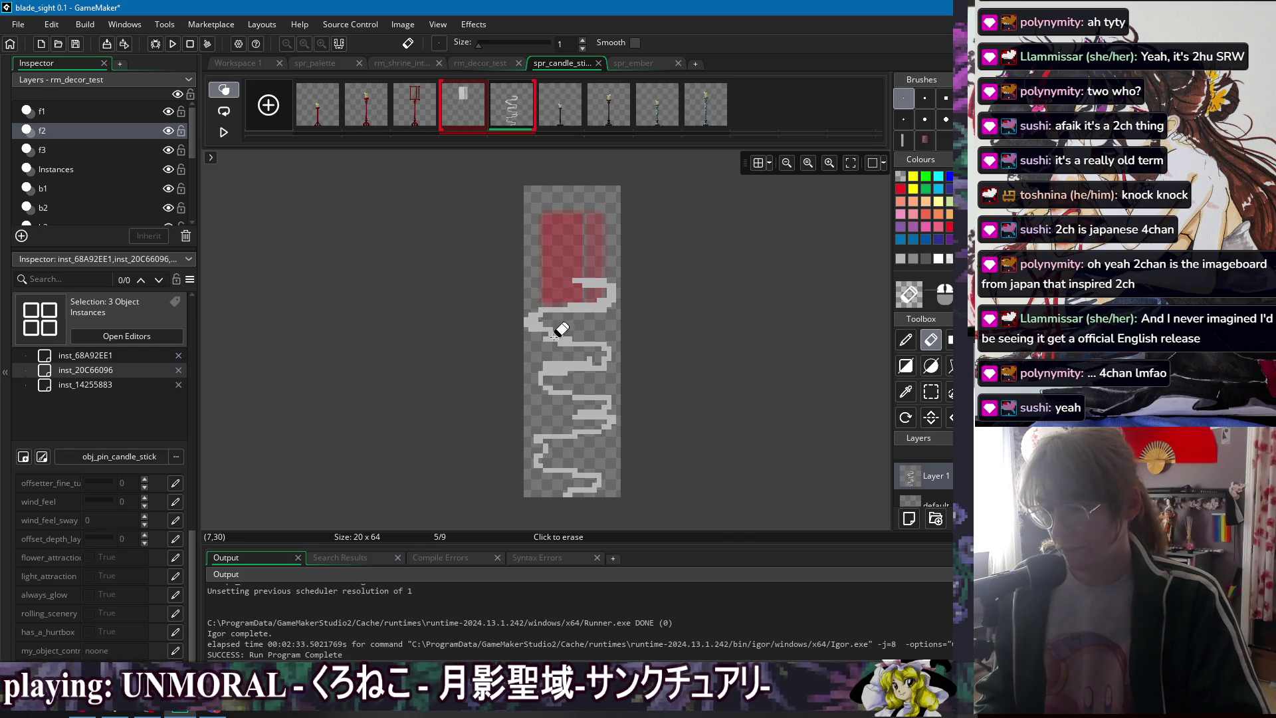
key(d)
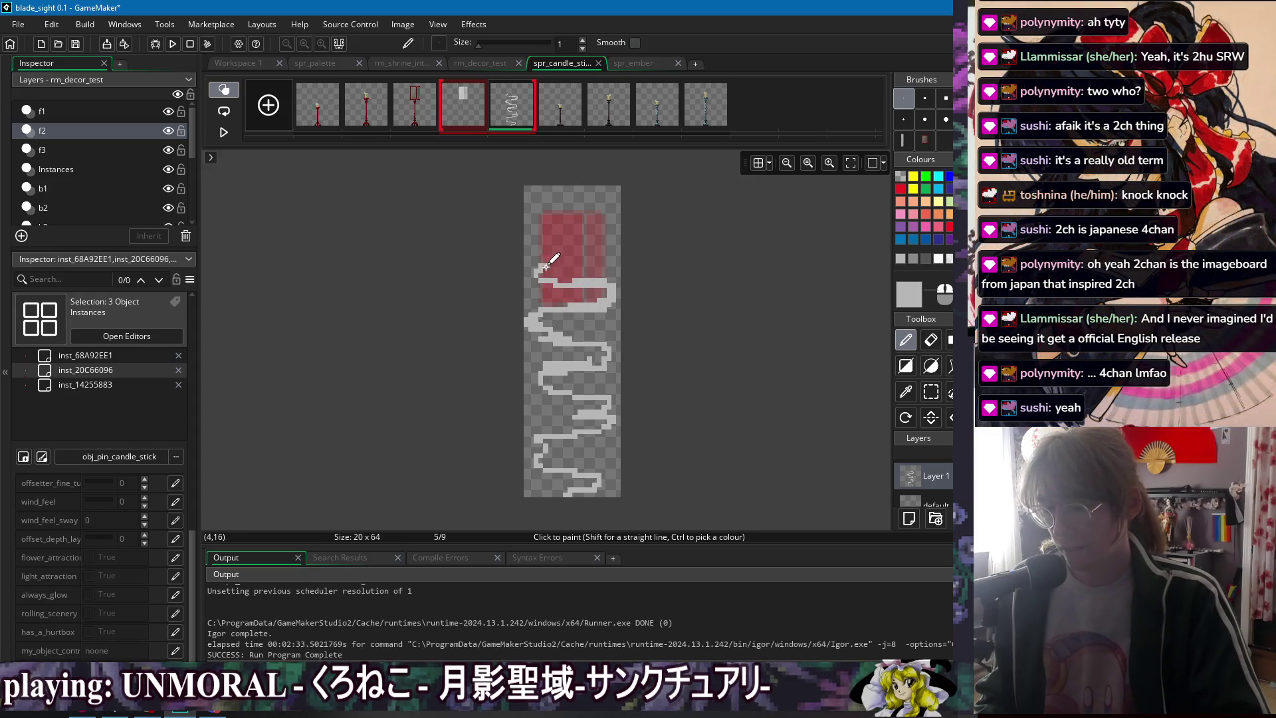
key(e)
key(d)
key(e)
key(d)
- Paint a grey smoke curl across the frame's top, erasing stray pixels
mouse_move(548, 264)
mouse_down()
mouse_move(604, 256)
mouse_move(555, 241)
mouse_move(576, 232)
mouse_move(541, 209)
mouse_move(602, 193)
mouse_move(542, 209)
mouse_move(549, 226)
mouse_move(540, 216)
mouse_move(574, 203)
mouse_move(544, 226)
mouse_move(573, 225)
mouse_up()
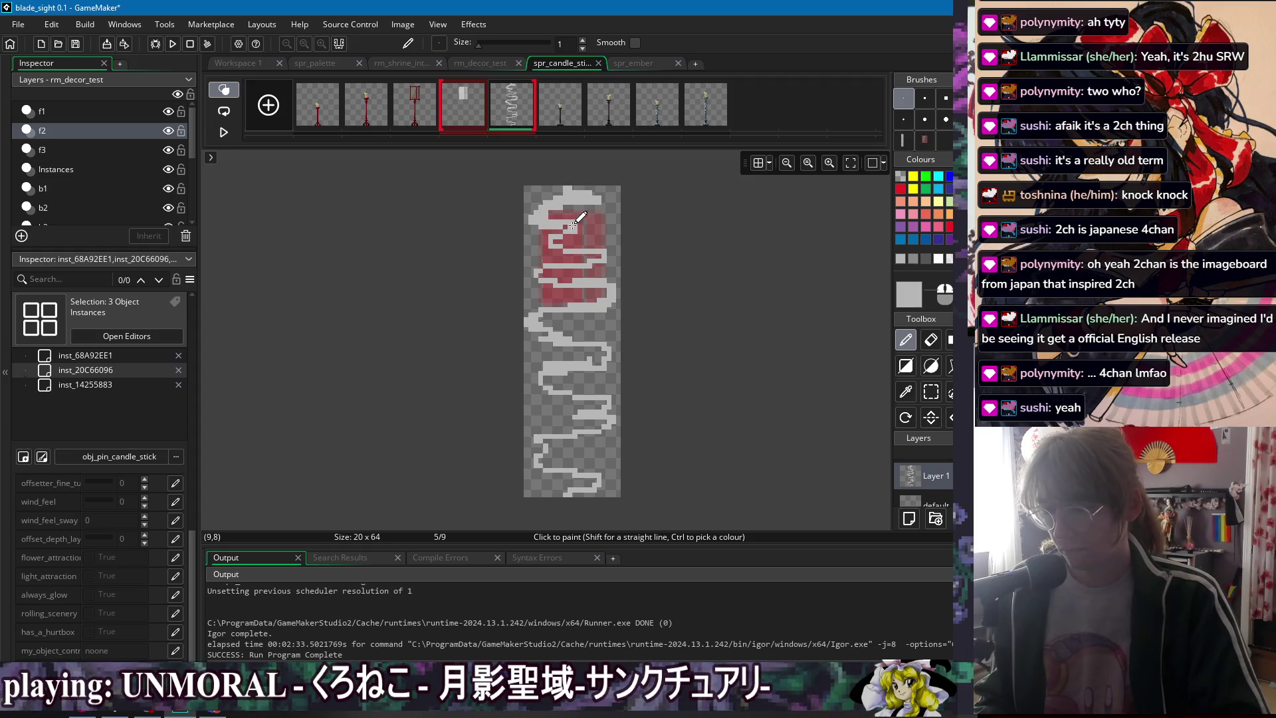
key(e)
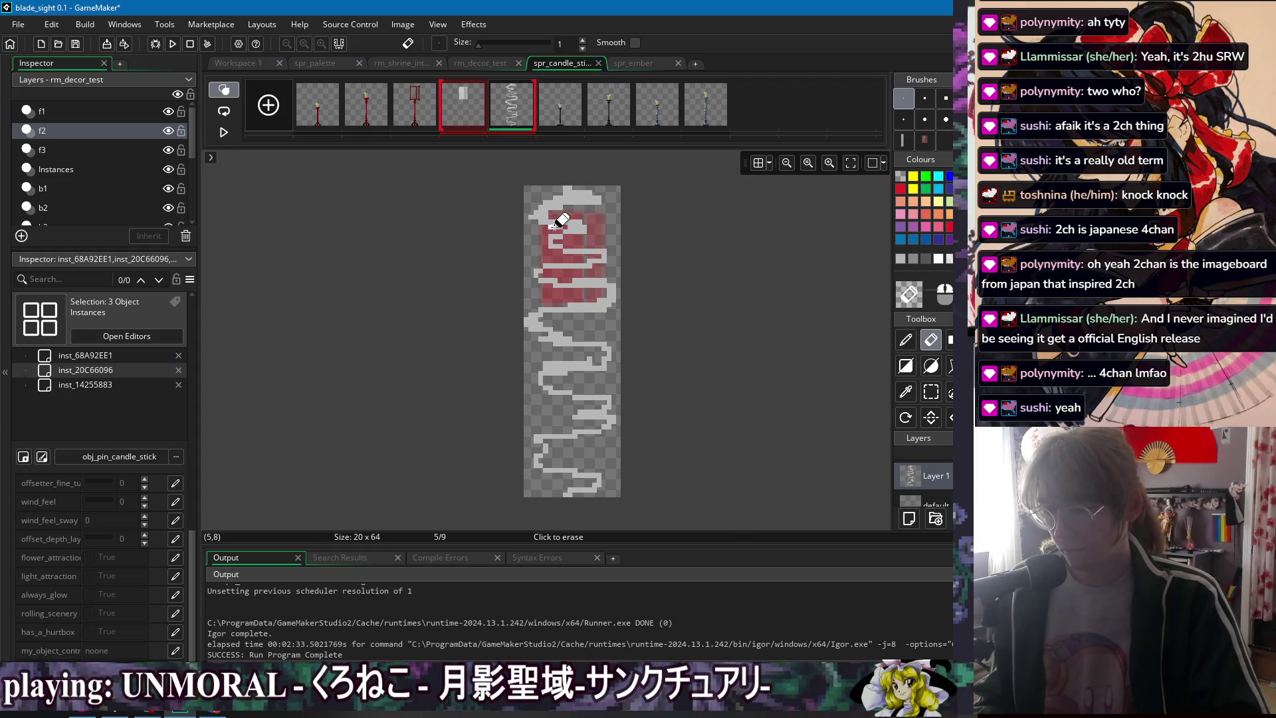
key(d)
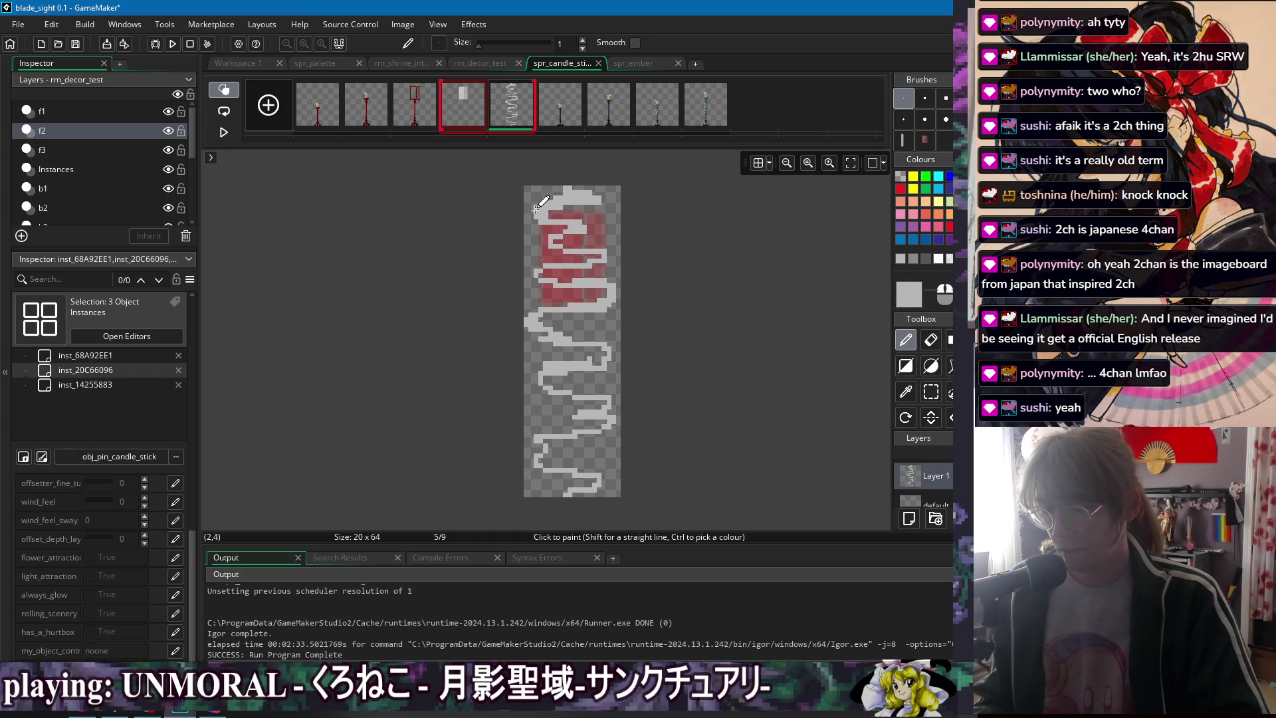
key(e)
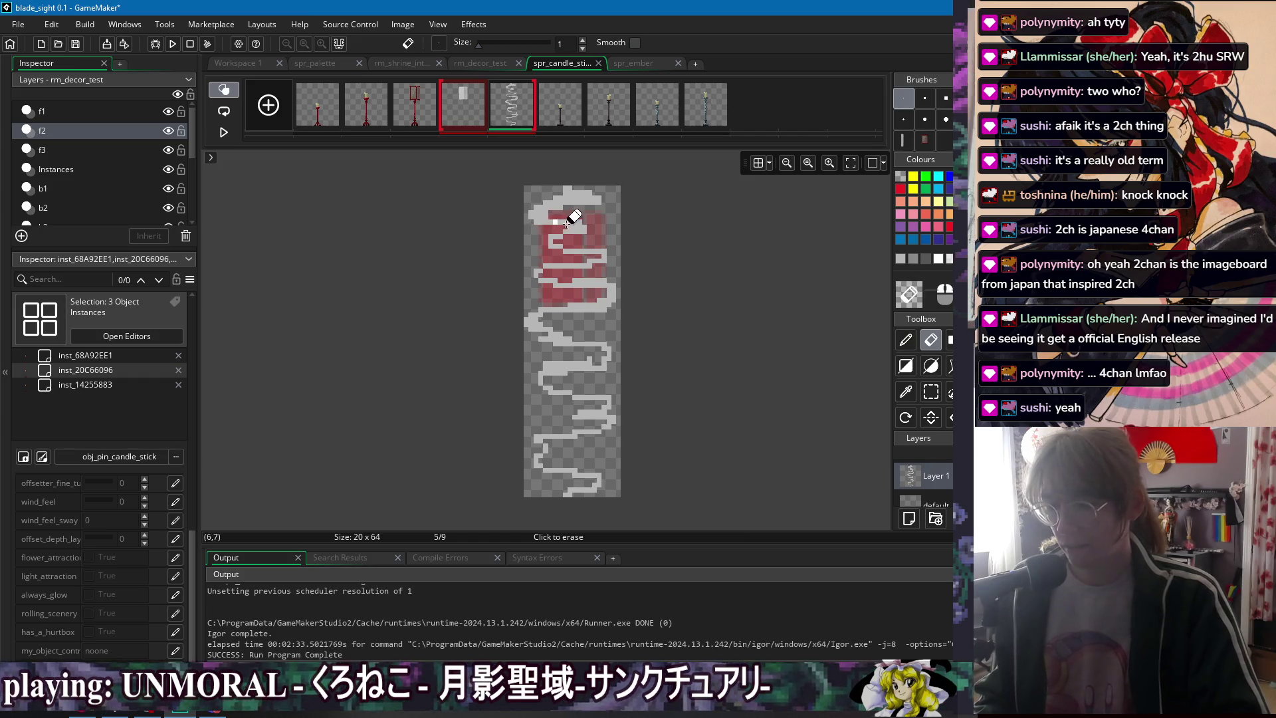
key(d)
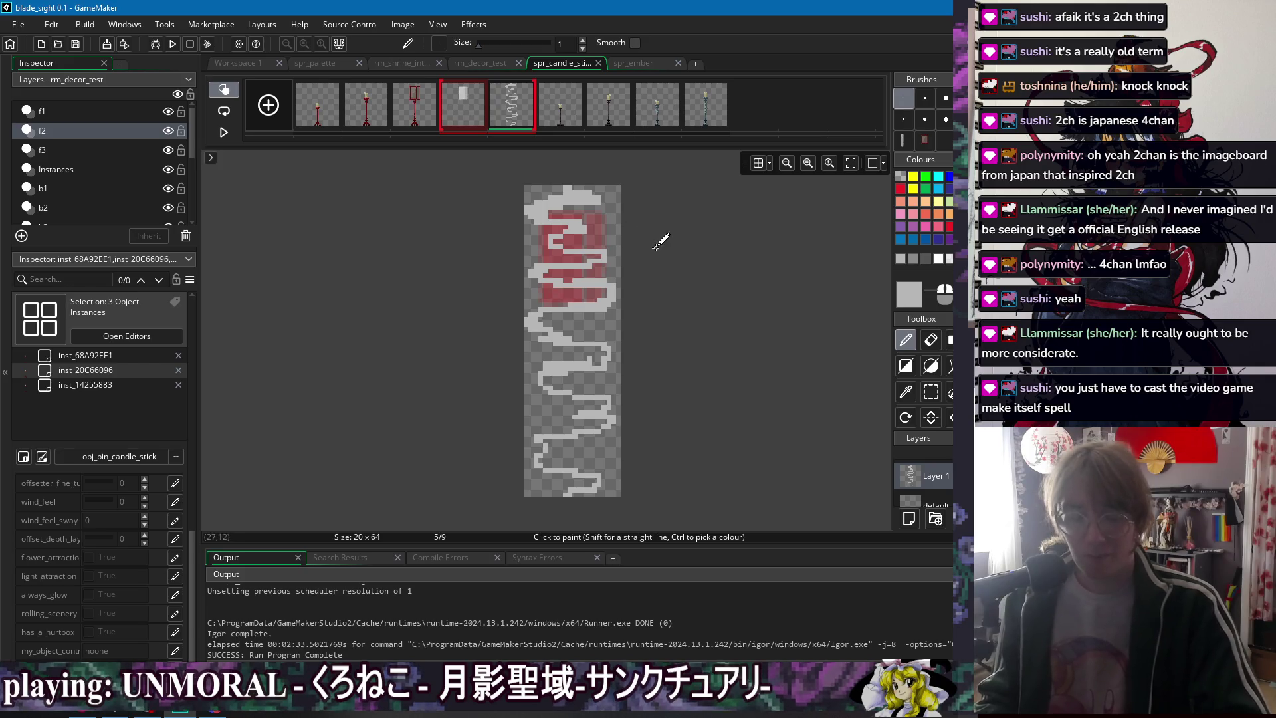
- Touch up frame 5's smoke with pencil and eraser along row 36 and the bottom, then pick mid grey 7D7D7D
click(545, 241)
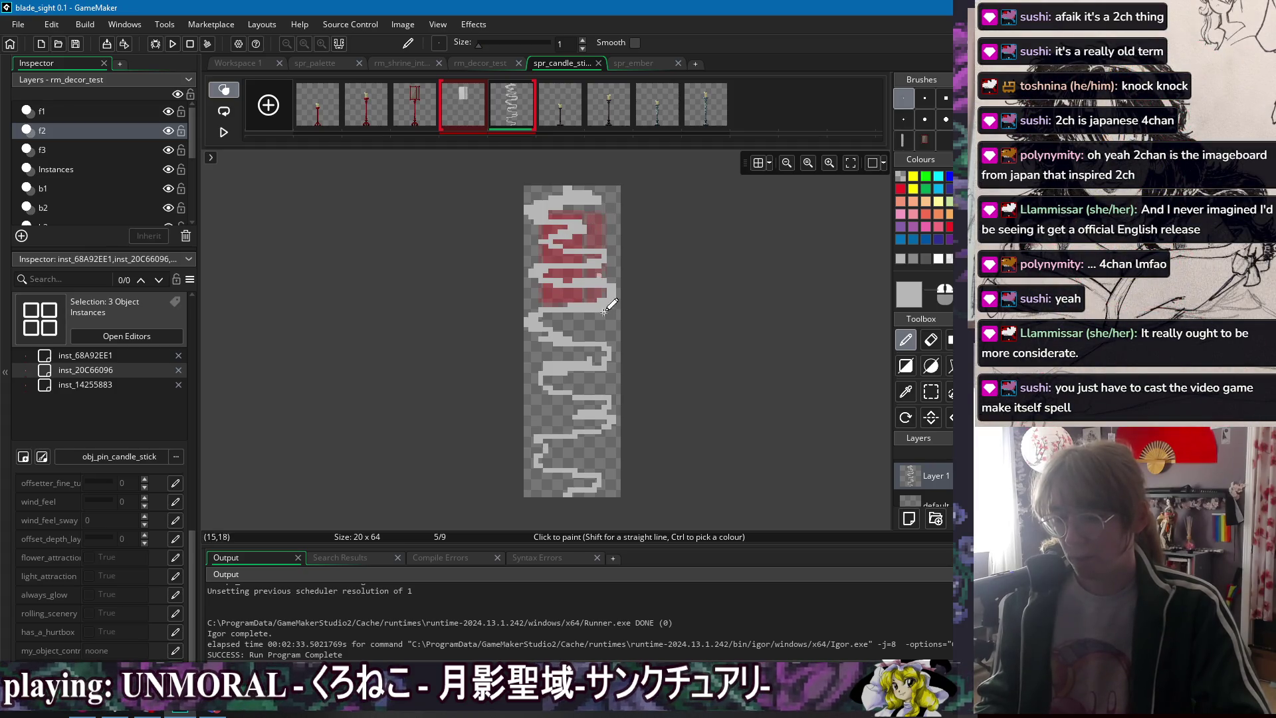
key(e)
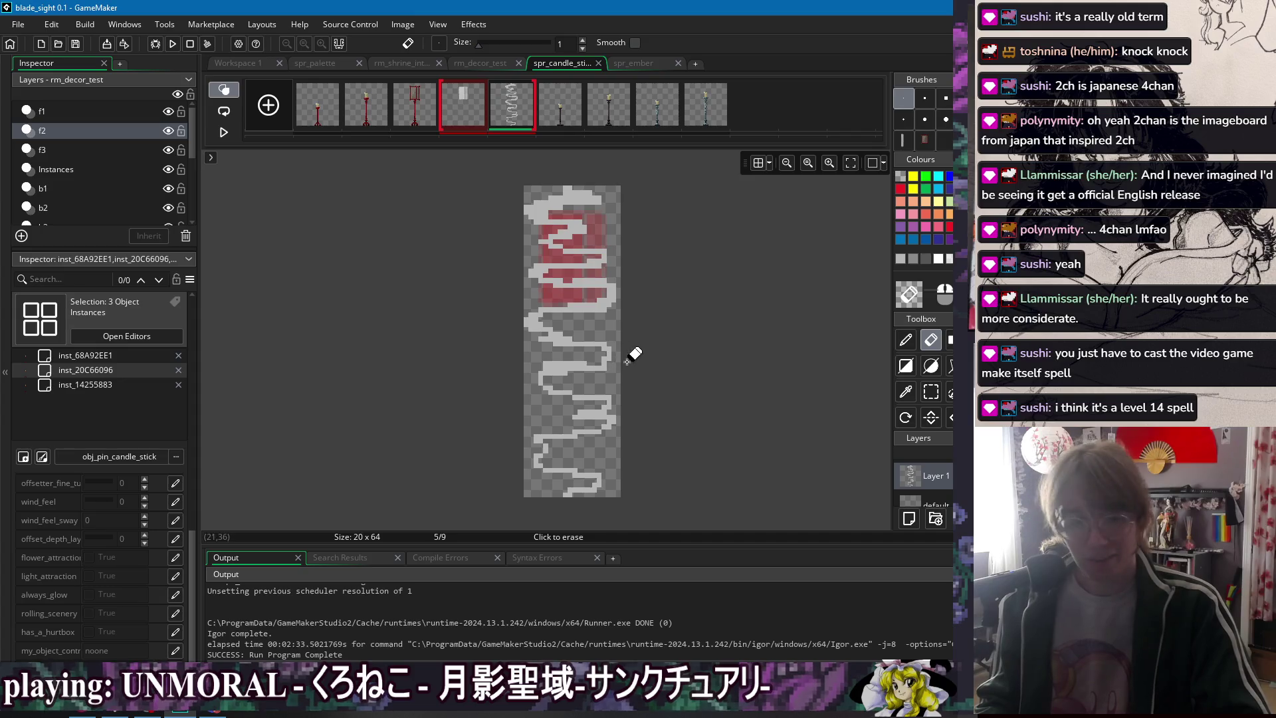
key(d)
drag(597, 362, 611, 362)
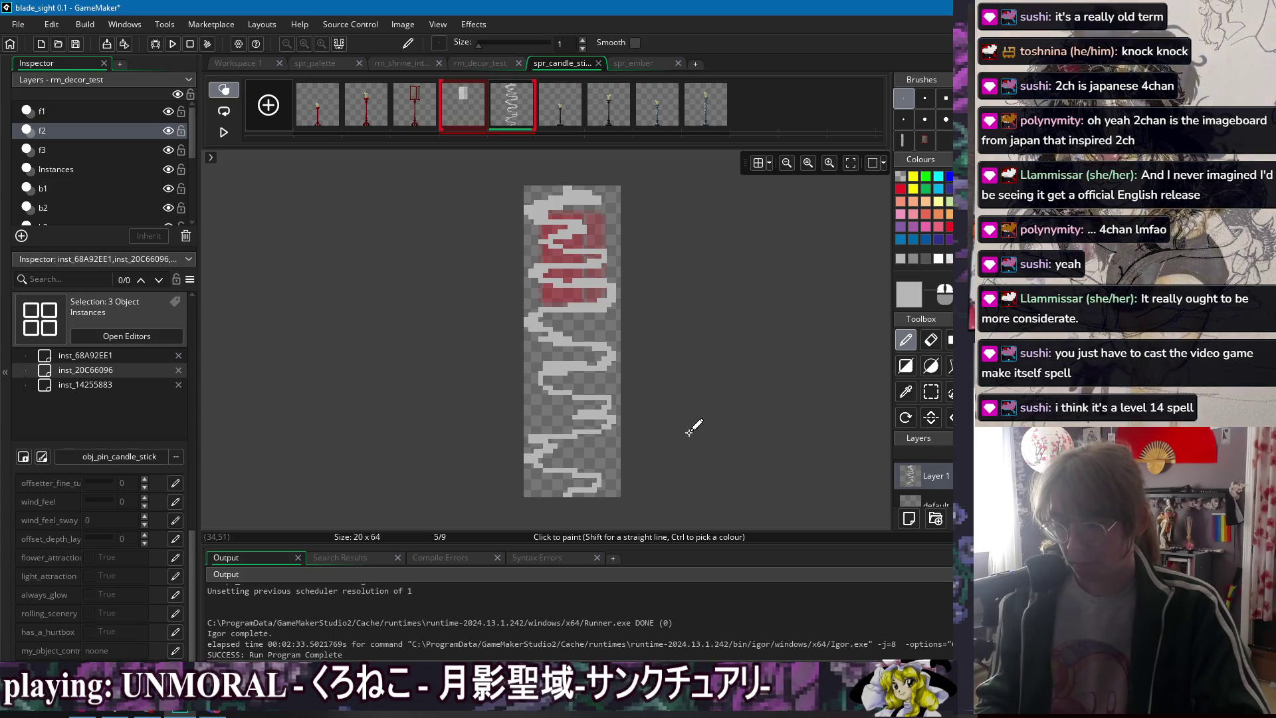
mouse_move(560, 491)
mouse_down()
mouse_move(593, 483)
mouse_move(557, 490)
mouse_up()
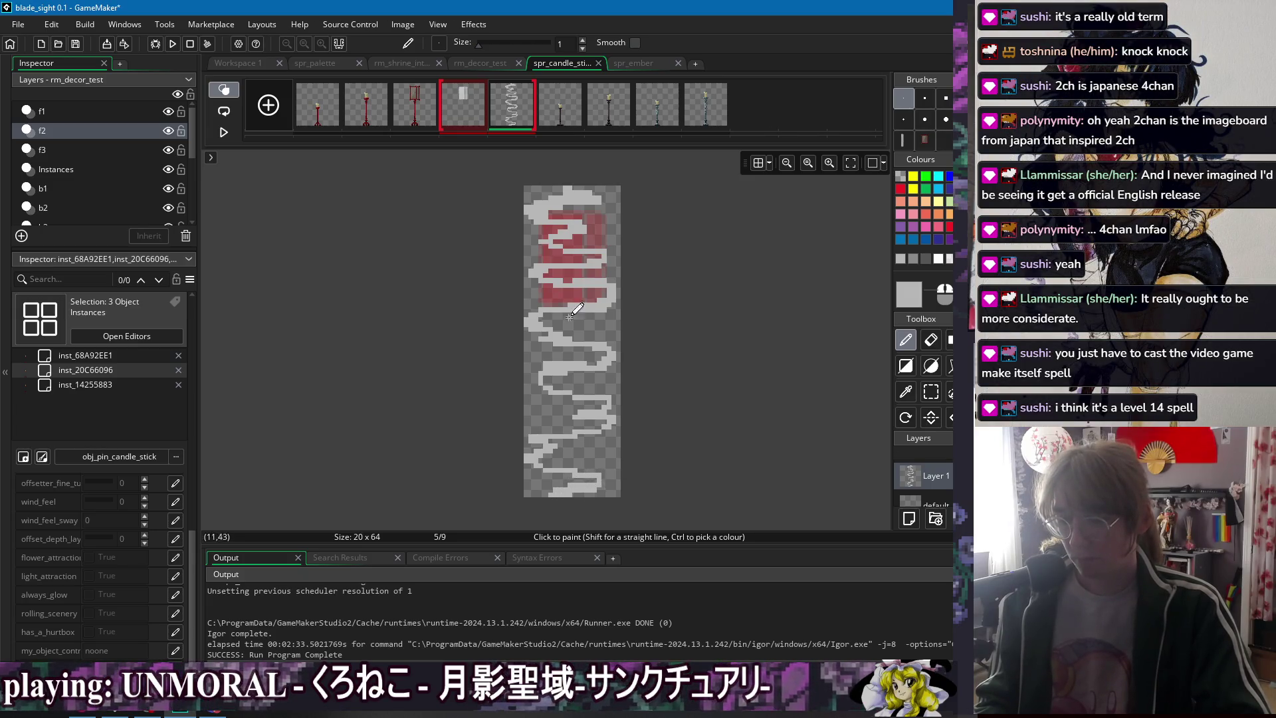
key(e)
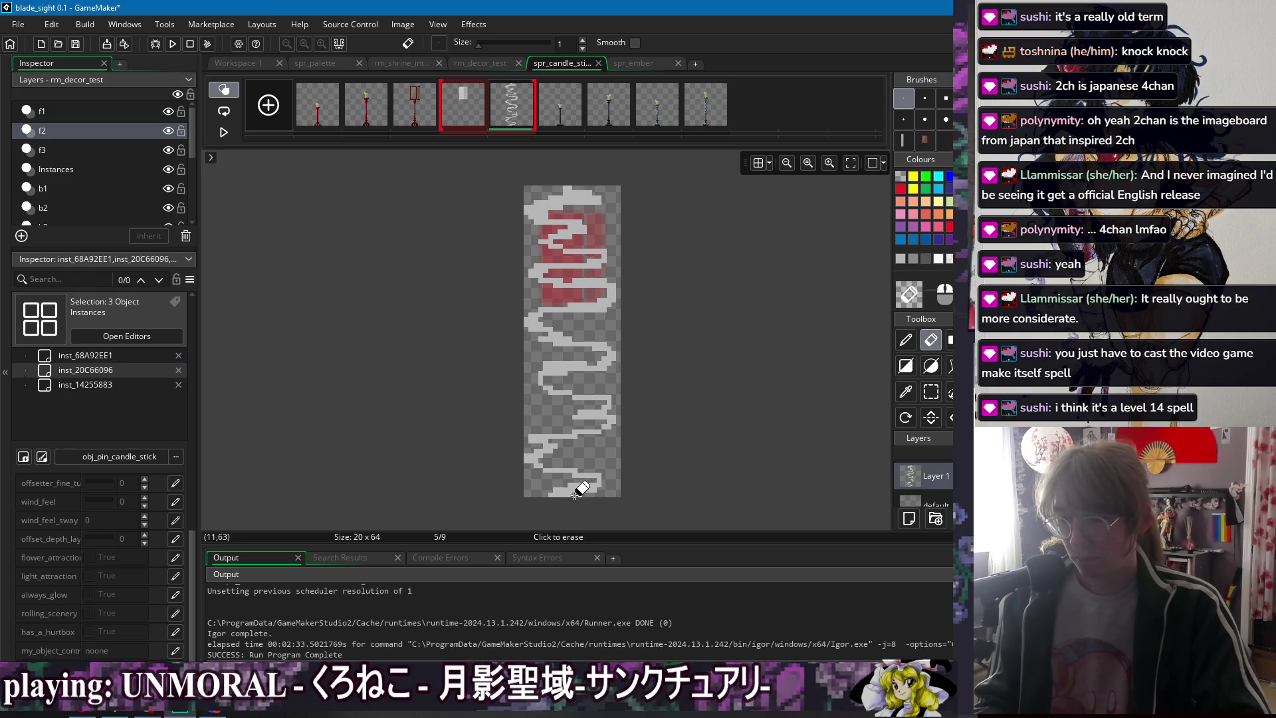
key(d)
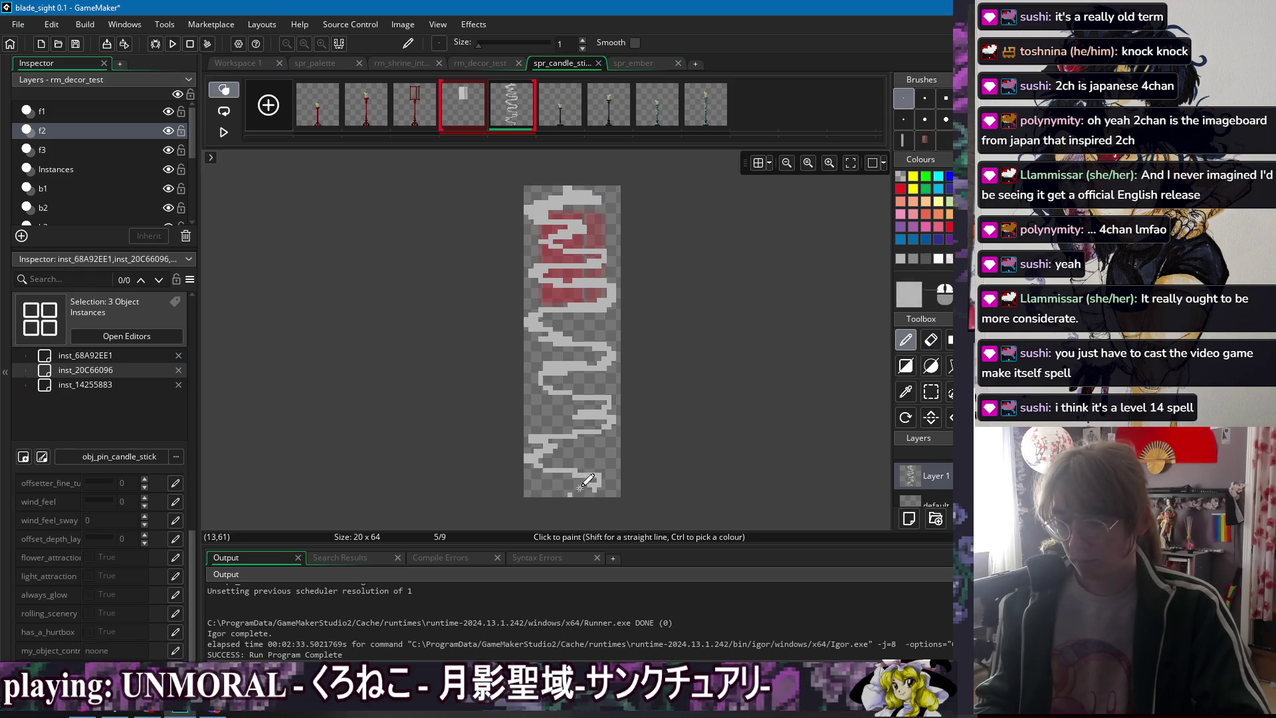
key(e)
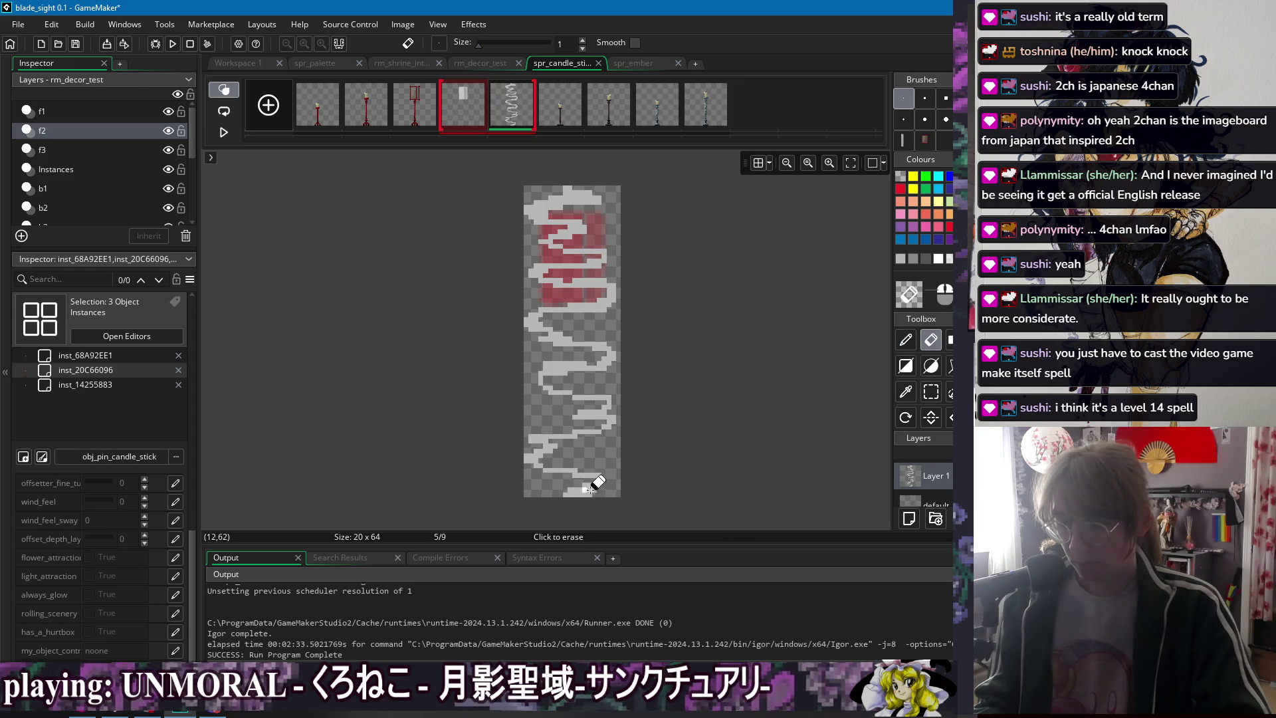
key(d)
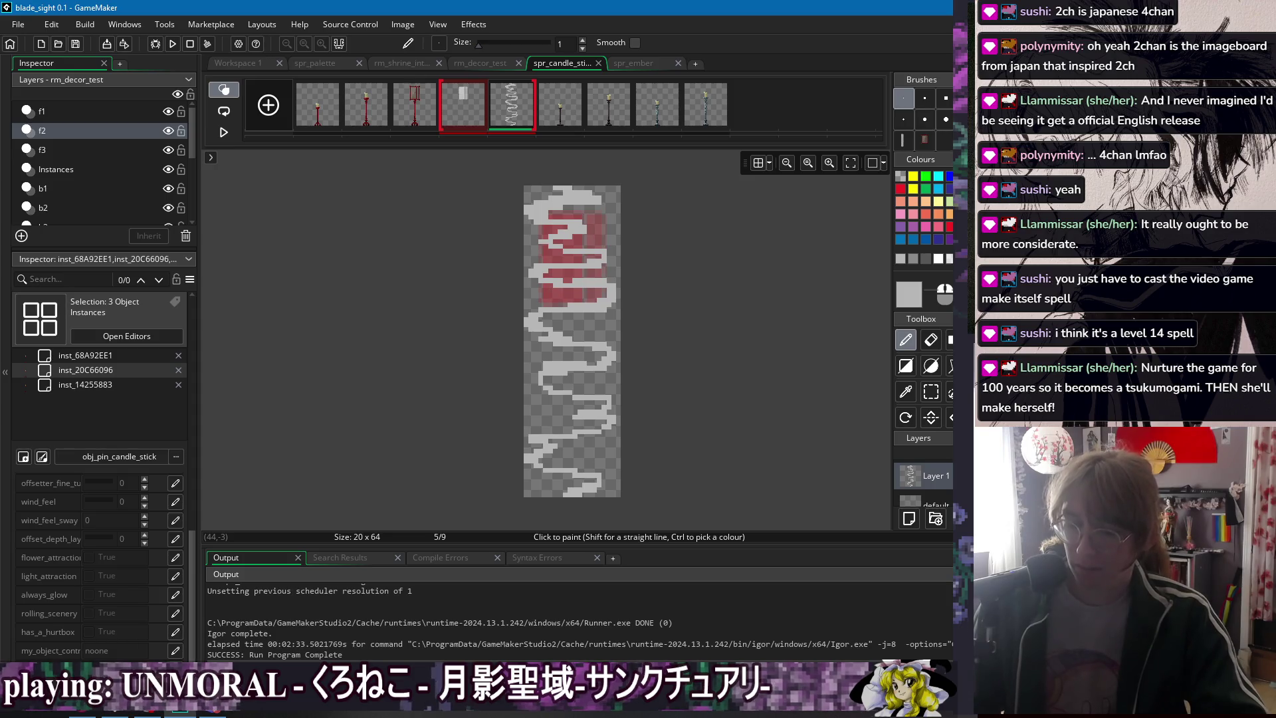
click(906, 304)
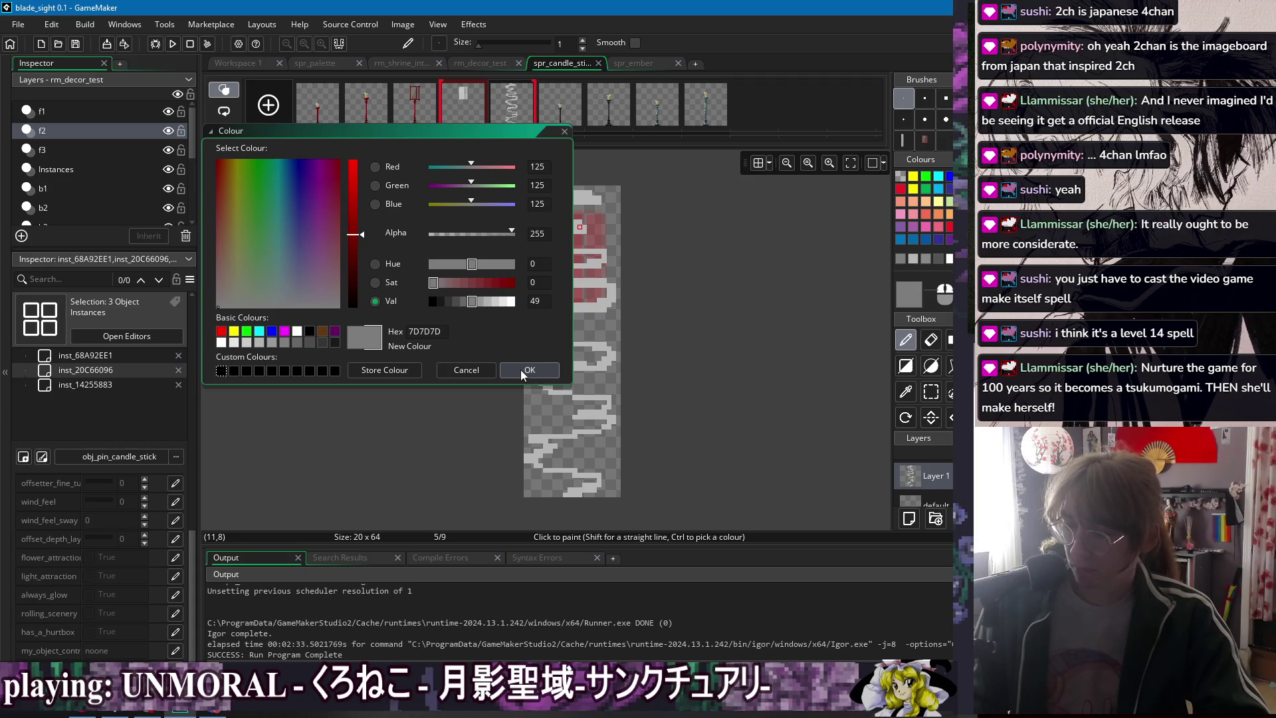
- Lower the grey paint colour's alpha to 115 and use a size 5 brush
click(468, 234)
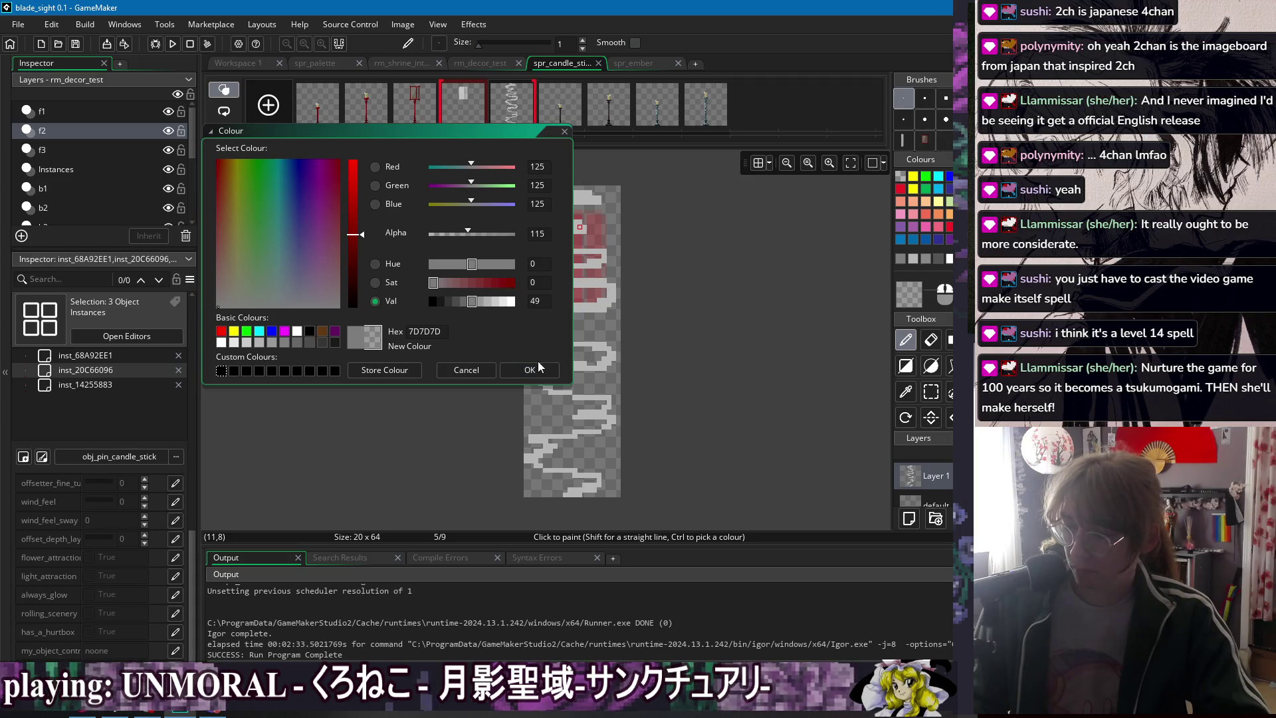
click(530, 370)
key(w)
click(925, 119)
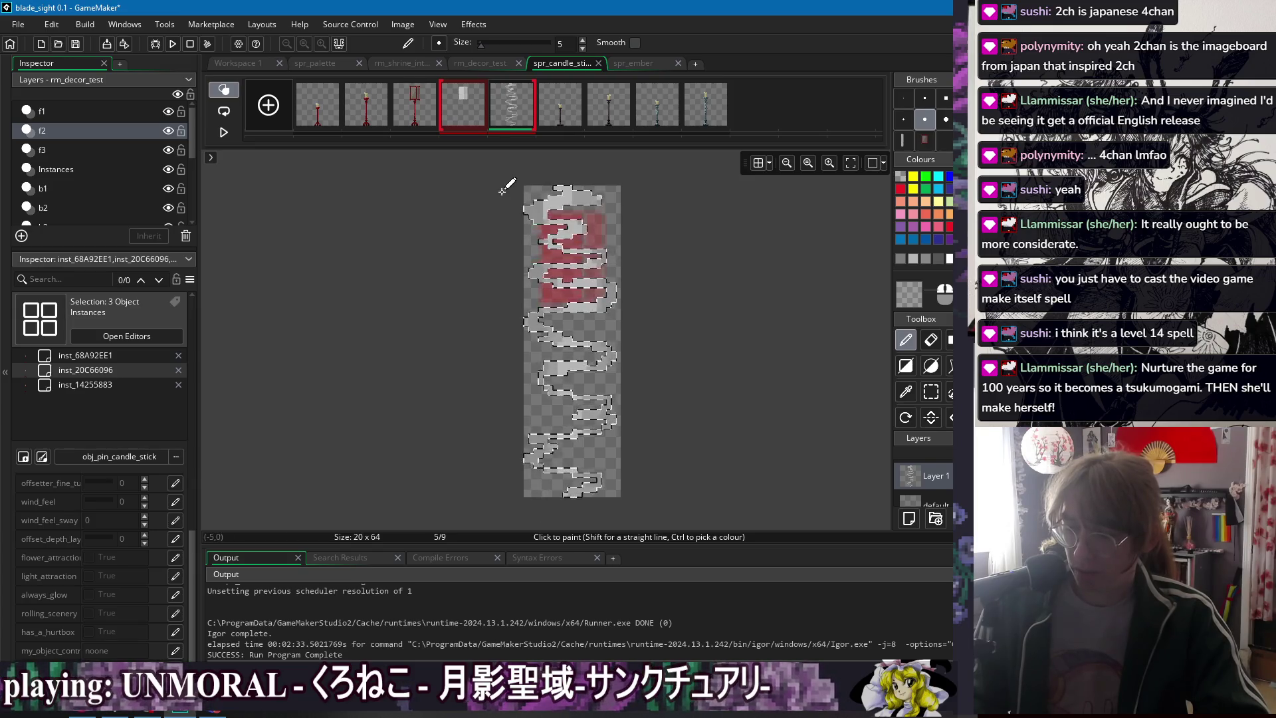
- Reselect the smoke region with the Magic Wand, then go back to the Pencil at brush size 1
key(Escape)
key(w)
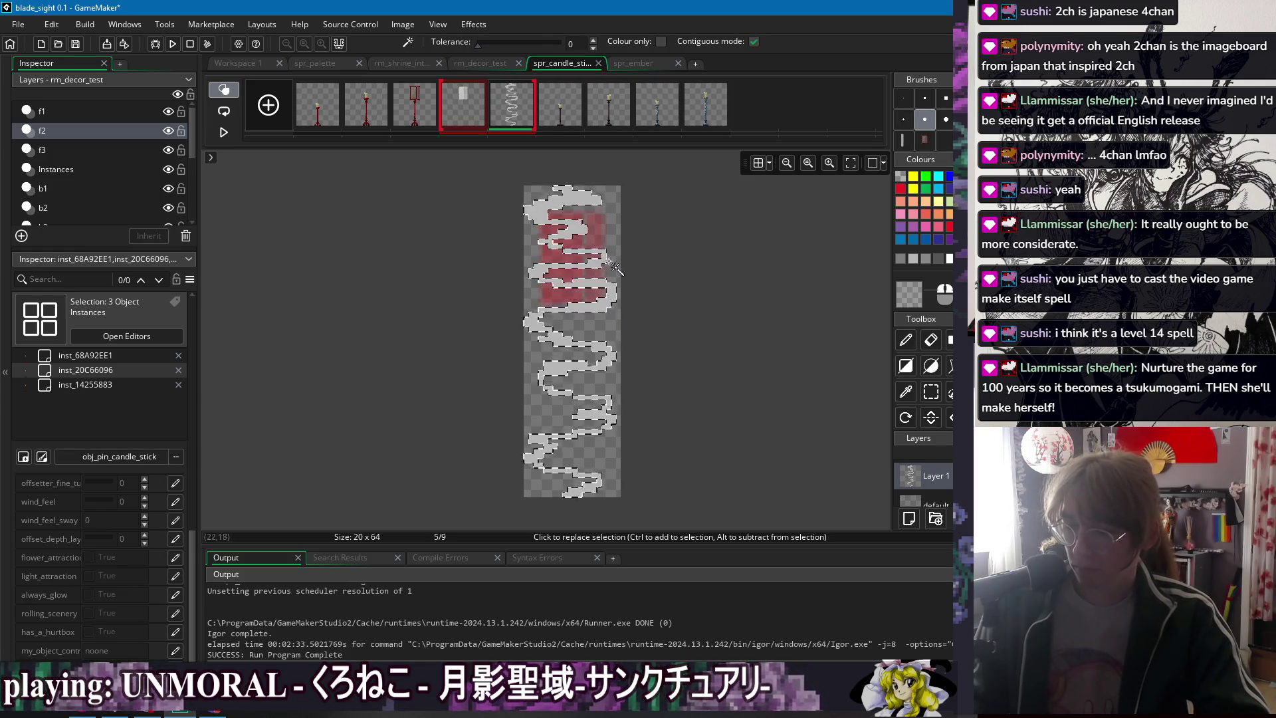
key(d)
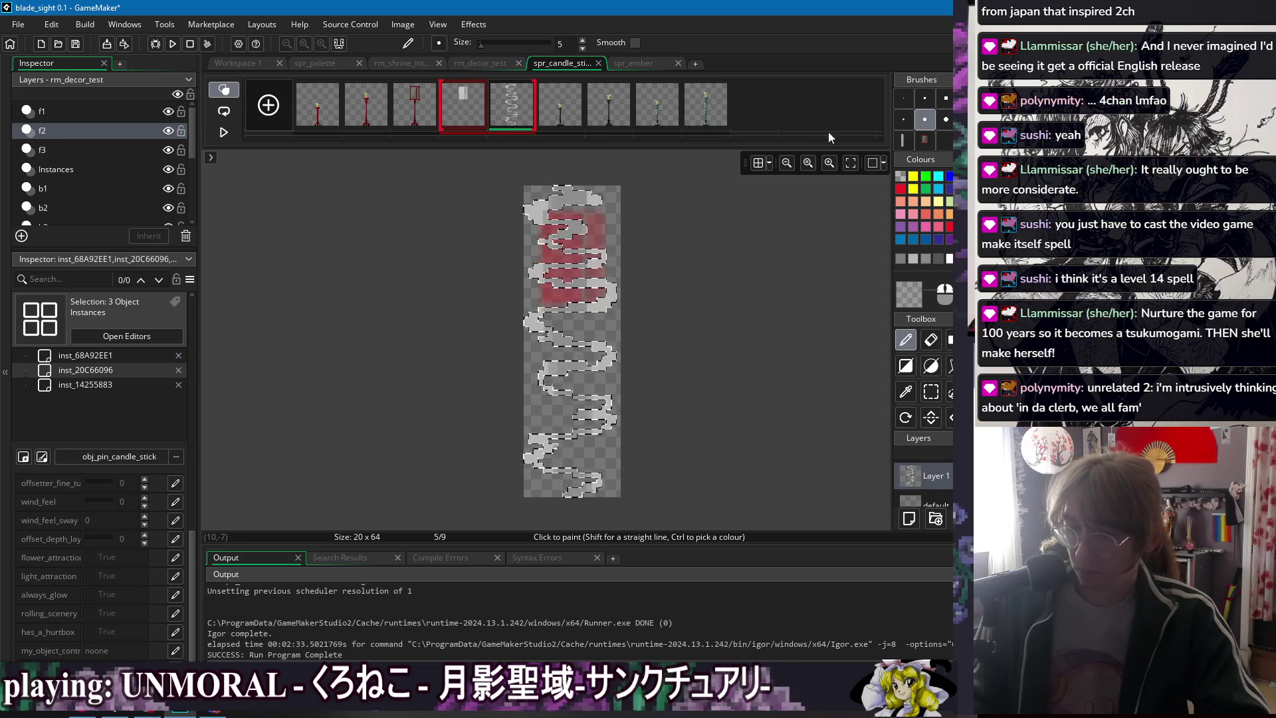
click(903, 97)
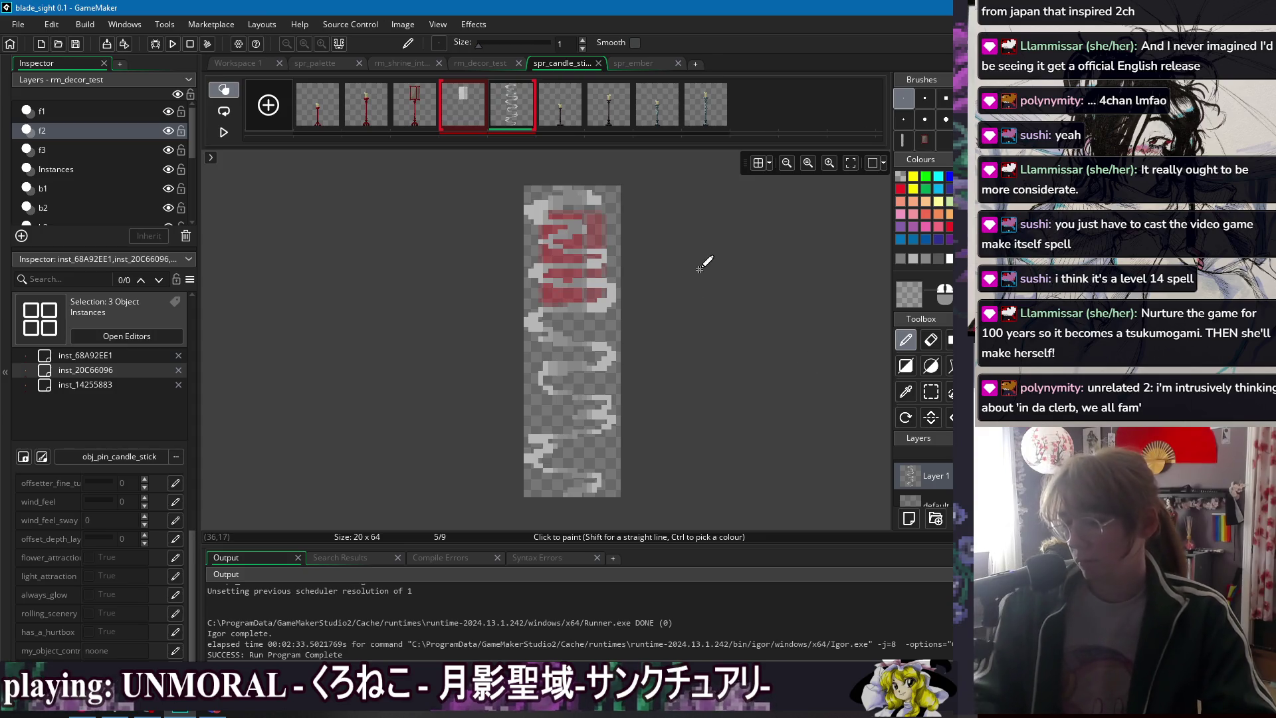
- Undo the last sprite edit and return to obj_pin_candle_stick's Begin Step code in Workspace 1
key(ctrl+z)
key(ctrl+z)
key(ctrl+z)
key(ctrl+z)
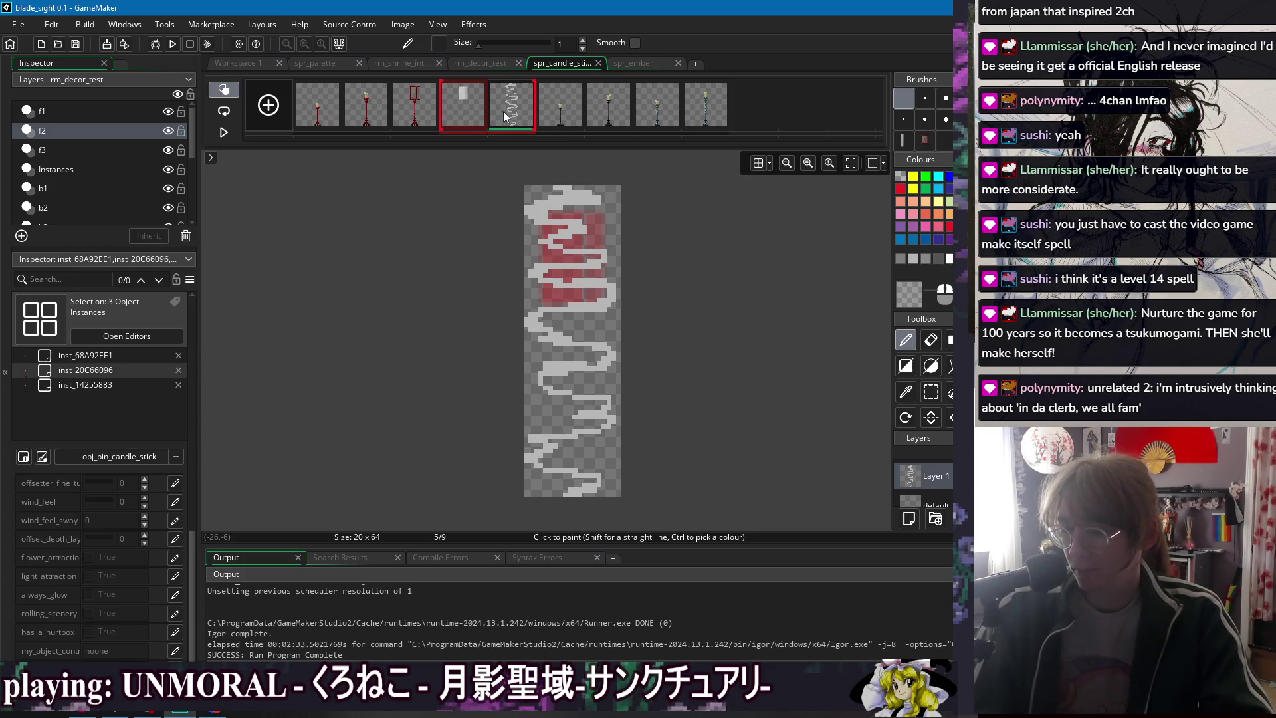
click(235, 62)
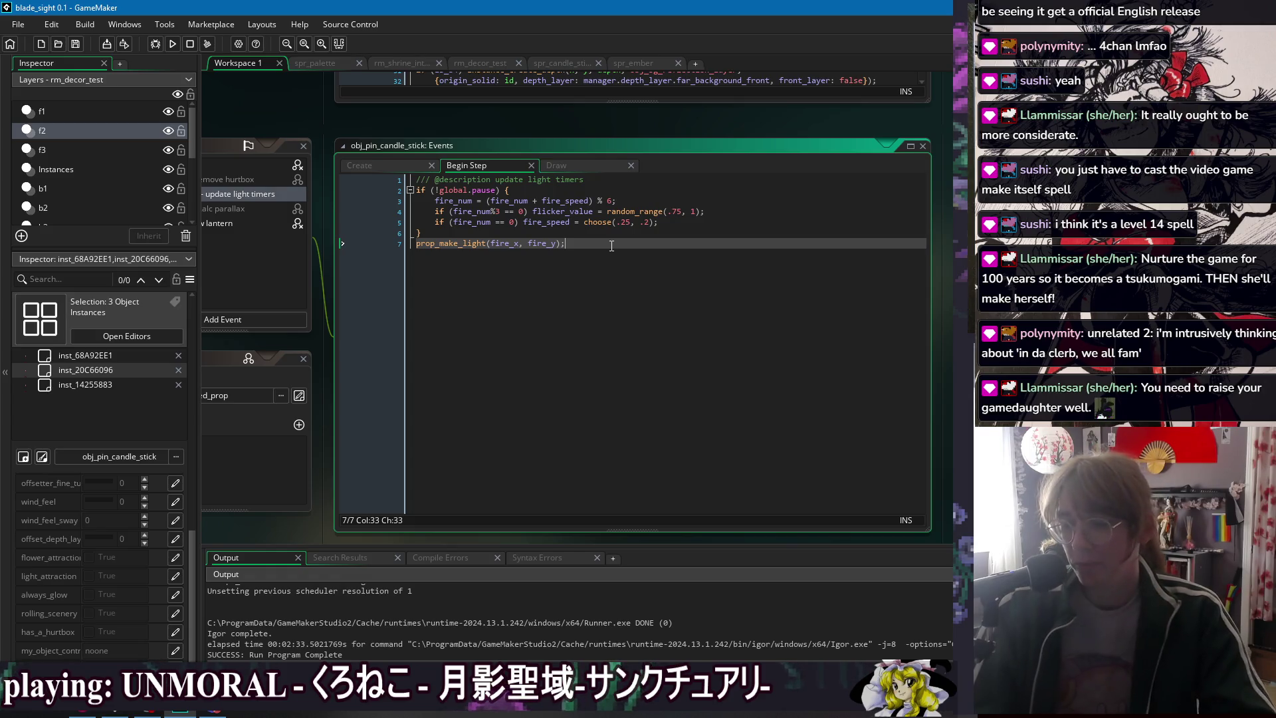
- Add a blank line after the light-timer if block, drop the unfinished draw_sur attempt, and save
click(598, 190)
click(658, 233)
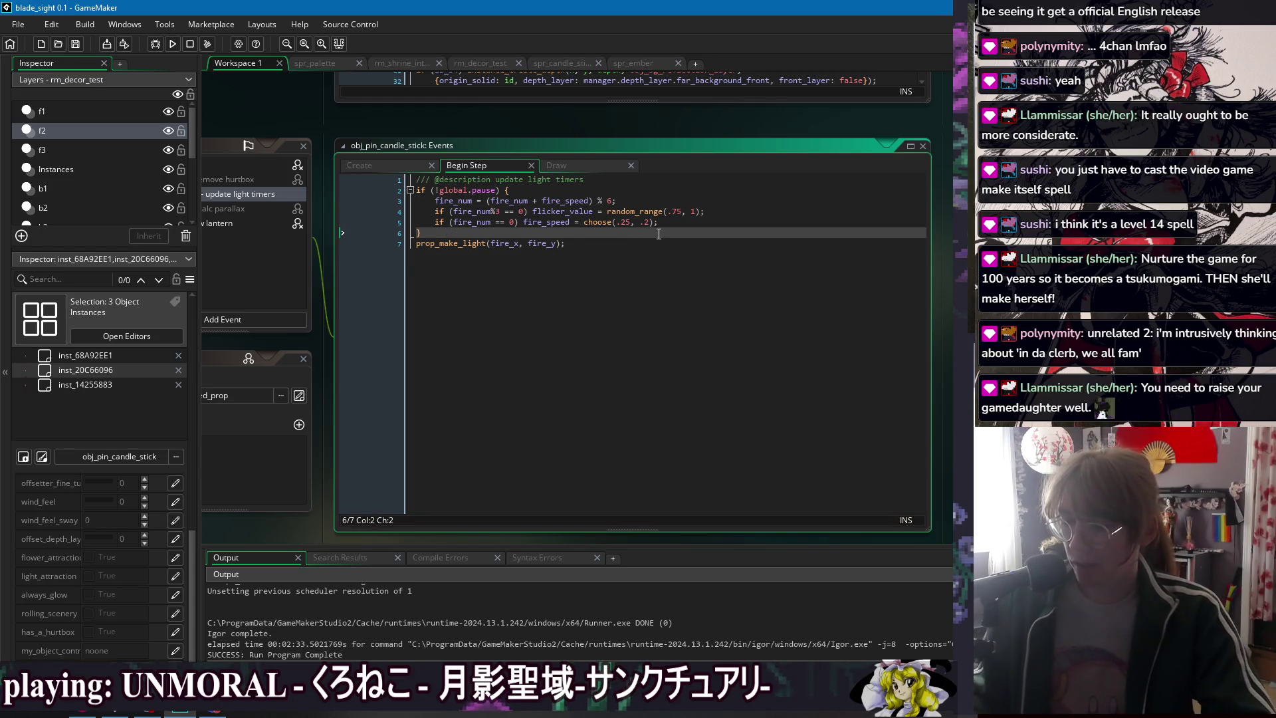
key(Return)
key(Return)
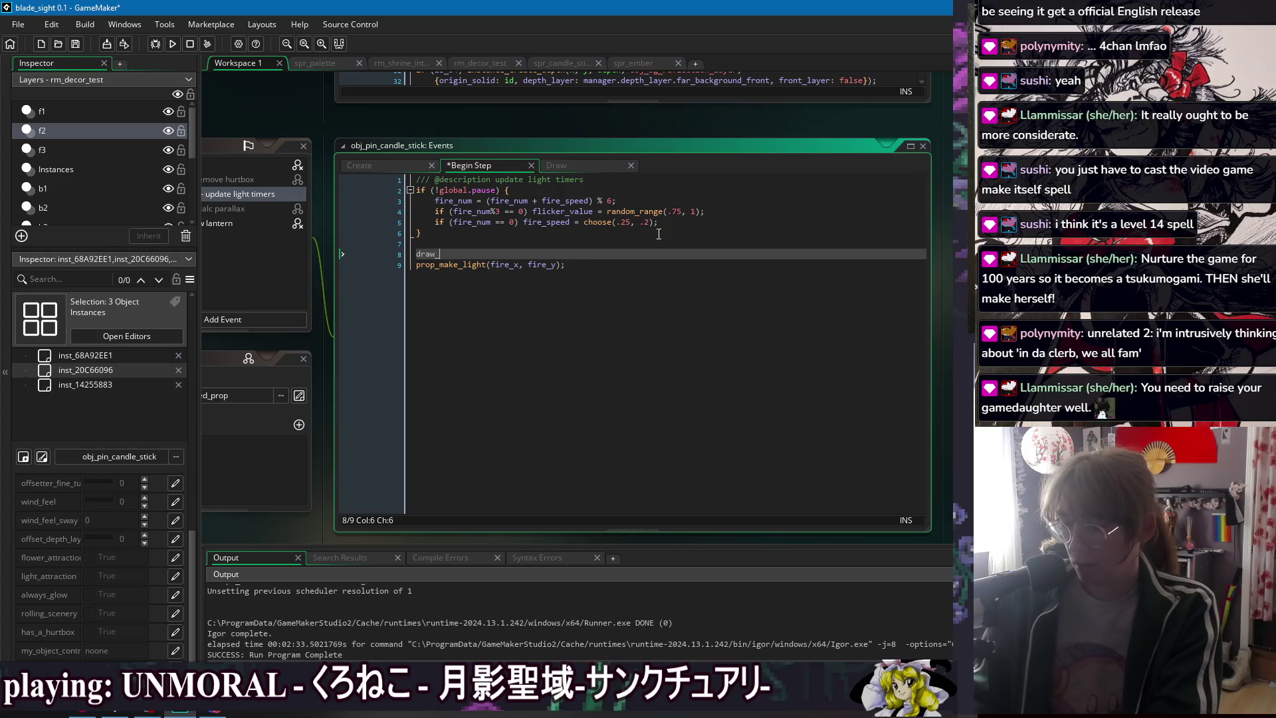
text(sur)
key(BackSpace)
key(BackSpace)
key(BackSpace)
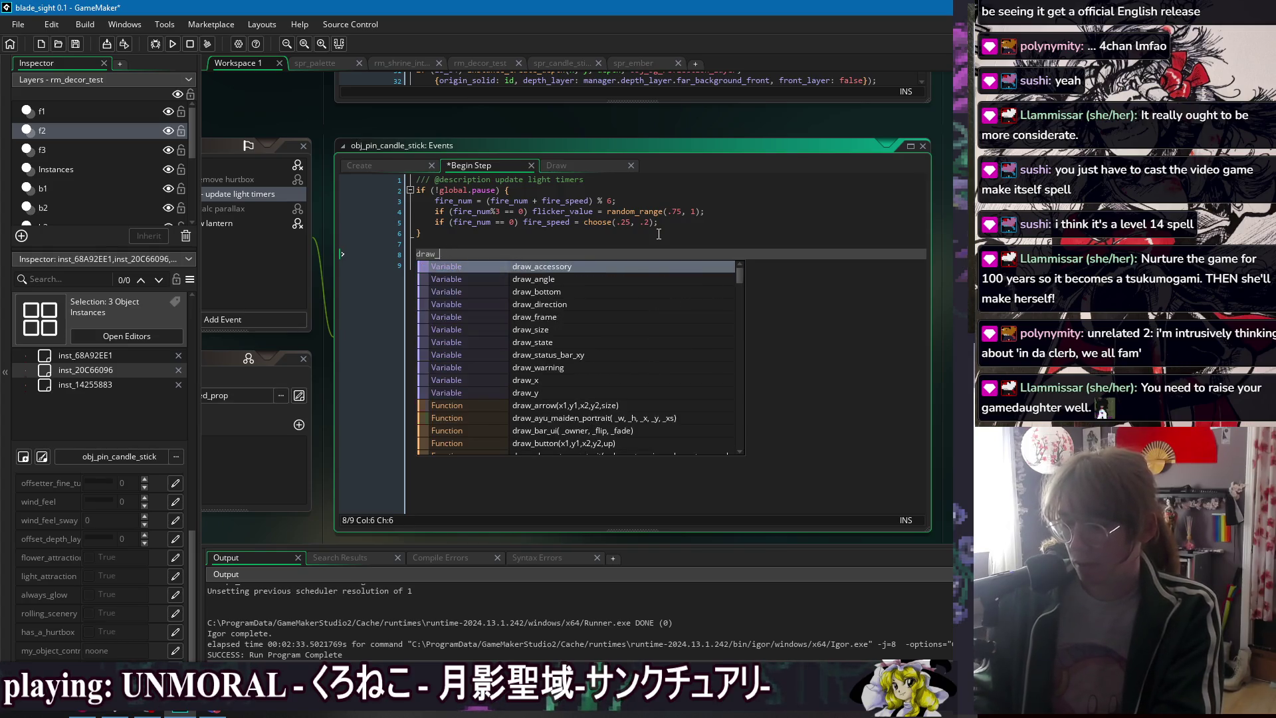
key(ctrl+s)
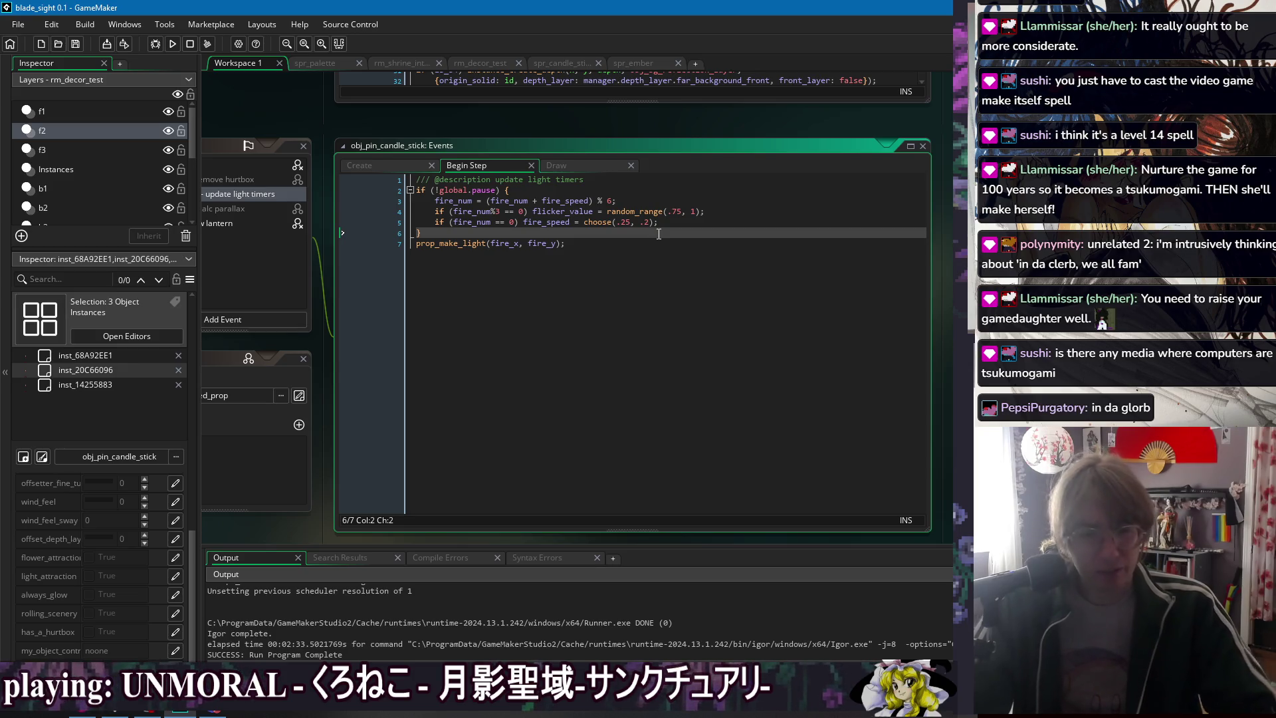
click(744, 243)
- Insert a draw_sprite_general() call from autocomplete below prop_make_light(fire_x, fire_y)
key(Return)
key(Return)
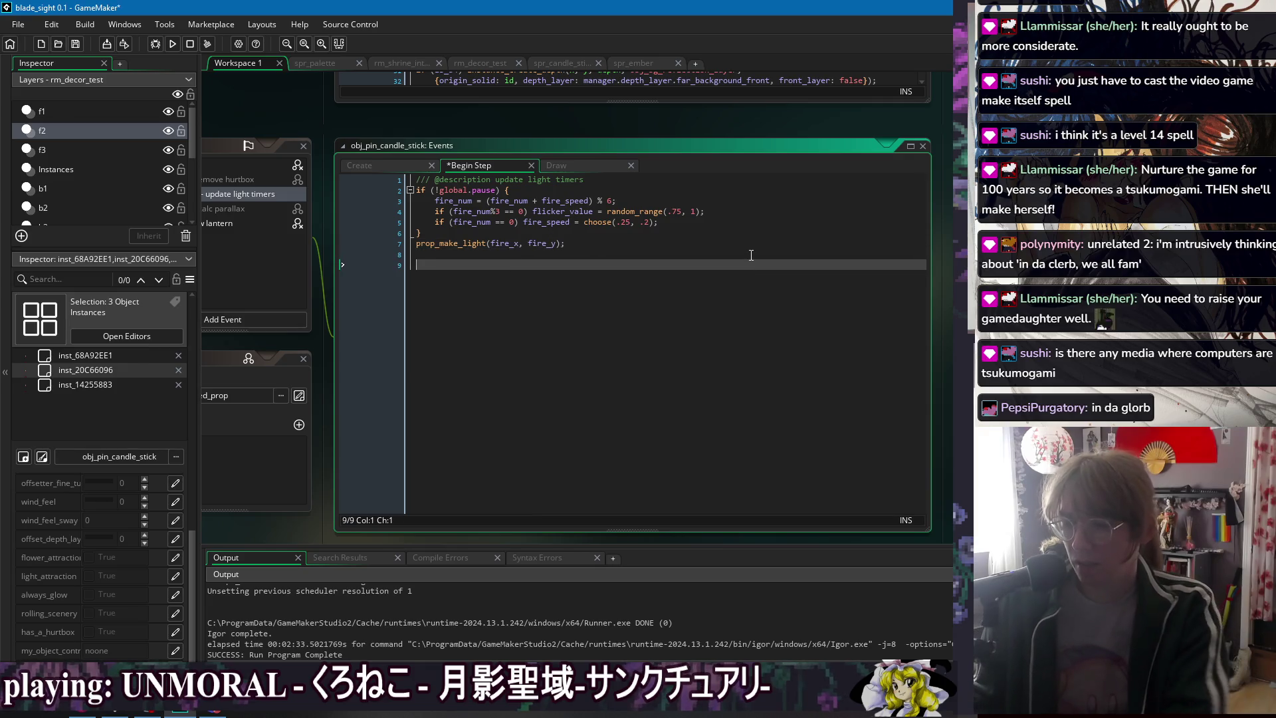
text(draw_)
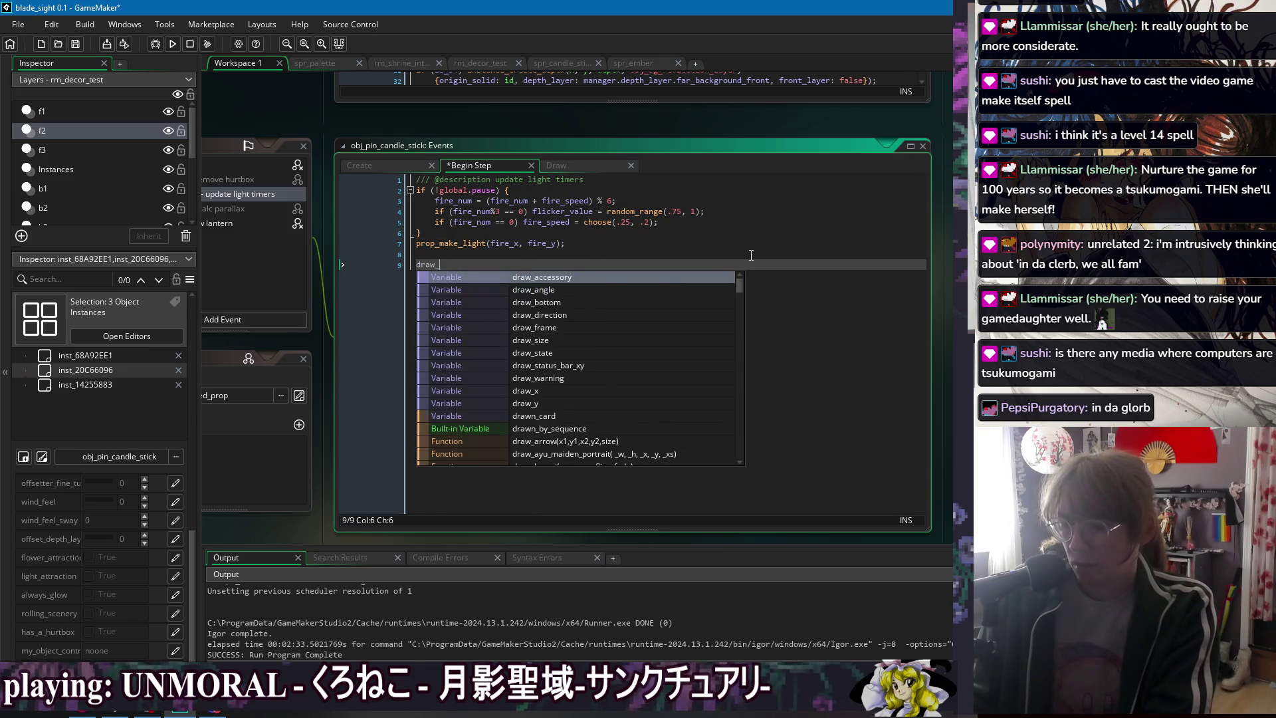
text(spr)
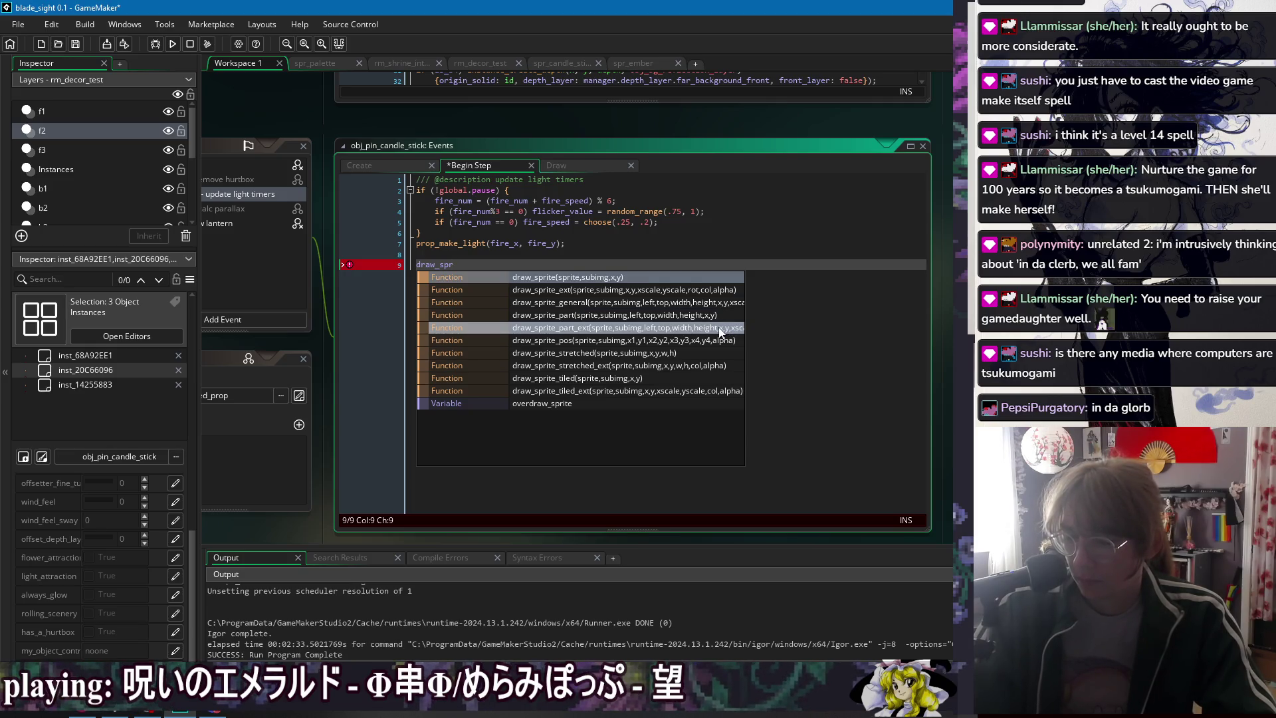
click(701, 307)
click(488, 263)
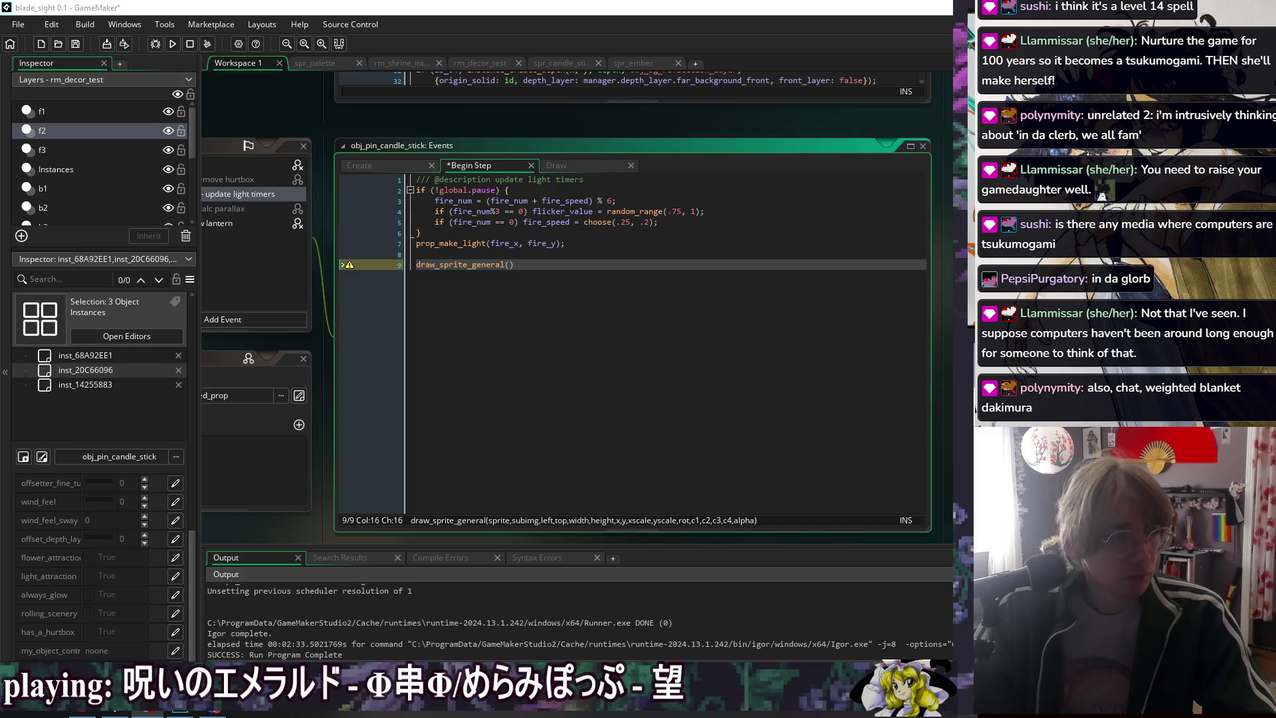
click(621, 285)
- Add a draw_surface_general() stub on the line below draw_sprite_general()
key(Return)
text(draw)
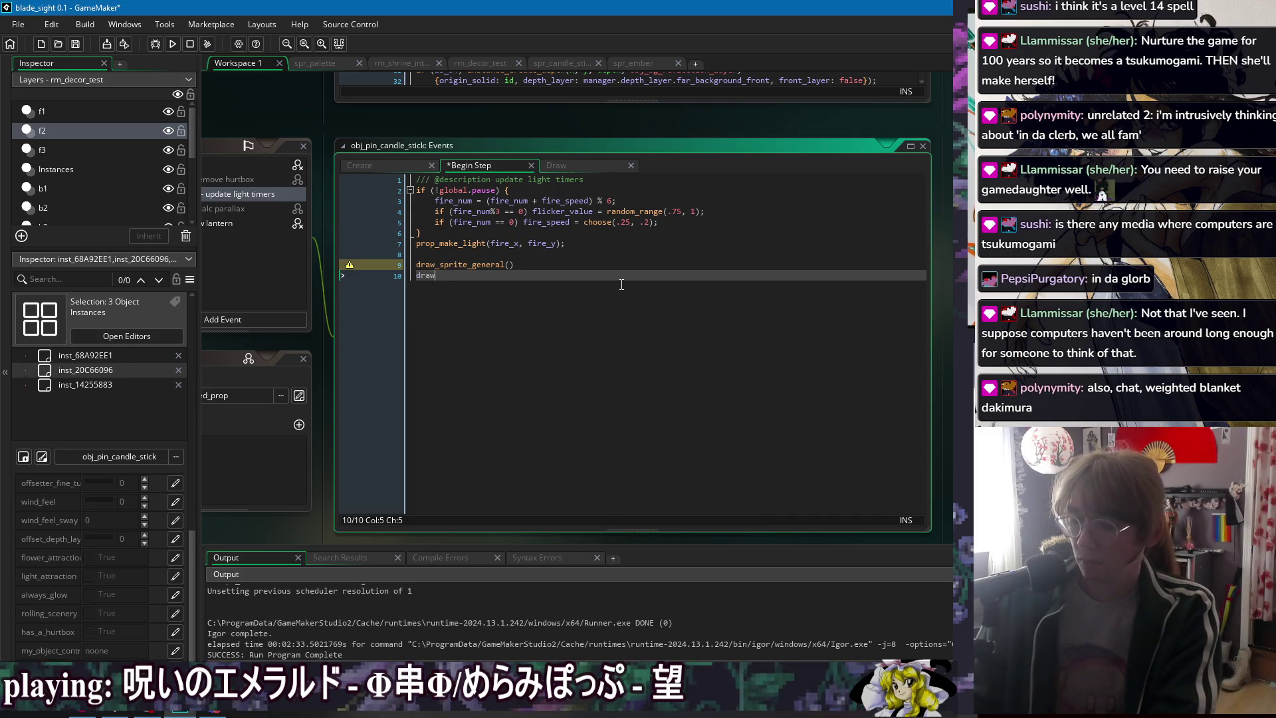
text(_sur)
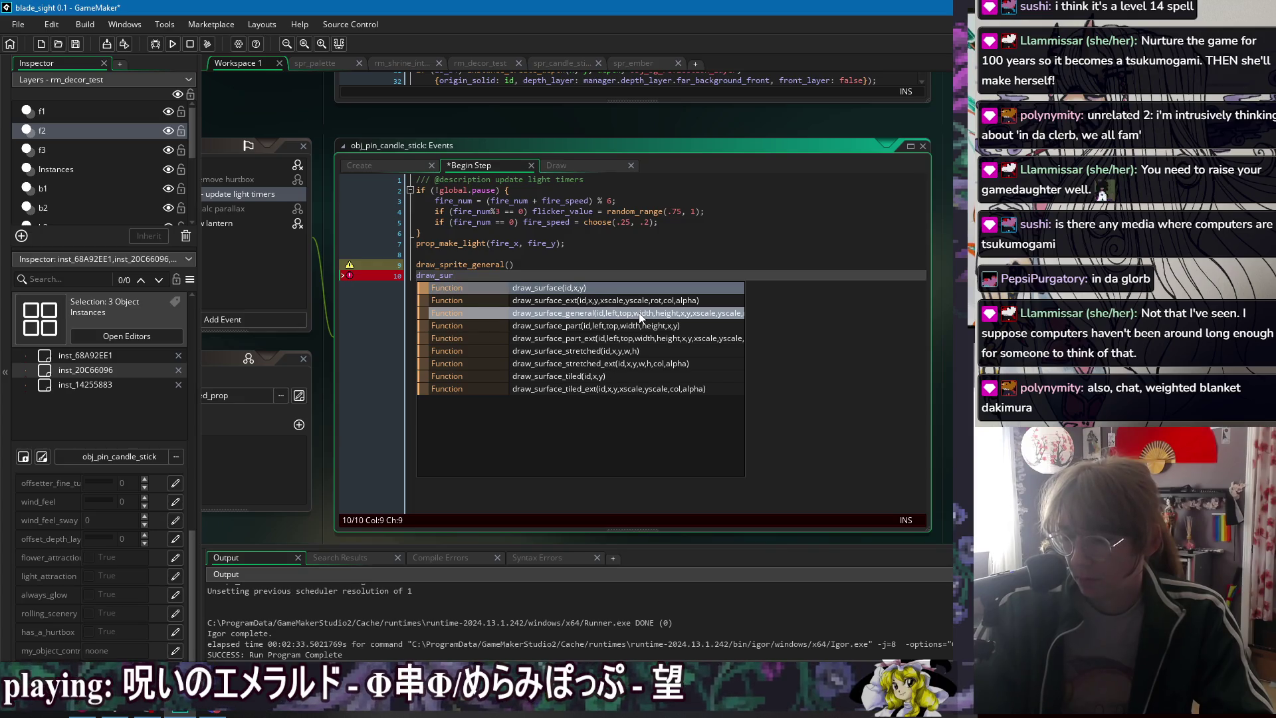
click(639, 314)
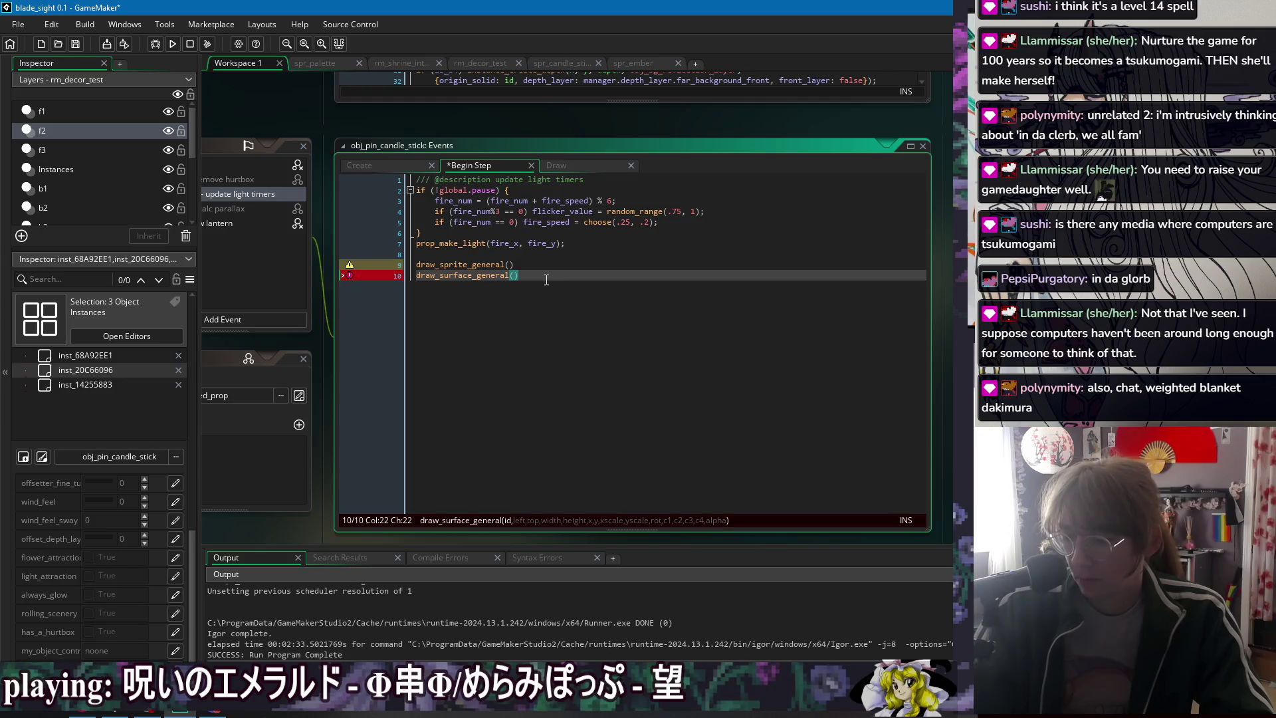
- Add a draw_sprite_pos() stub on the line below draw_surface_general()
key(End)
key(Return)
text(dra)
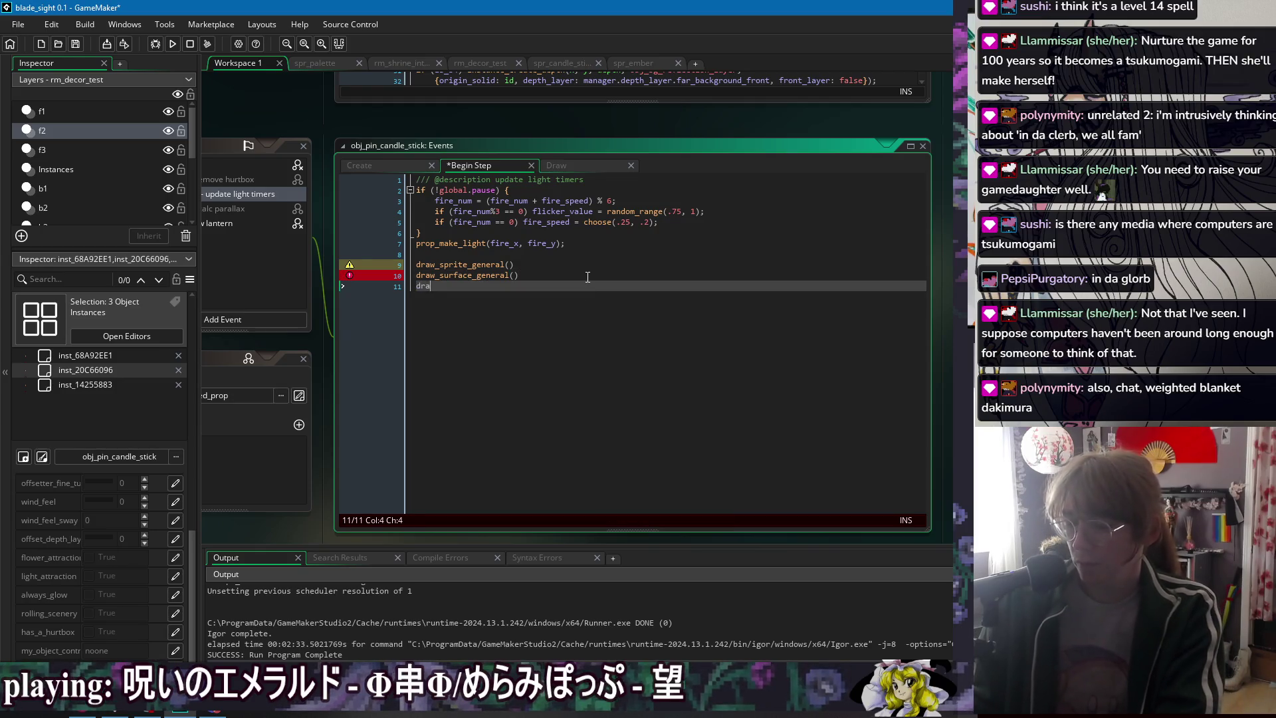
text(w_spri)
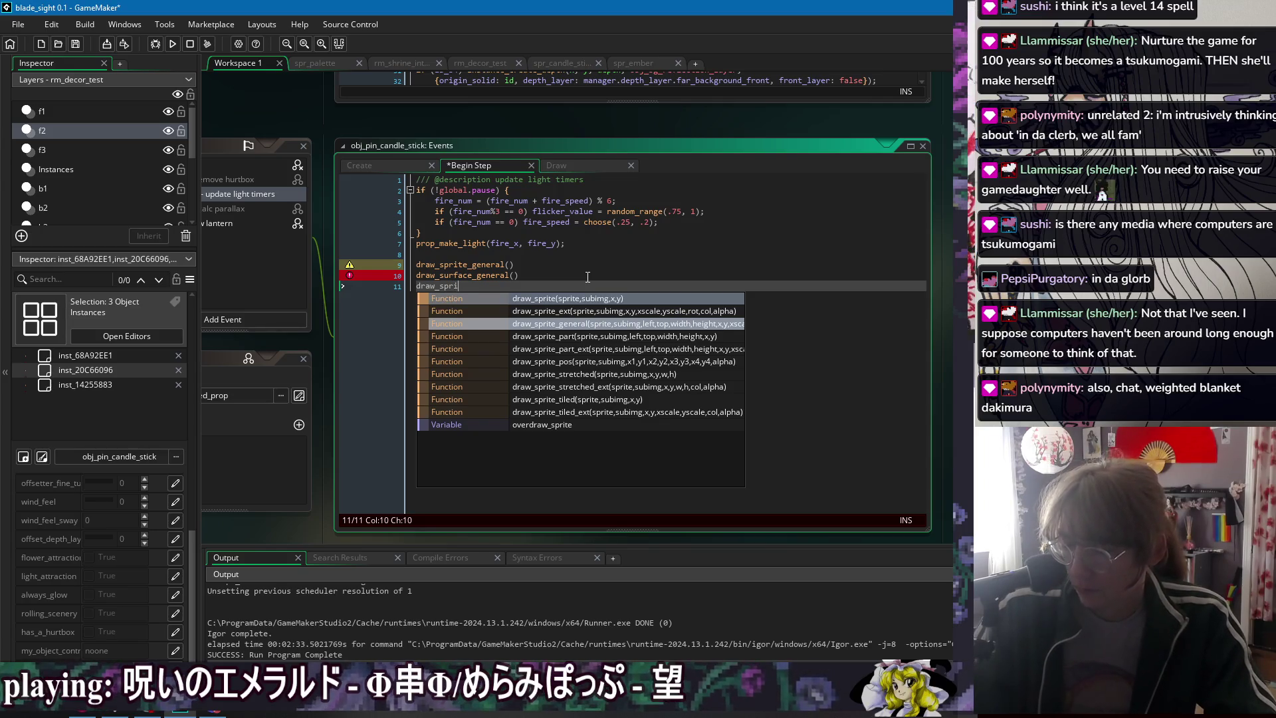
click(609, 362)
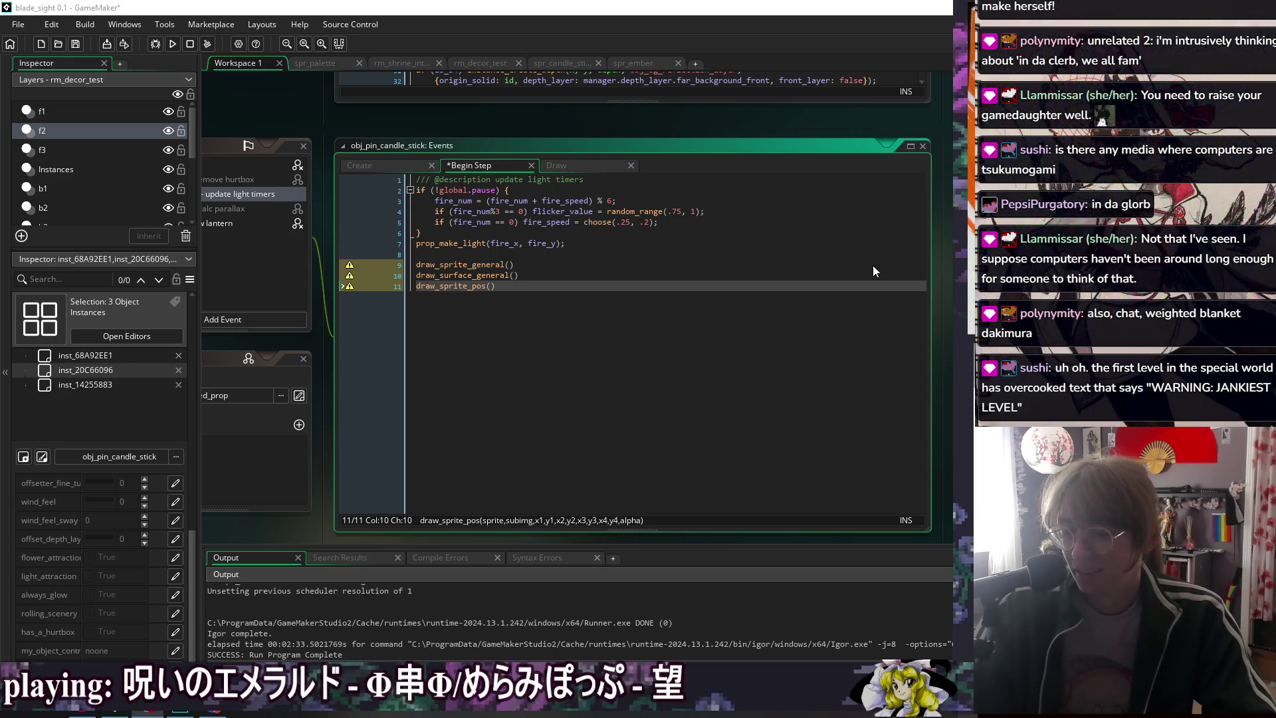
click(551, 304)
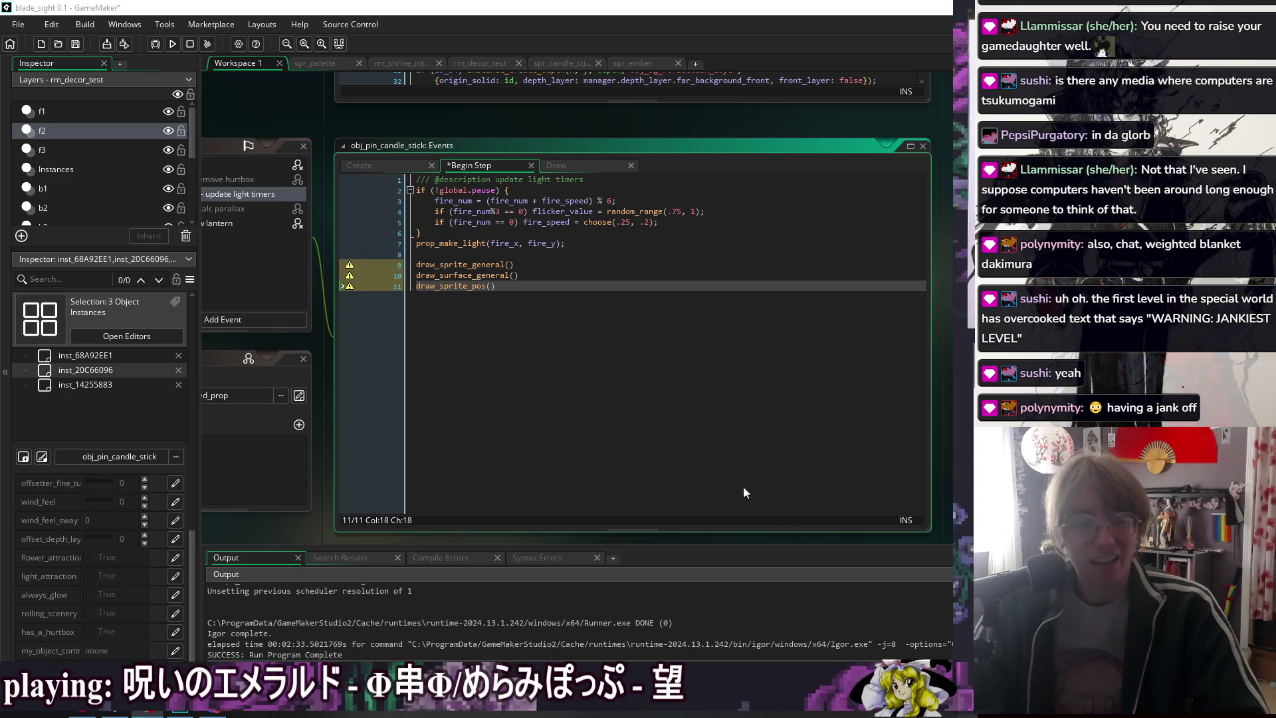
click(588, 265)
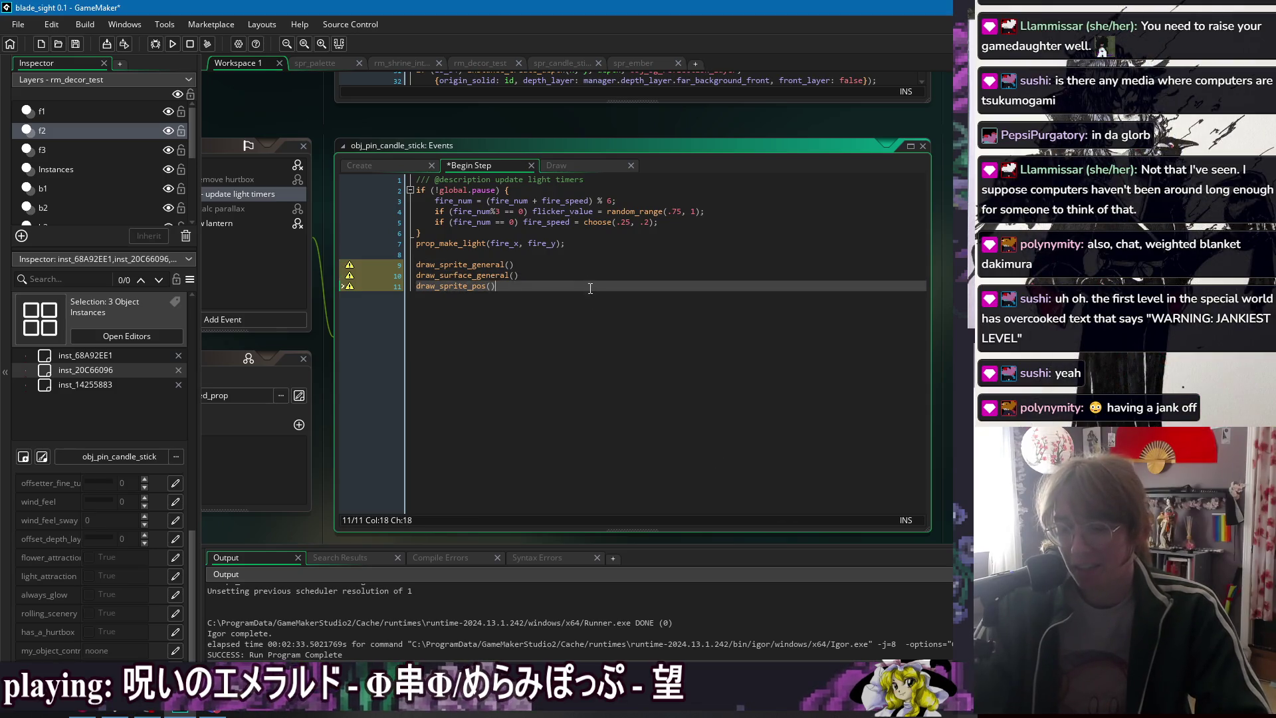
click(594, 283)
key(Up)
key(Up)
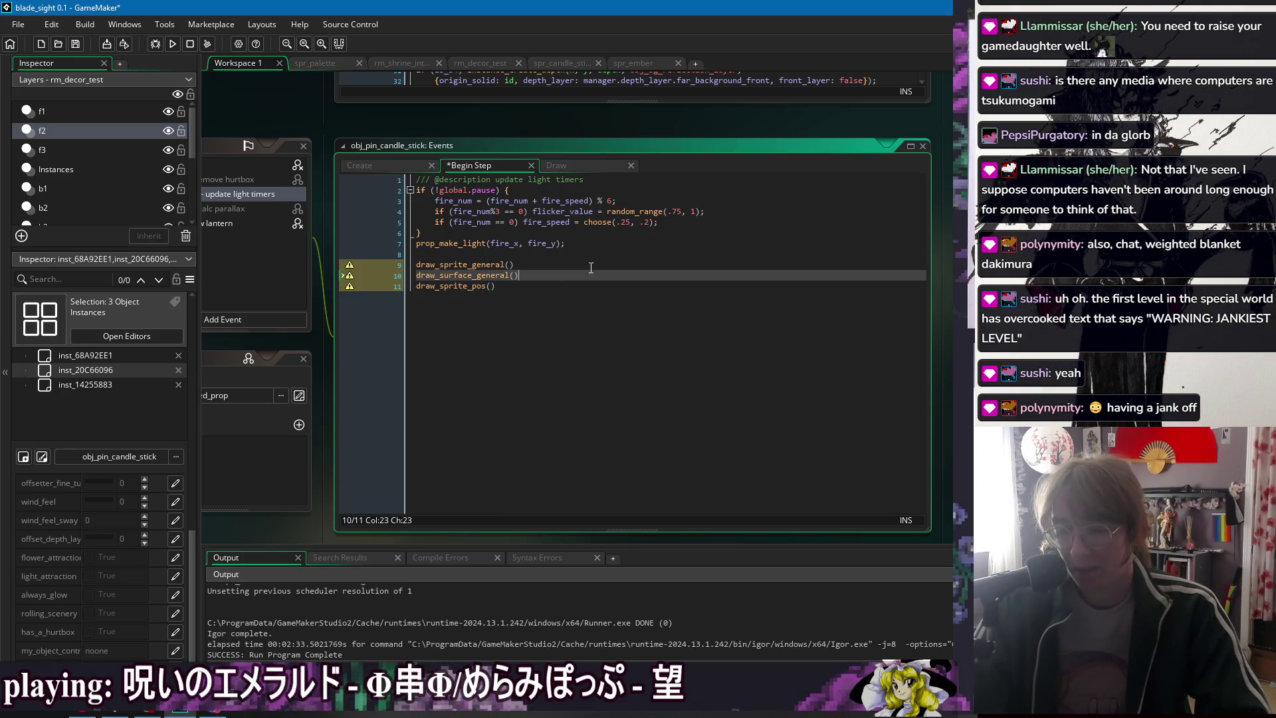
key(Down)
key(Down)
key(Up)
key(Up)
key(Up)
key(Down)
key(Down)
key(Down)
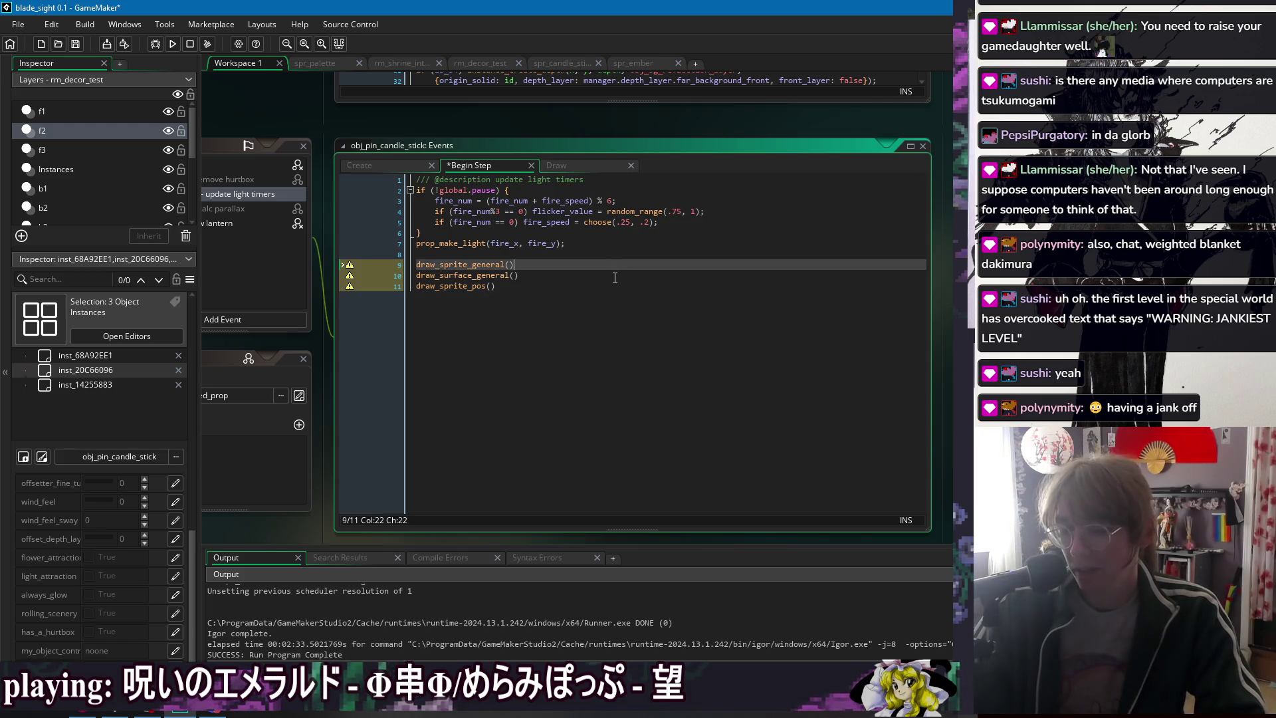
key(Up)
key(Up)
key(End)
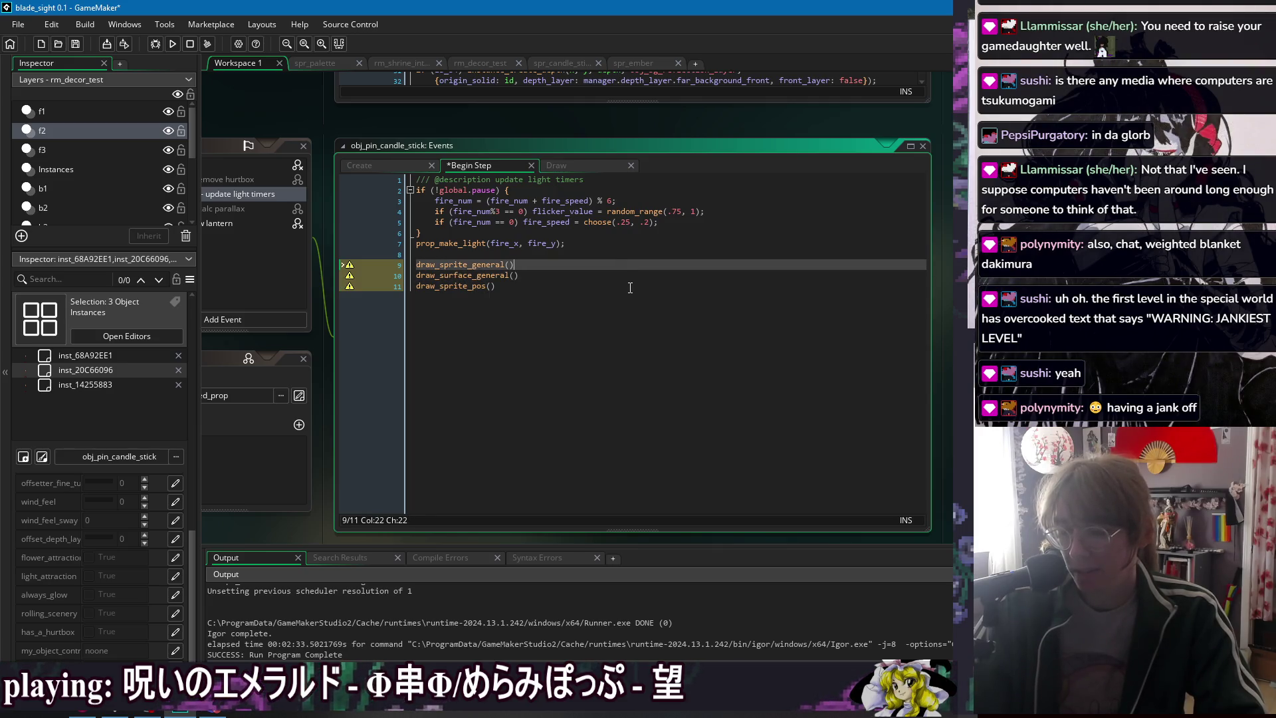
click(629, 287)
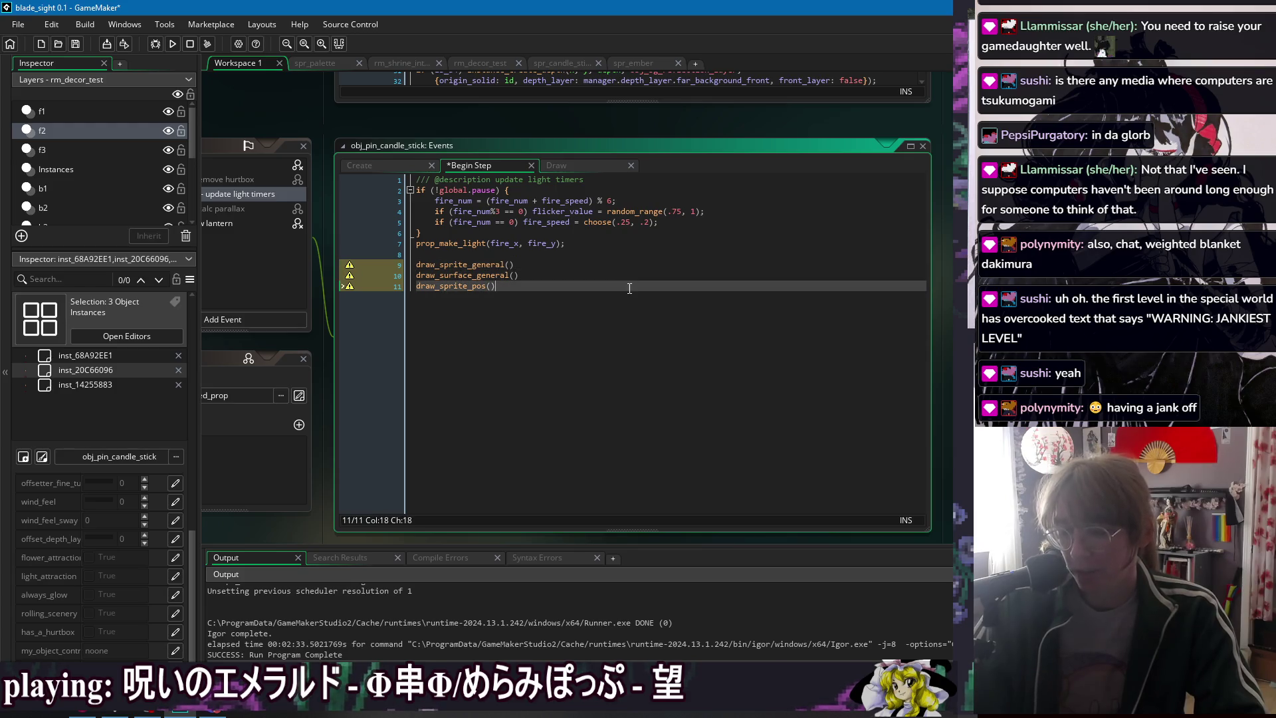
click(626, 272)
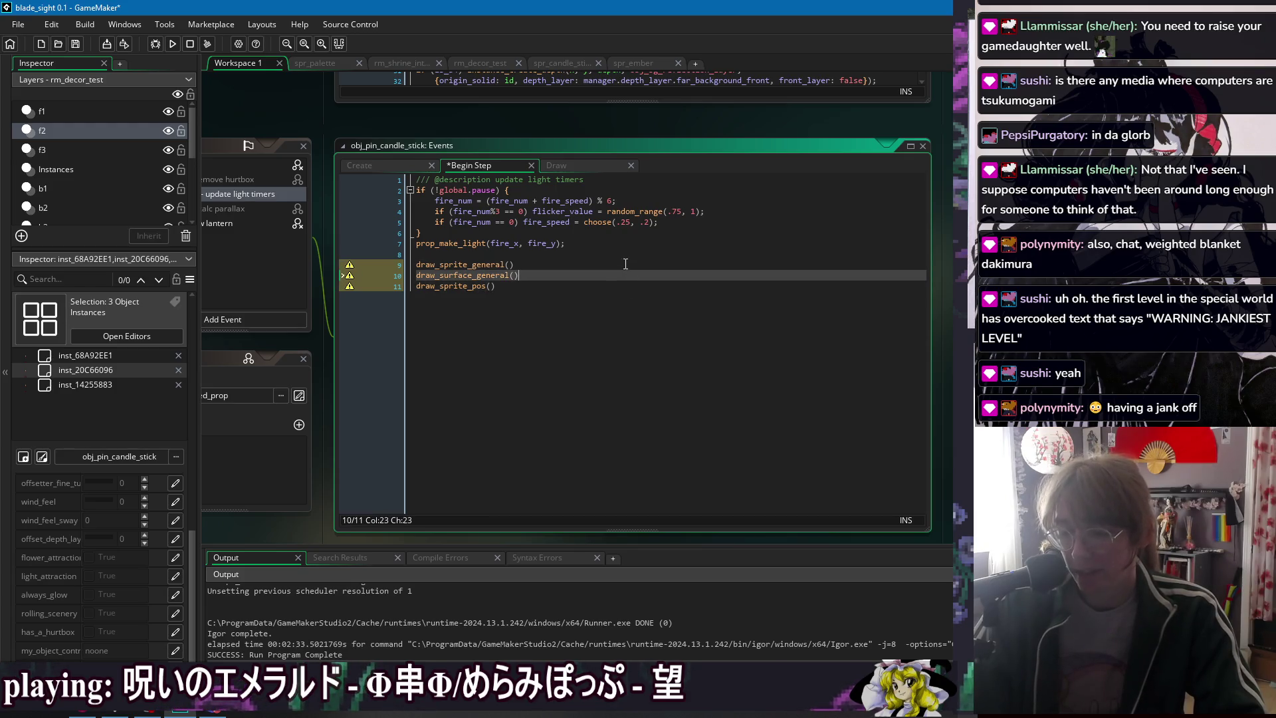
click(631, 284)
click(630, 275)
click(630, 286)
click(629, 275)
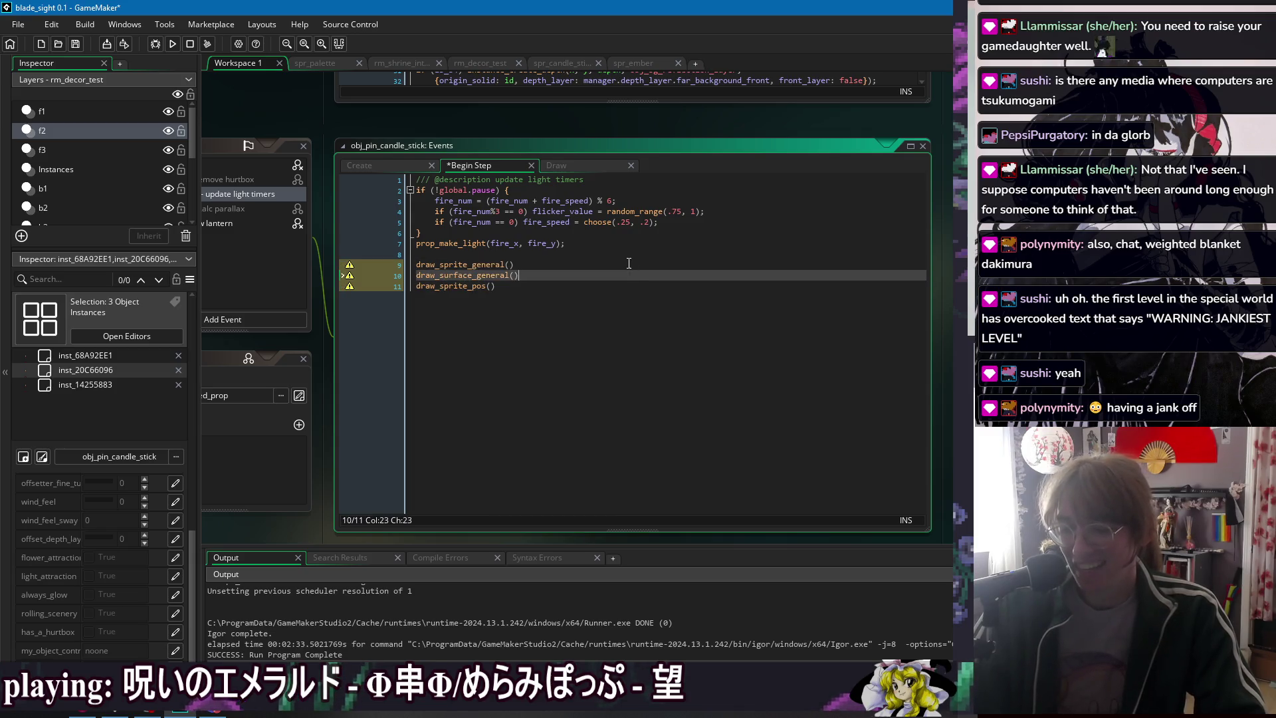
click(628, 286)
click(626, 274)
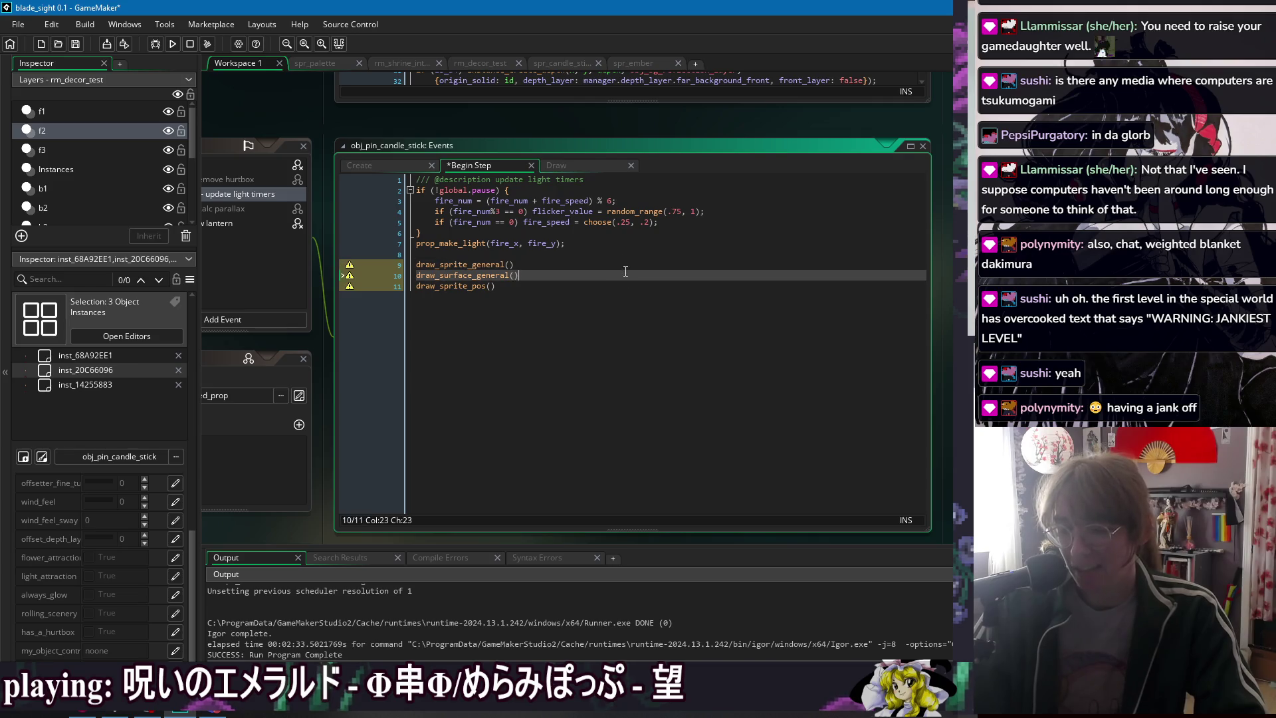
click(628, 286)
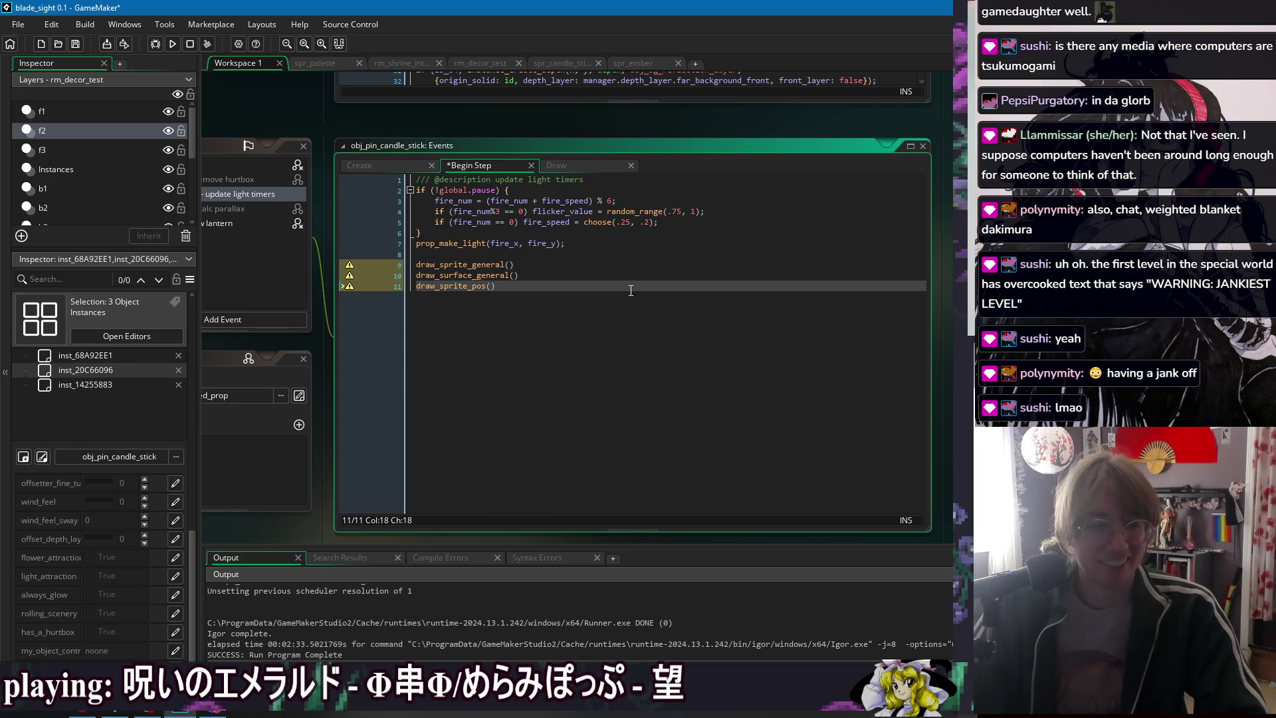
click(617, 256)
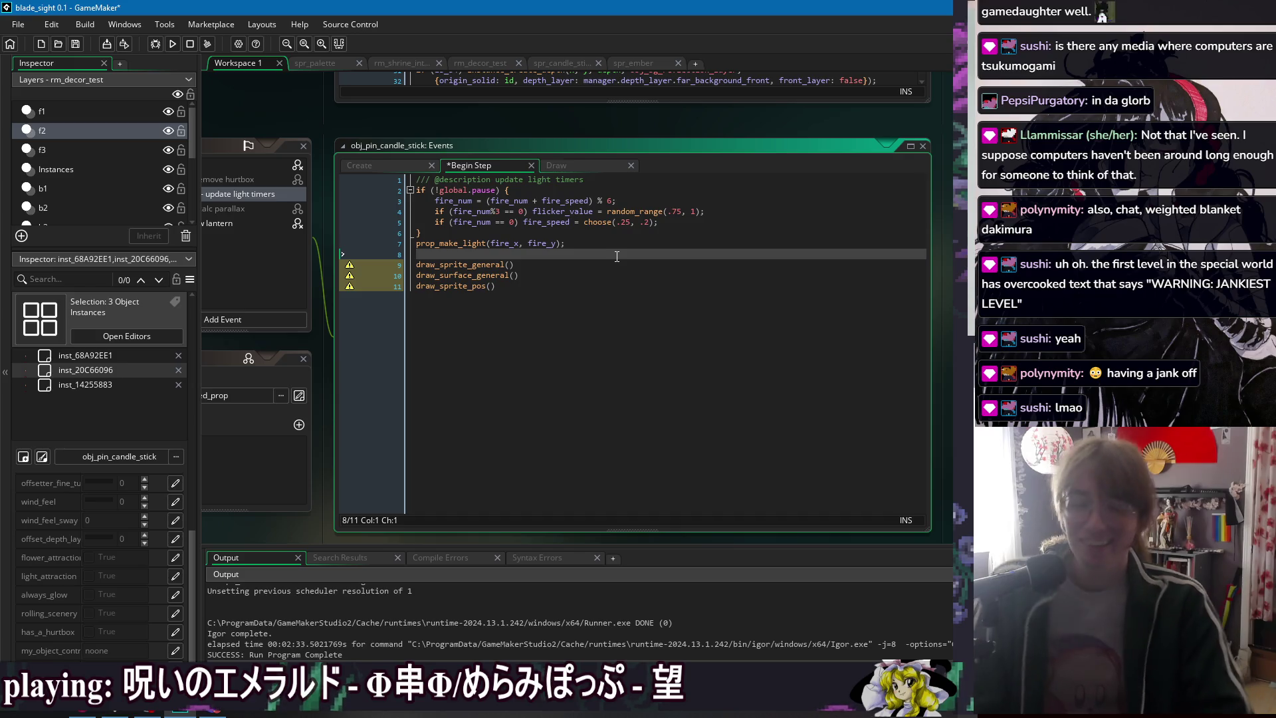
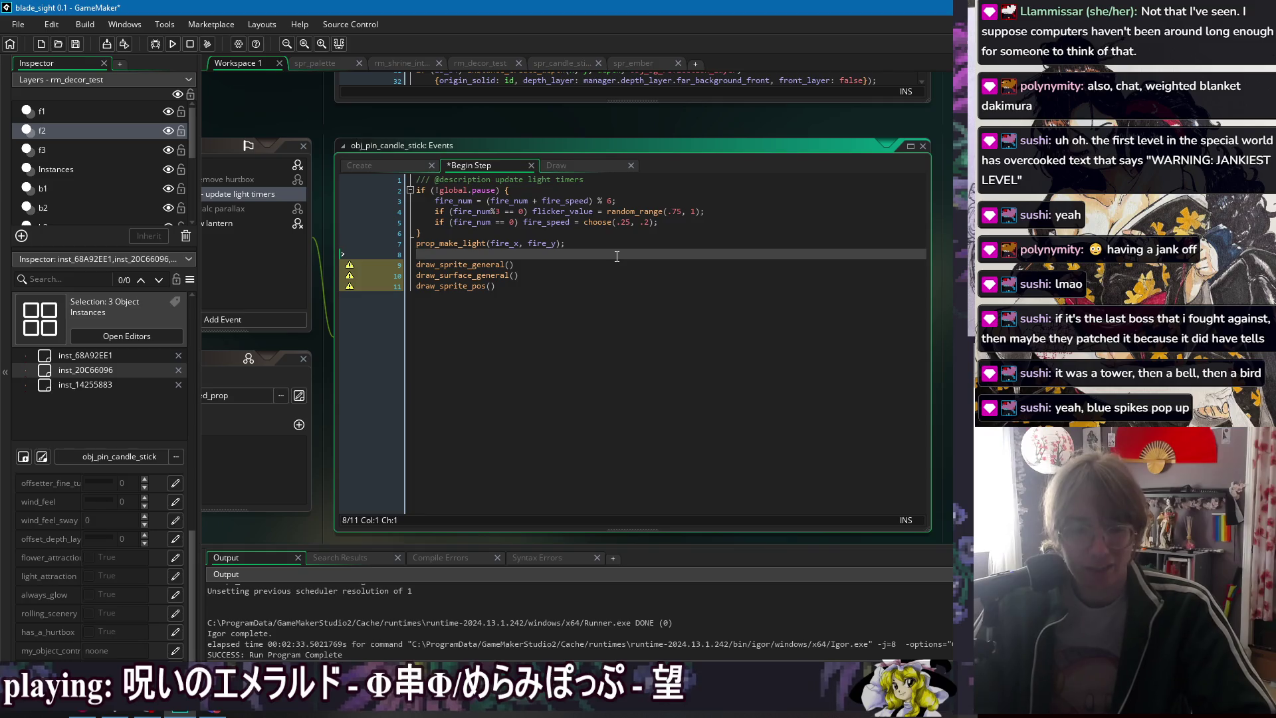
- Add a blank line above the draw calls and end each of the three draw lines with a semicolon
click(638, 301)
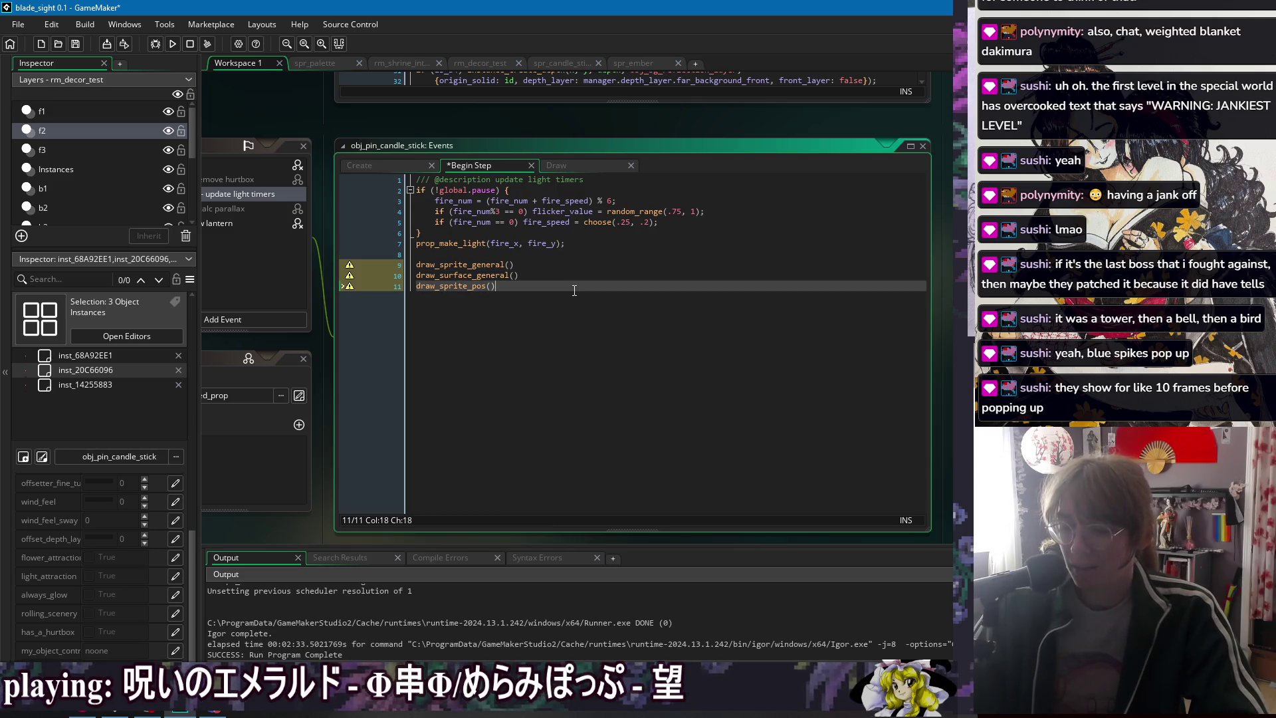
click(553, 252)
key(Return)
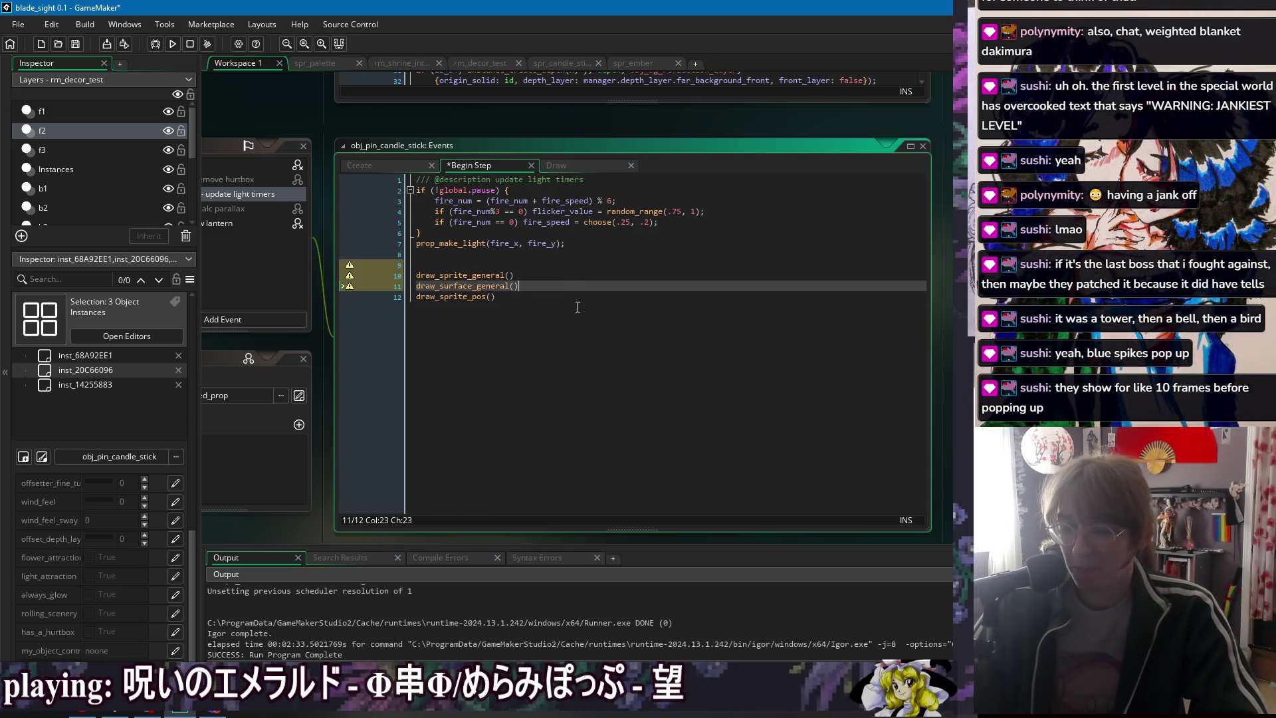
click(577, 309)
text(;)
click(576, 286)
text(;)
click(571, 275)
text(;)
click(579, 286)
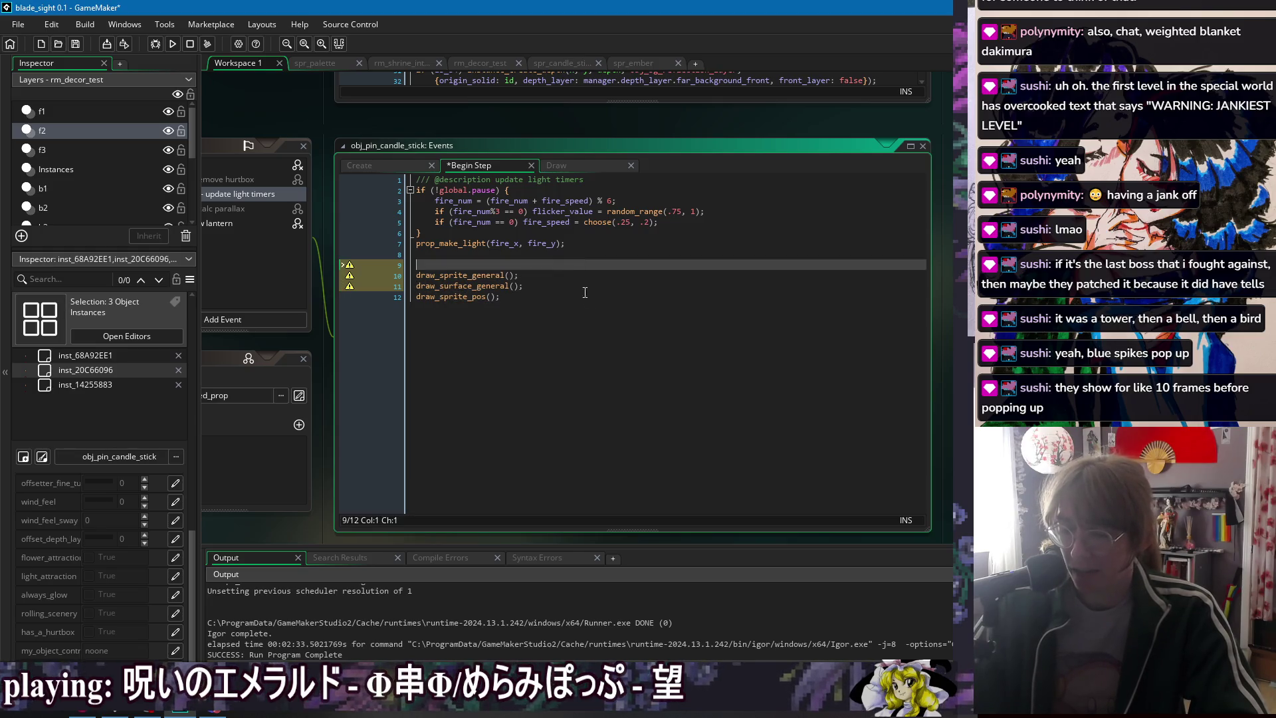
- Delete the empty line 9 above the draw calls and save the Begin Step code
click(603, 312)
click(606, 286)
click(604, 265)
click(614, 290)
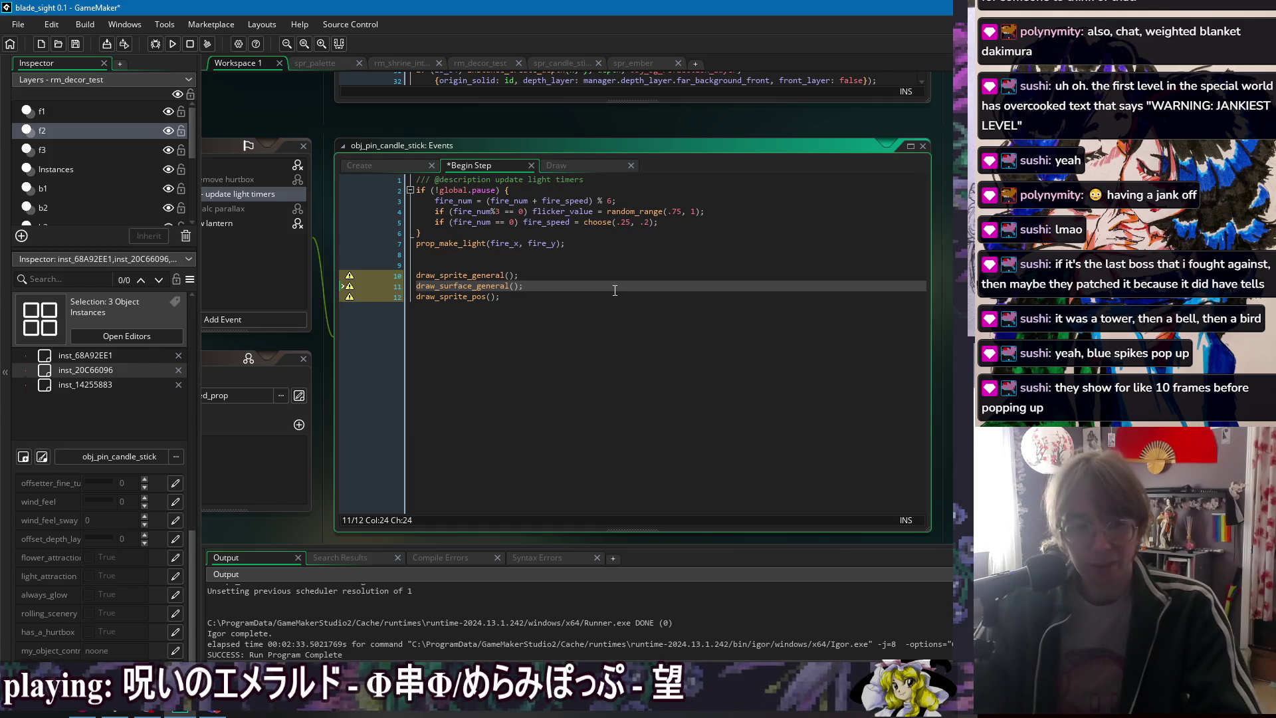
click(611, 294)
key(Up)
key(Up)
key(Down)
key(Down)
key(Up)
key(Up)
key(Down)
key(Down)
key(Up)
key(Up)
key(Down)
key(Down)
key(Up)
key(Up)
key(Up)
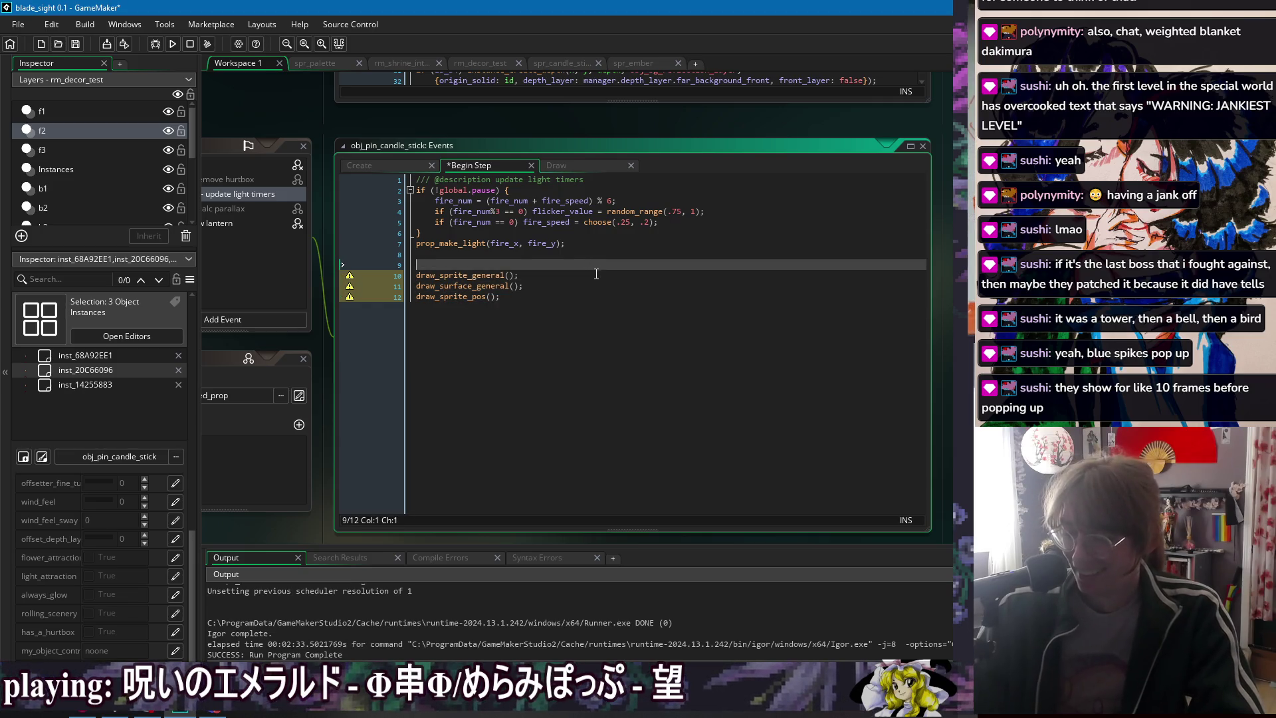
key(Delete)
click(596, 287)
key(ctrl+s)
- Insert a blank line after prop_make_light and save again
click(576, 255)
key(Return)
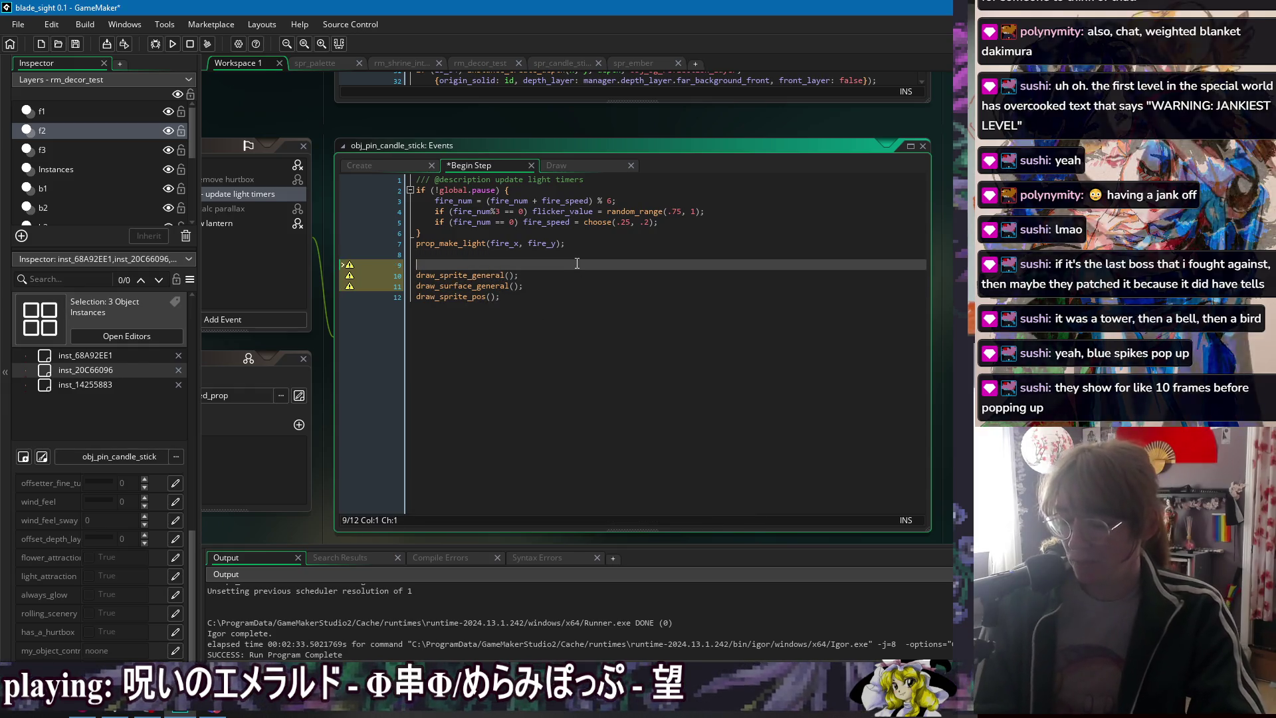
key(ctrl+s)
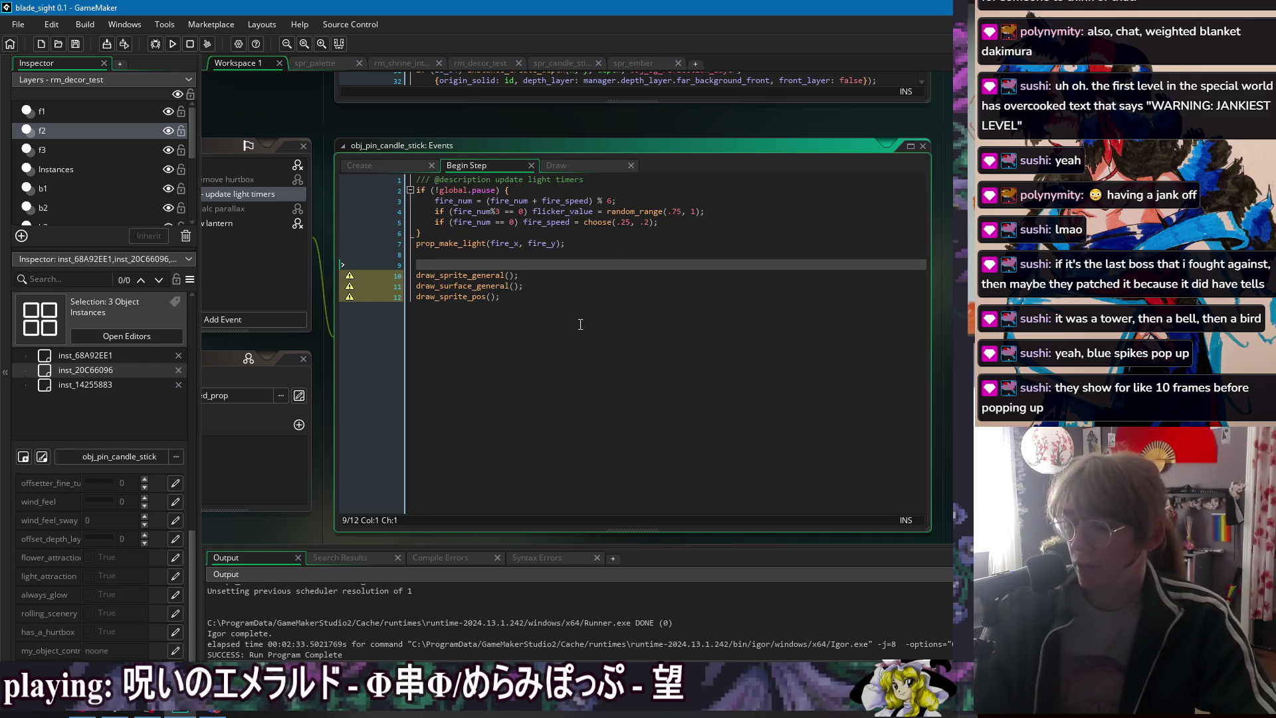
- Delete the blank line and three draw calls, then view the spr_ember animation frames
drag(572, 312, 564, 256)
key(BackSpace)
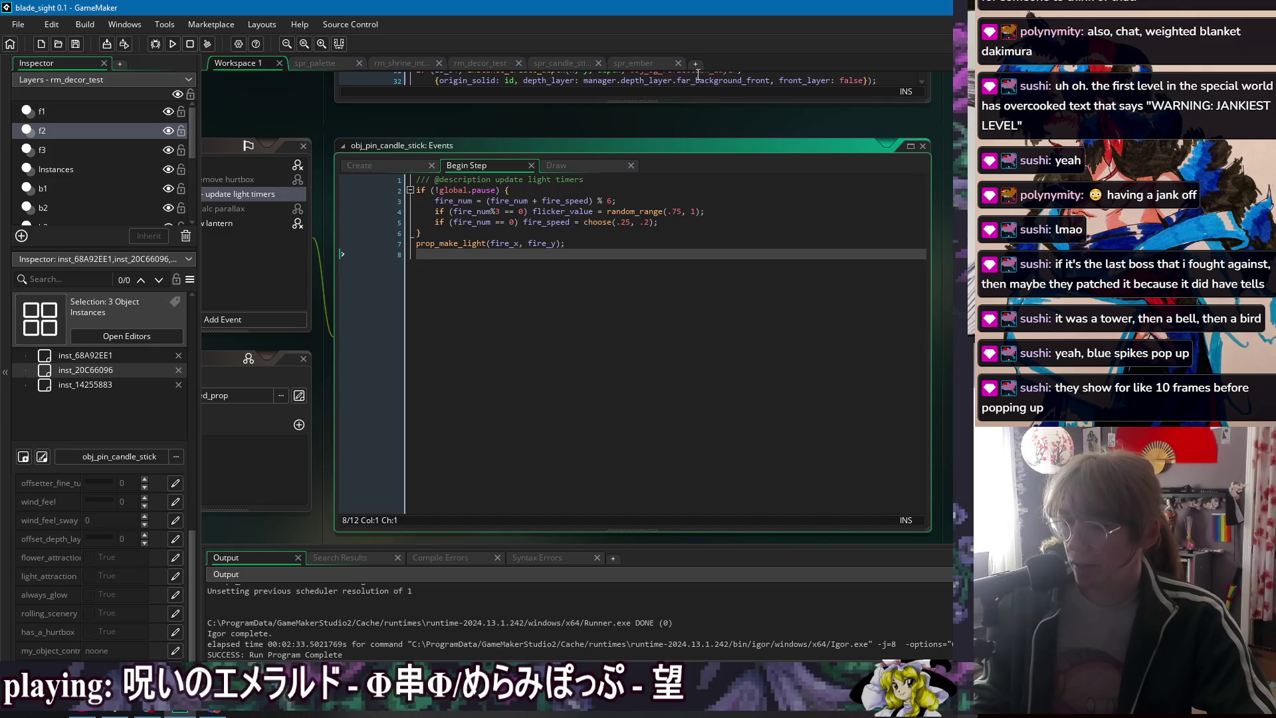
click(635, 62)
click(664, 109)
- Review the ember frames, then erase the smoke zigzag pixels from spr_candle_stick's frame 5
click(706, 109)
click(744, 113)
click(319, 110)
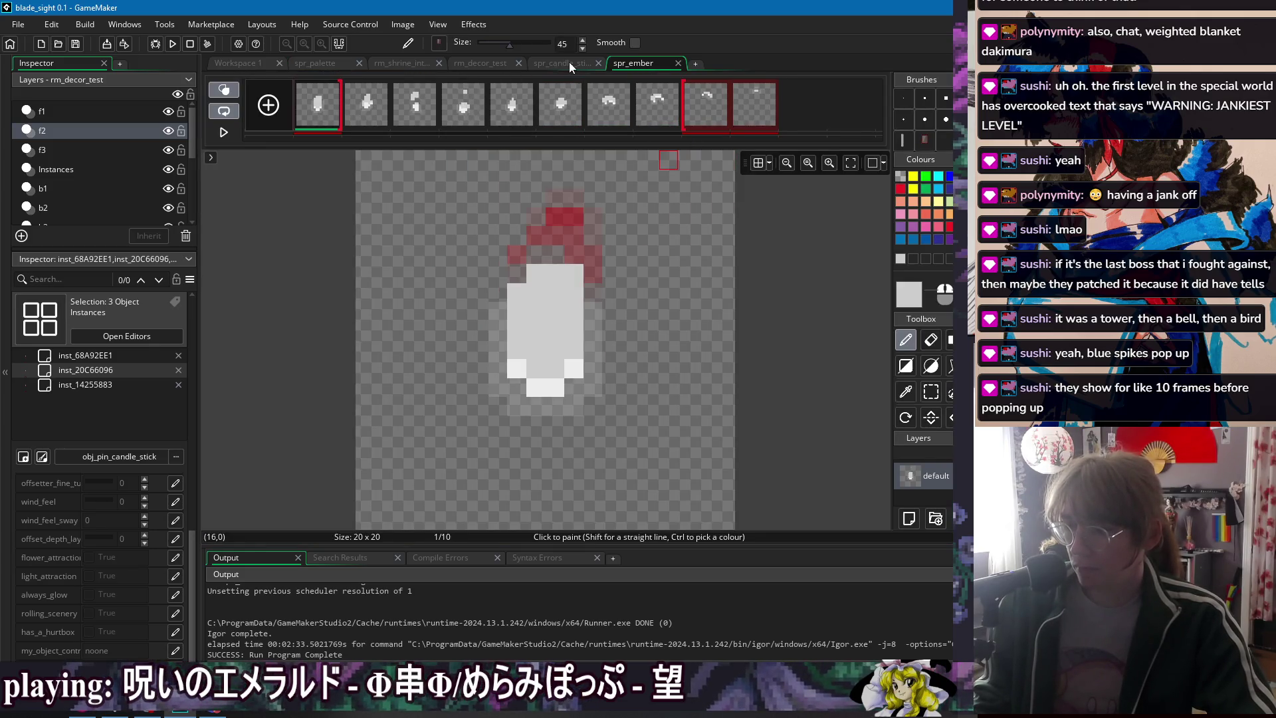
click(569, 62)
key(s)
drag(490, 167, 629, 524)
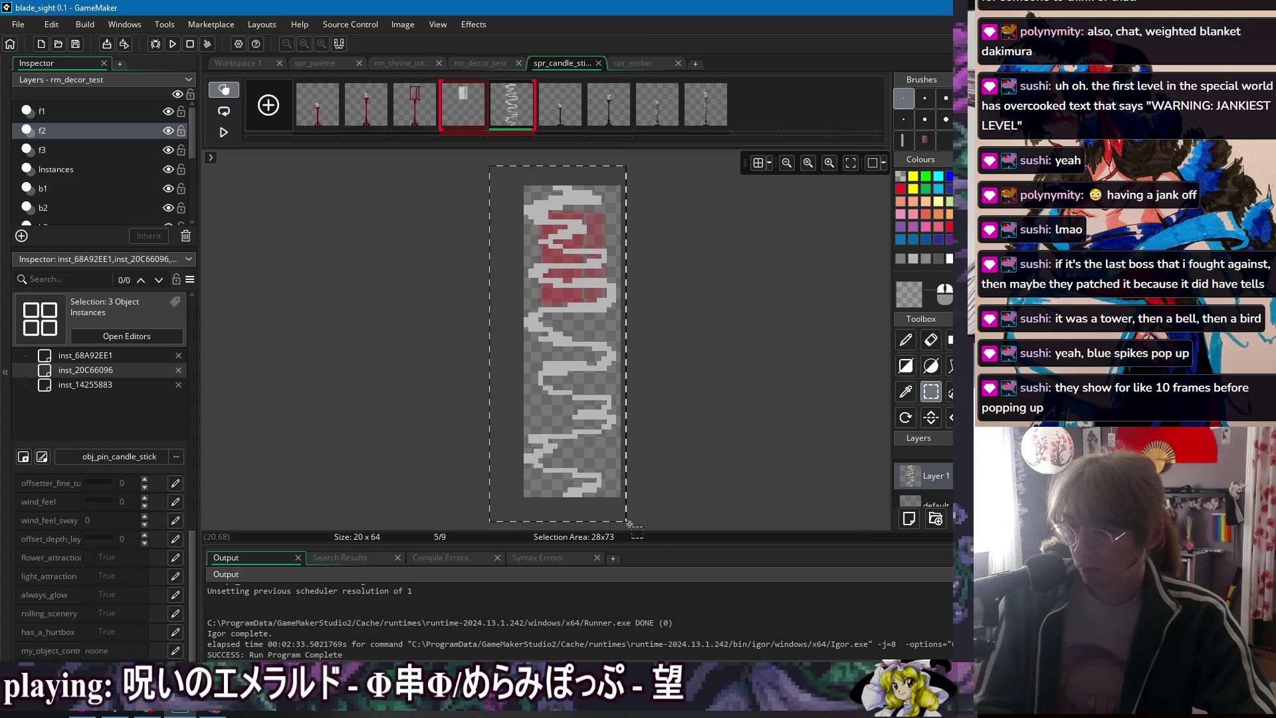
click(630, 525)
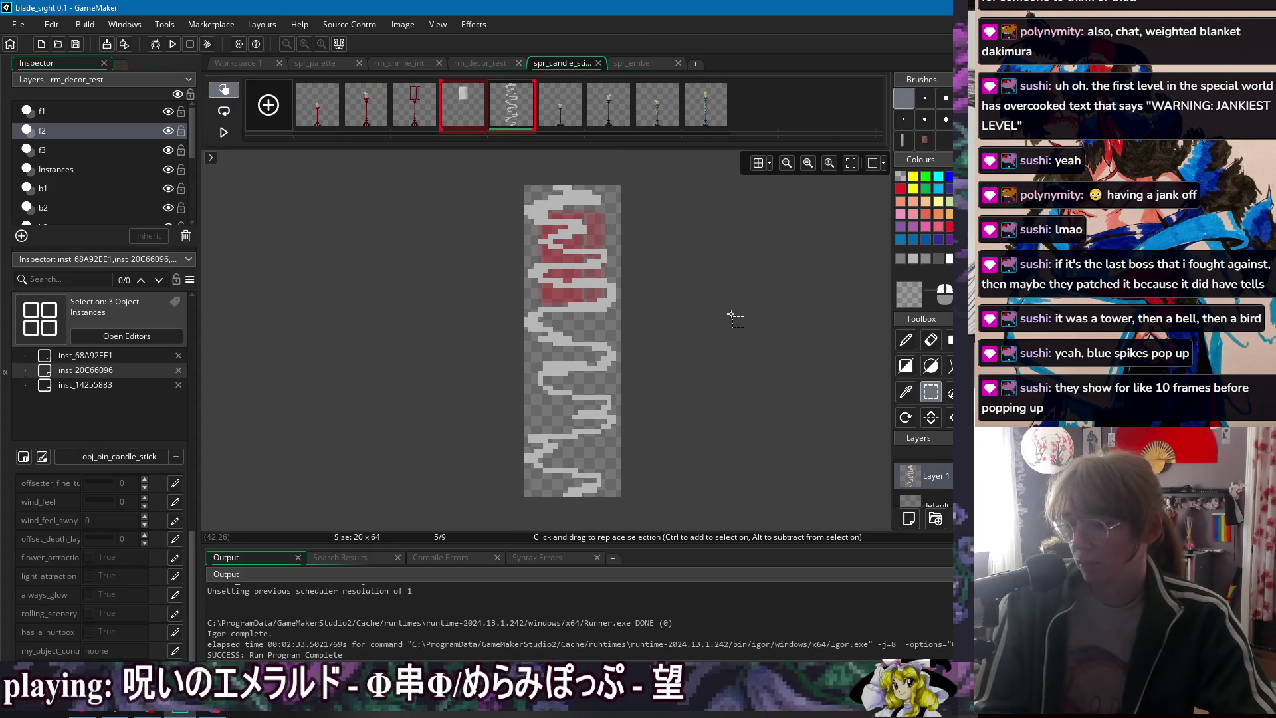
drag(490, 168, 691, 524)
key(Delete)
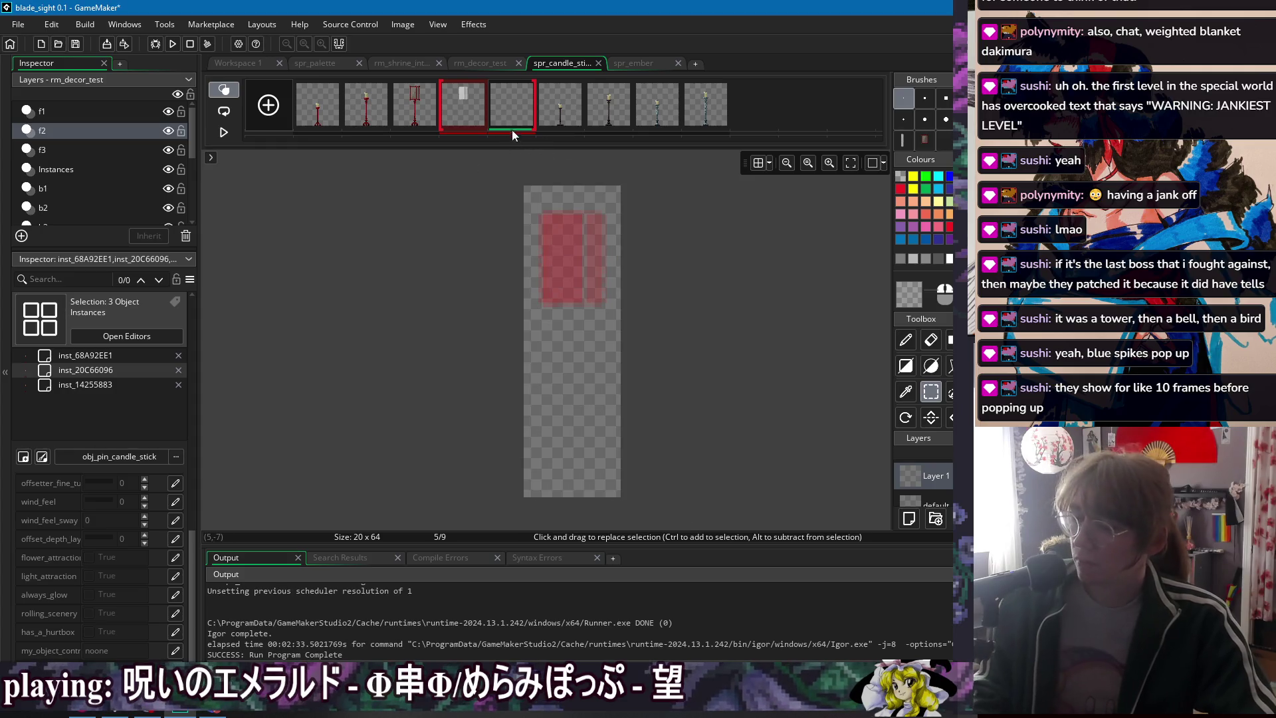
- Clear frame 5's leftover grey pixels, delete the empty frame, and create a new sprite
key(p)
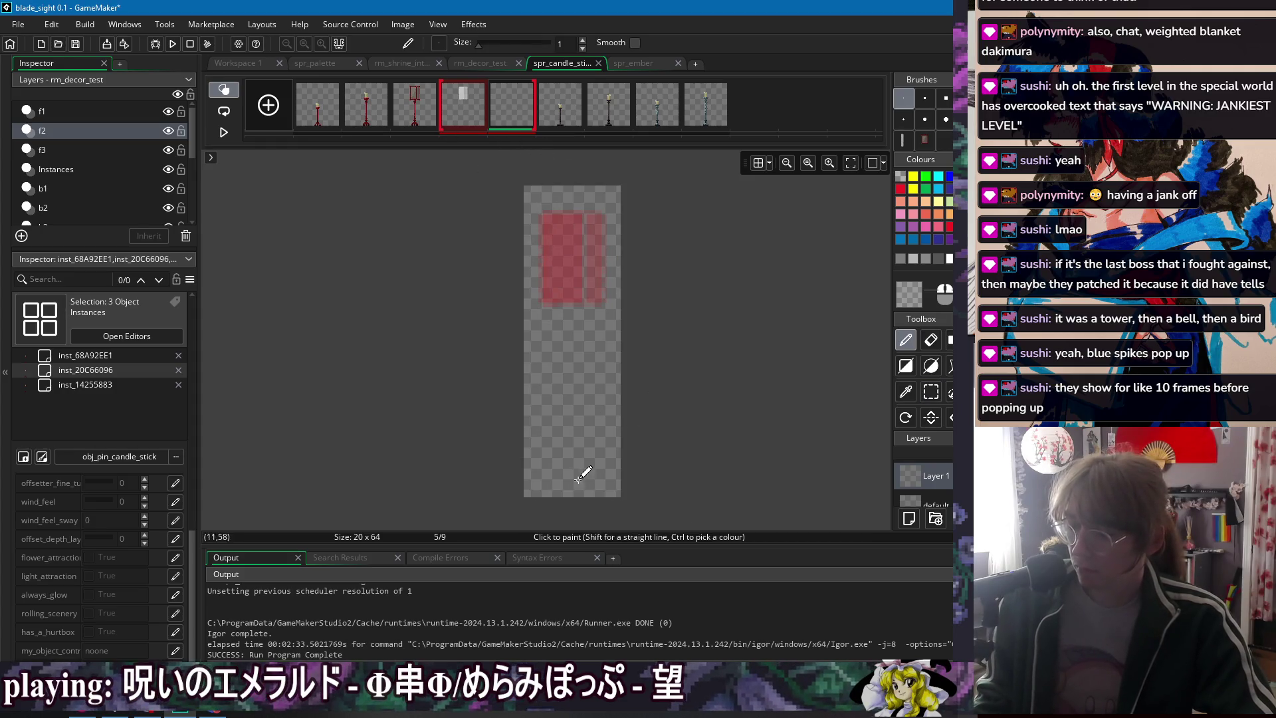
scroll(570, 484, up, 2)
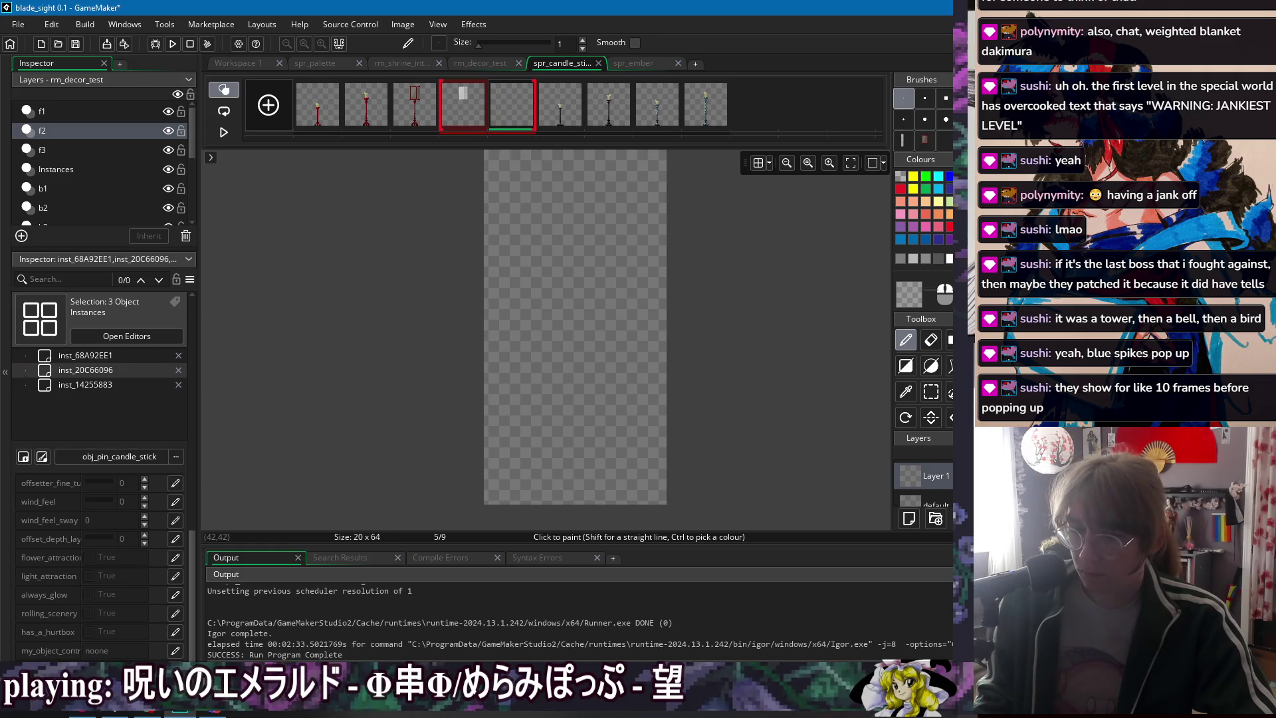
mouse_move(570, 499)
mouse_down()
mouse_move(638, 500)
mouse_move(642, 444)
mouse_move(570, 444)
mouse_move(623, 442)
mouse_up()
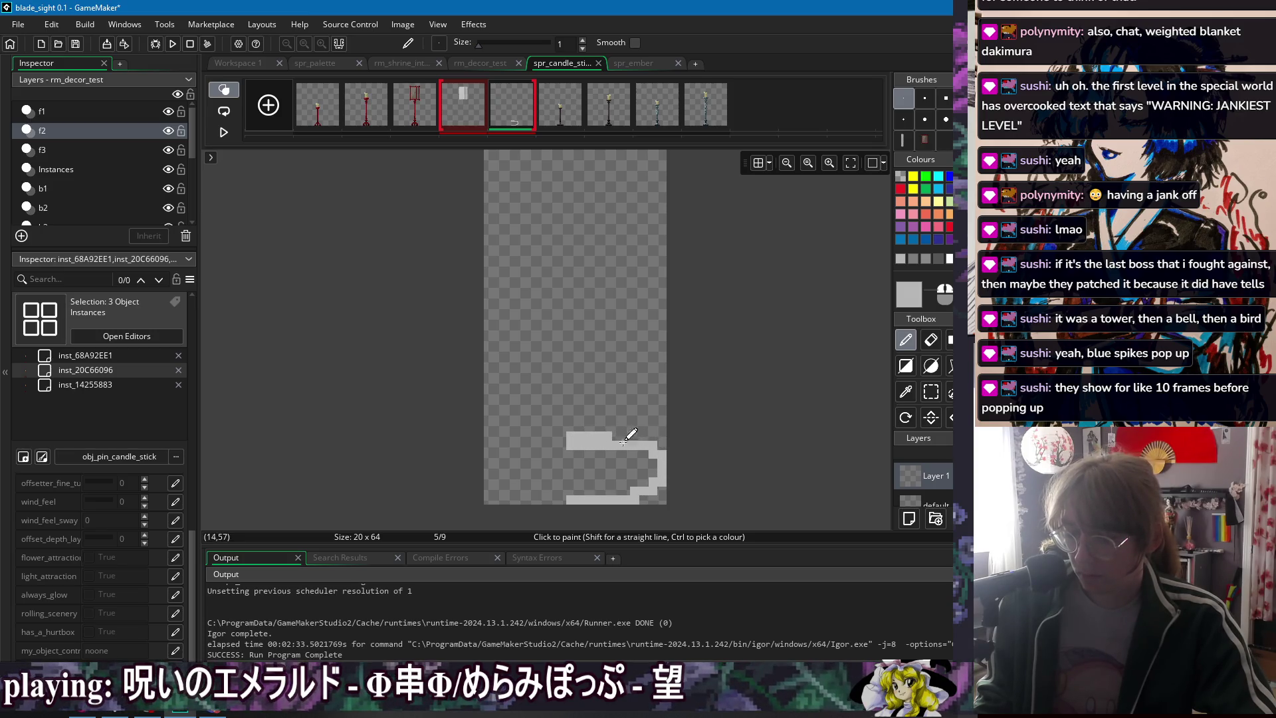
key(Delete)
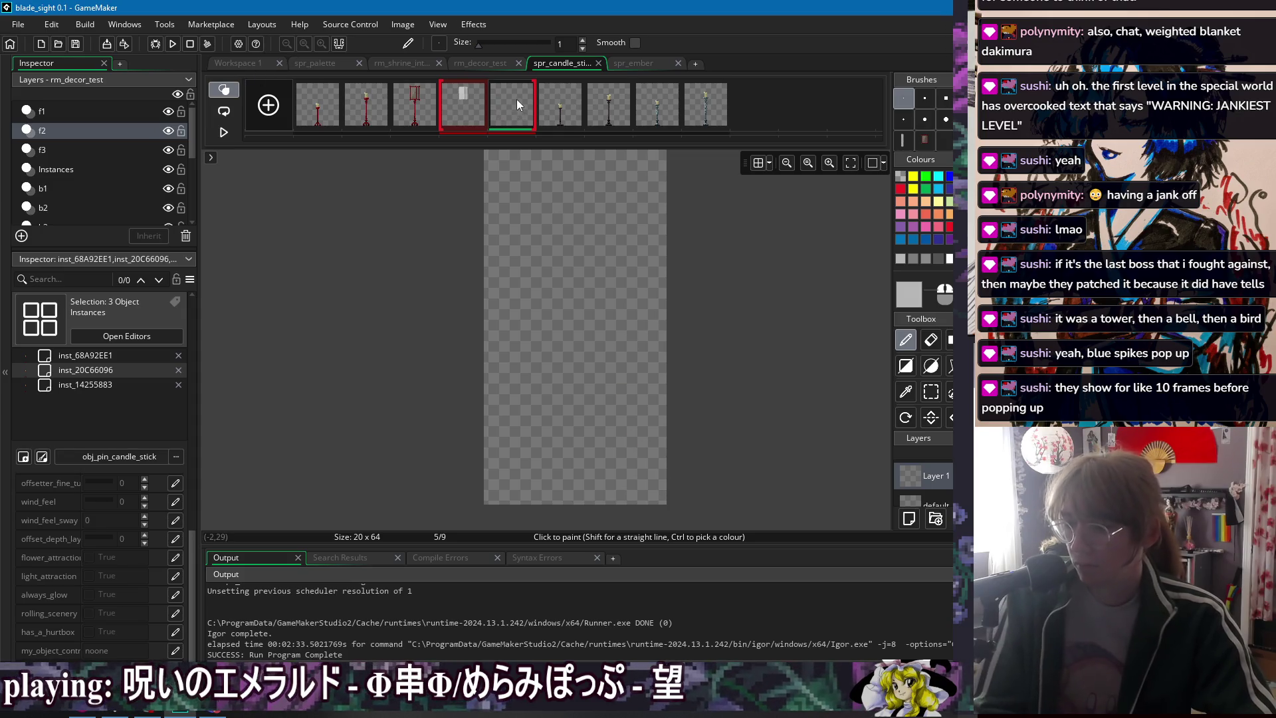
key(Delete)
click(684, 324)
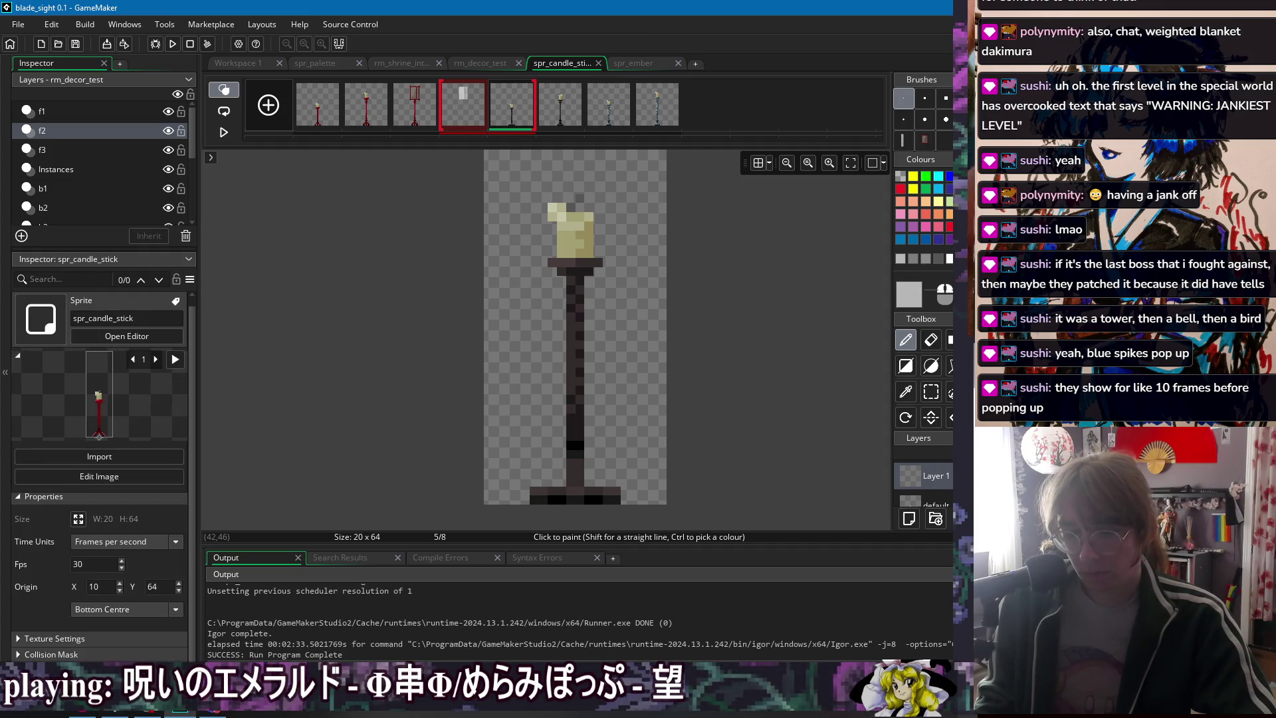
key(alt+s)
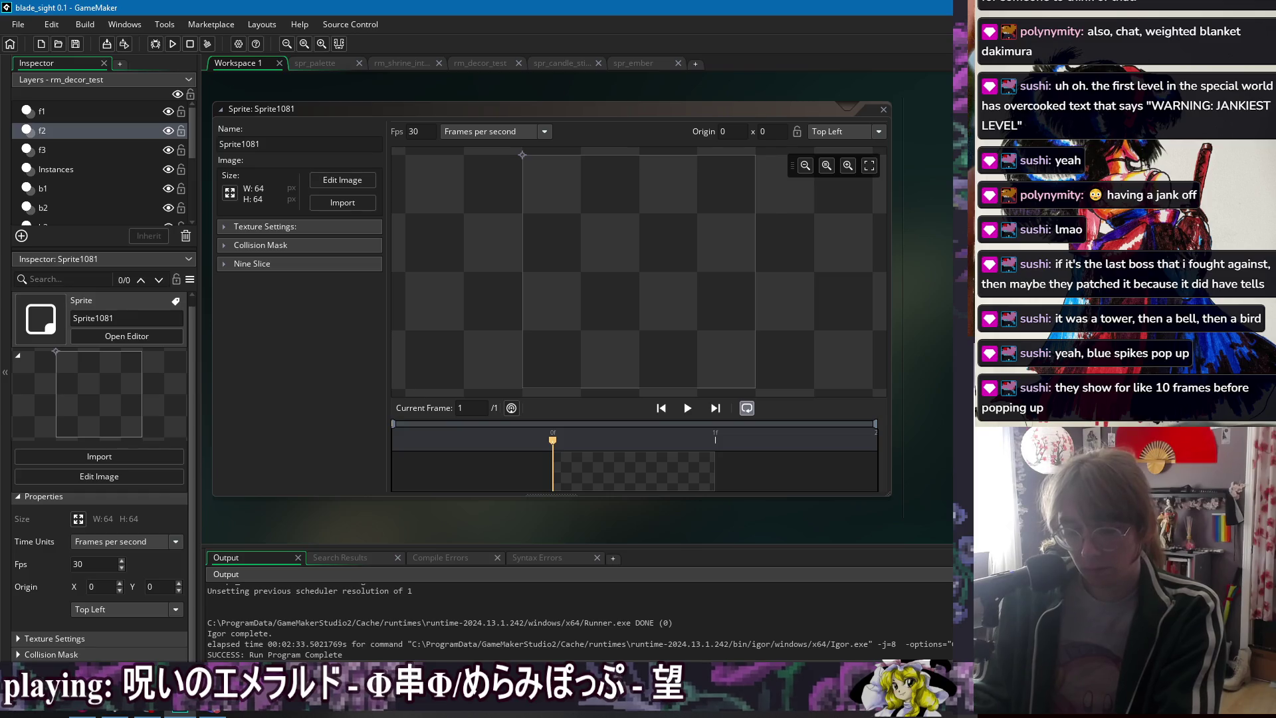
- Rename the sprite spr_smoke_wisp_trail and resize its canvas to 30 x 20
text(spr_smoke_wisp_trail)
key(Return)
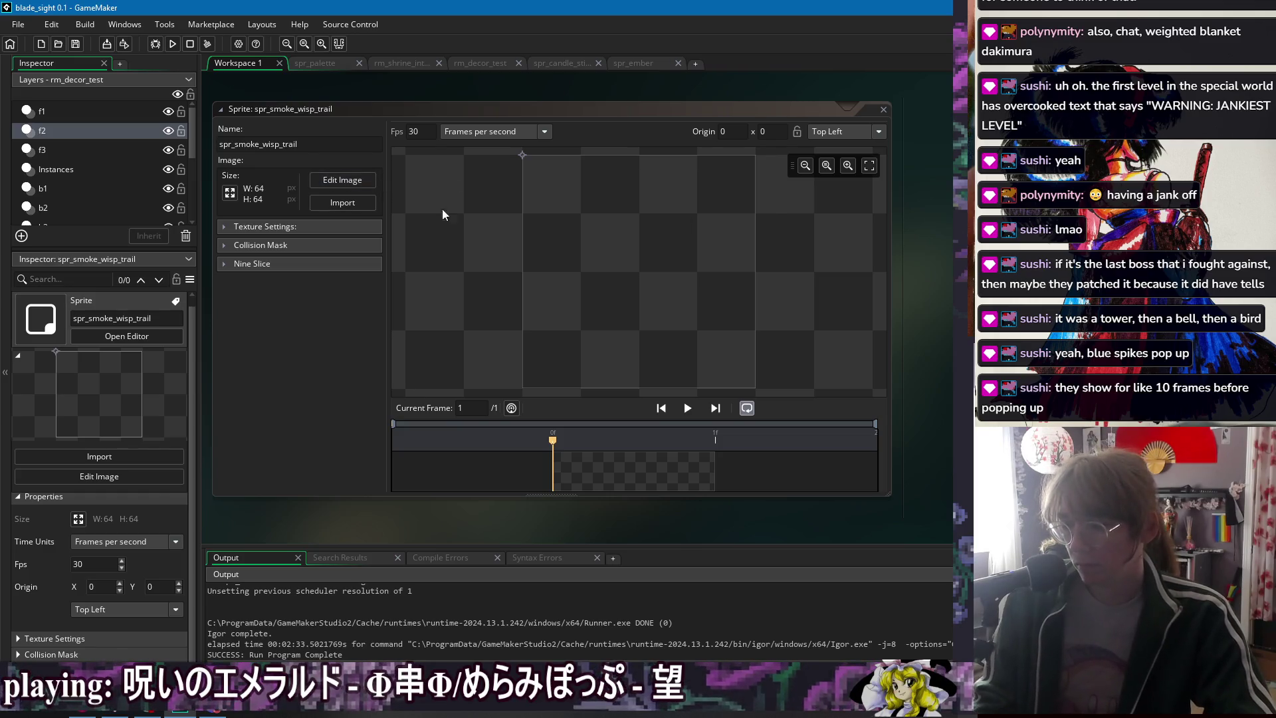
click(230, 192)
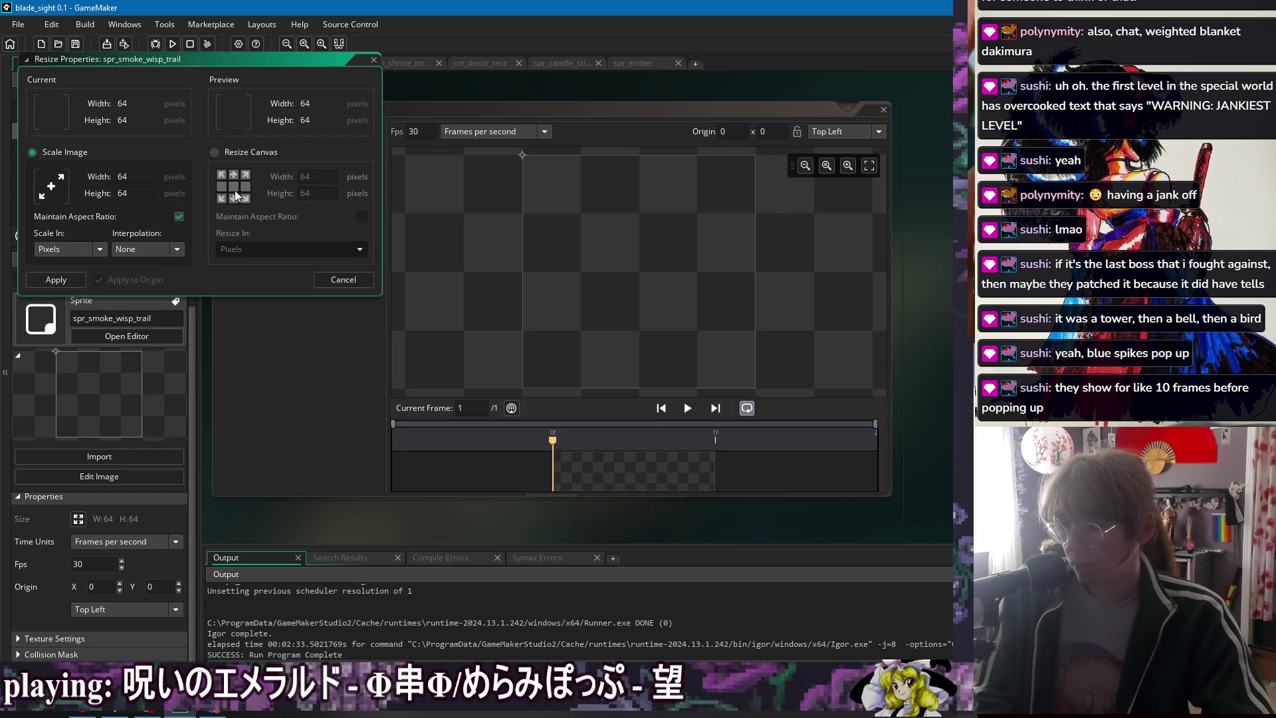
click(261, 154)
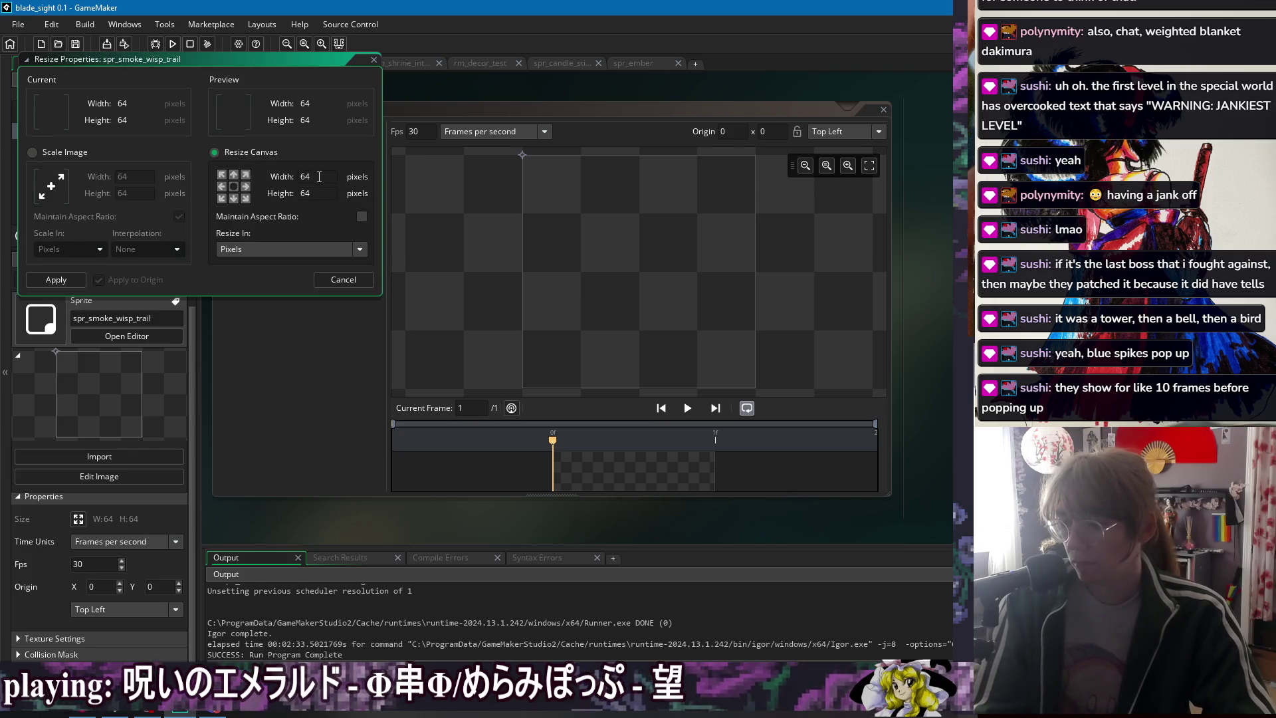
double_click(303, 177)
text(30)
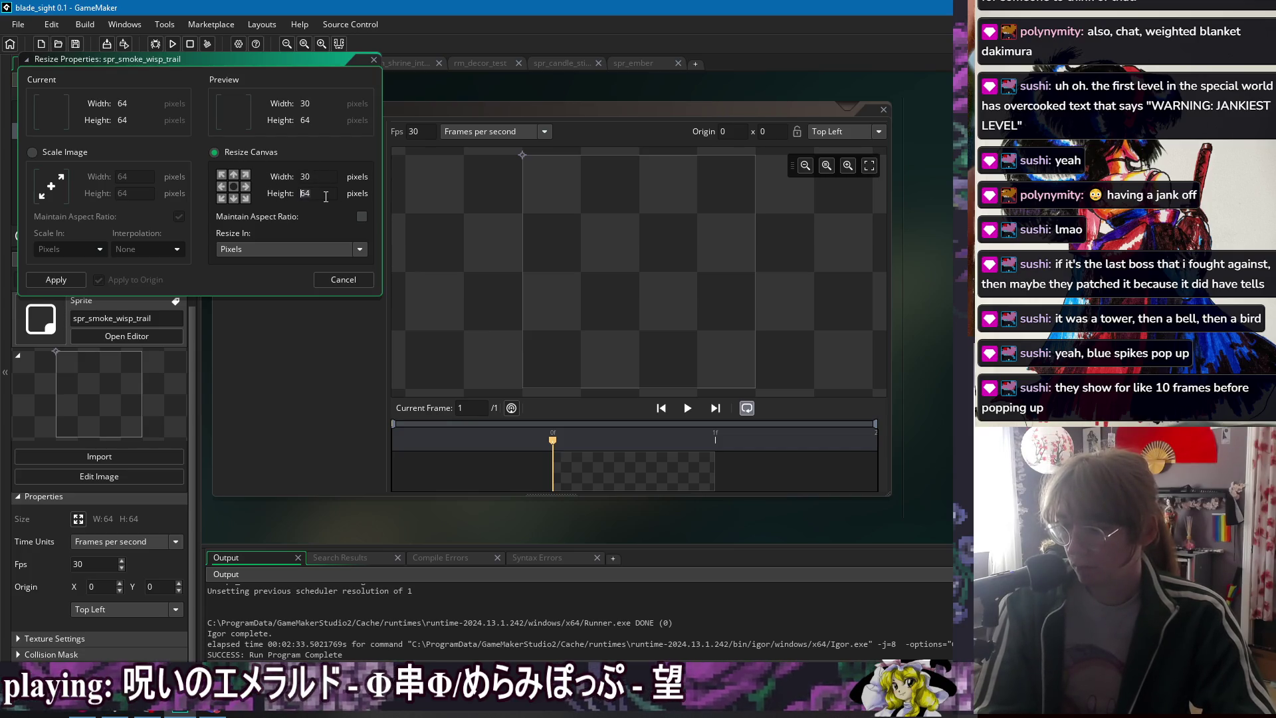
double_click(325, 197)
text(20)
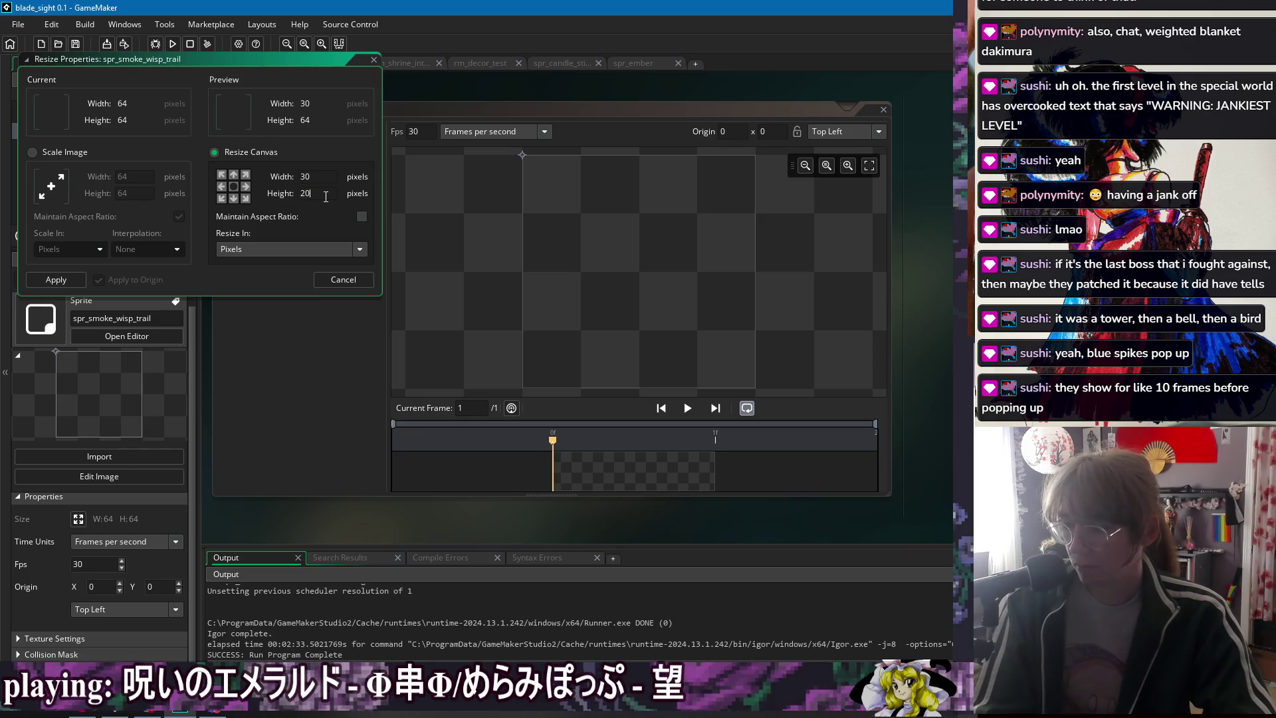
click(58, 279)
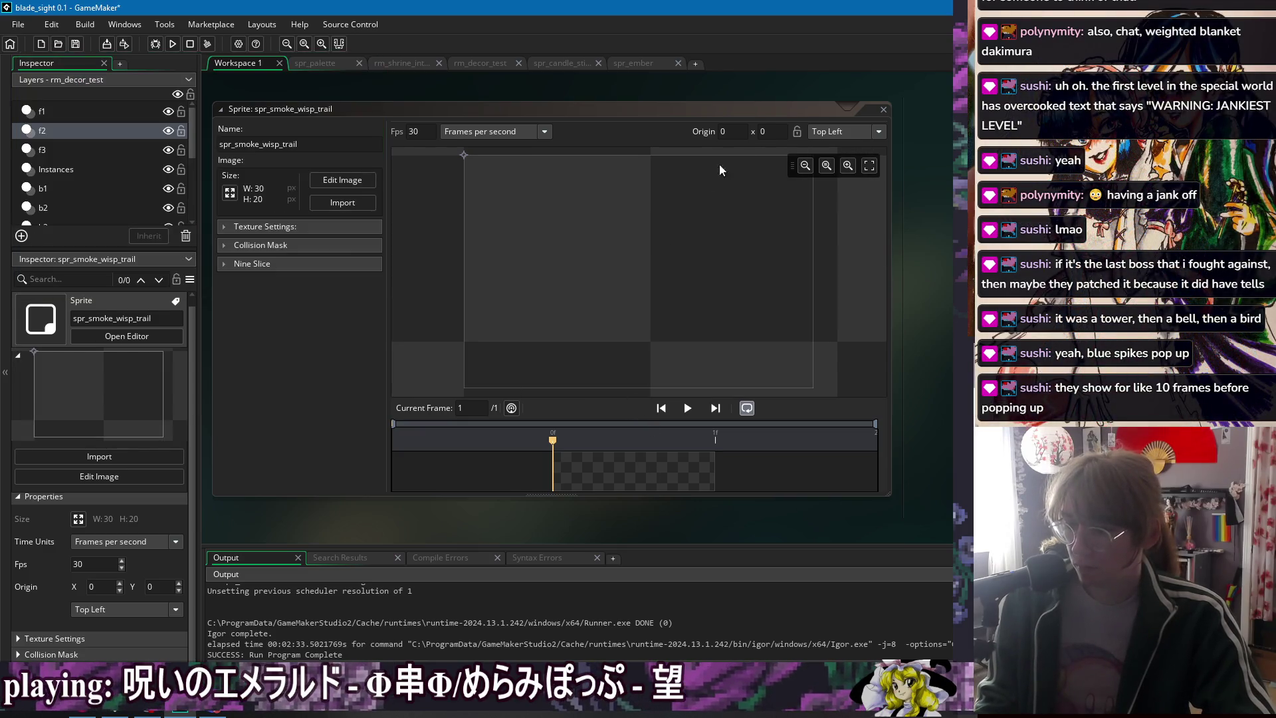
- Set the sprite origin to Bottom Left and open its frame in the image editor
click(876, 132)
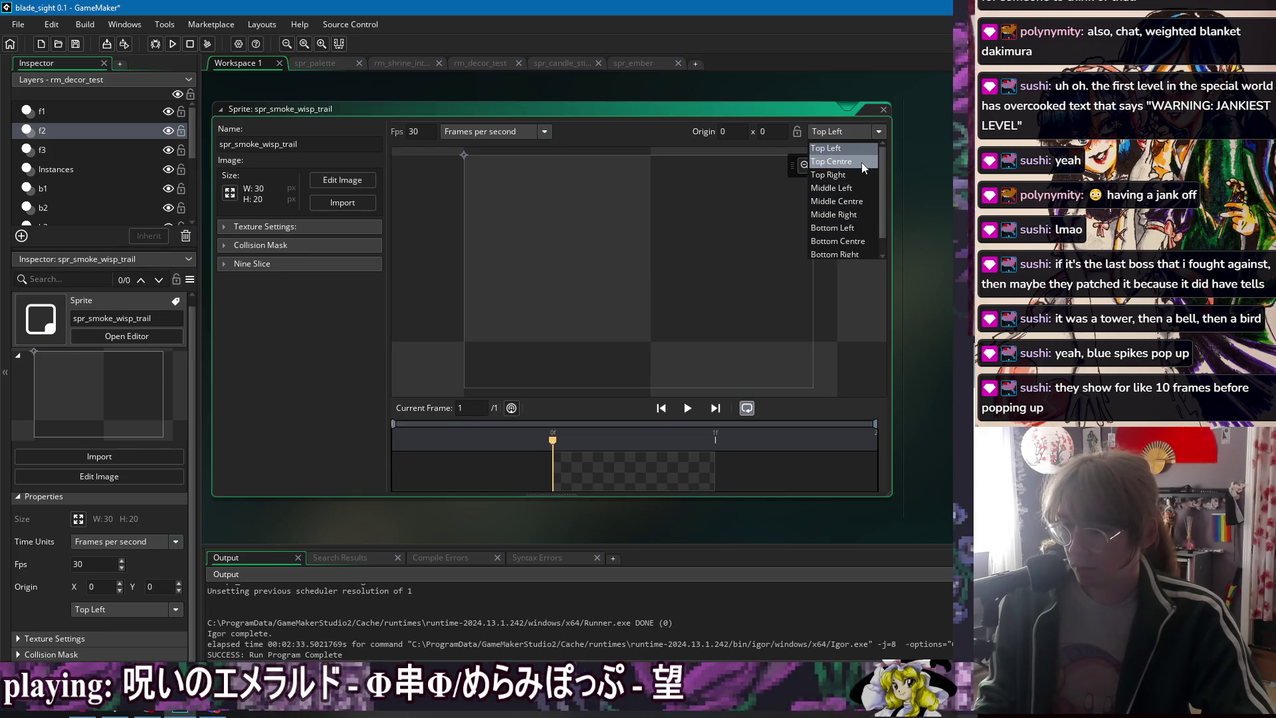
click(865, 218)
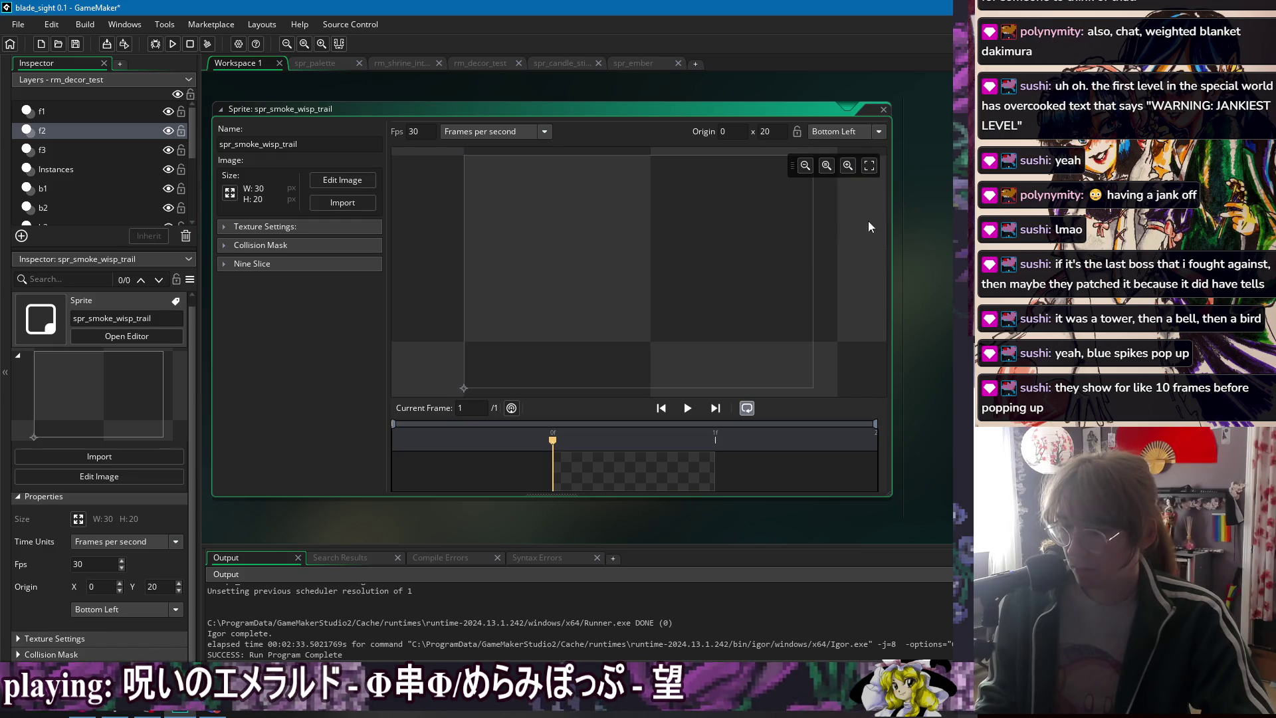
double_click(631, 467)
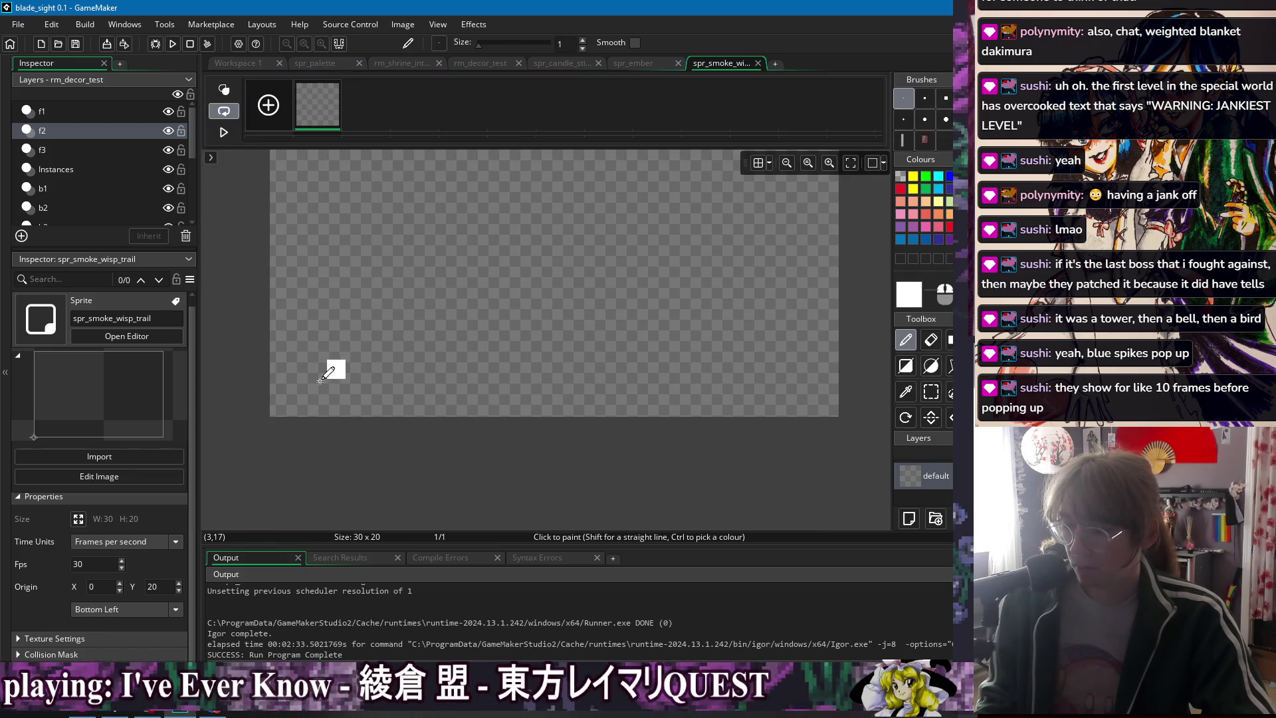
click(900, 176)
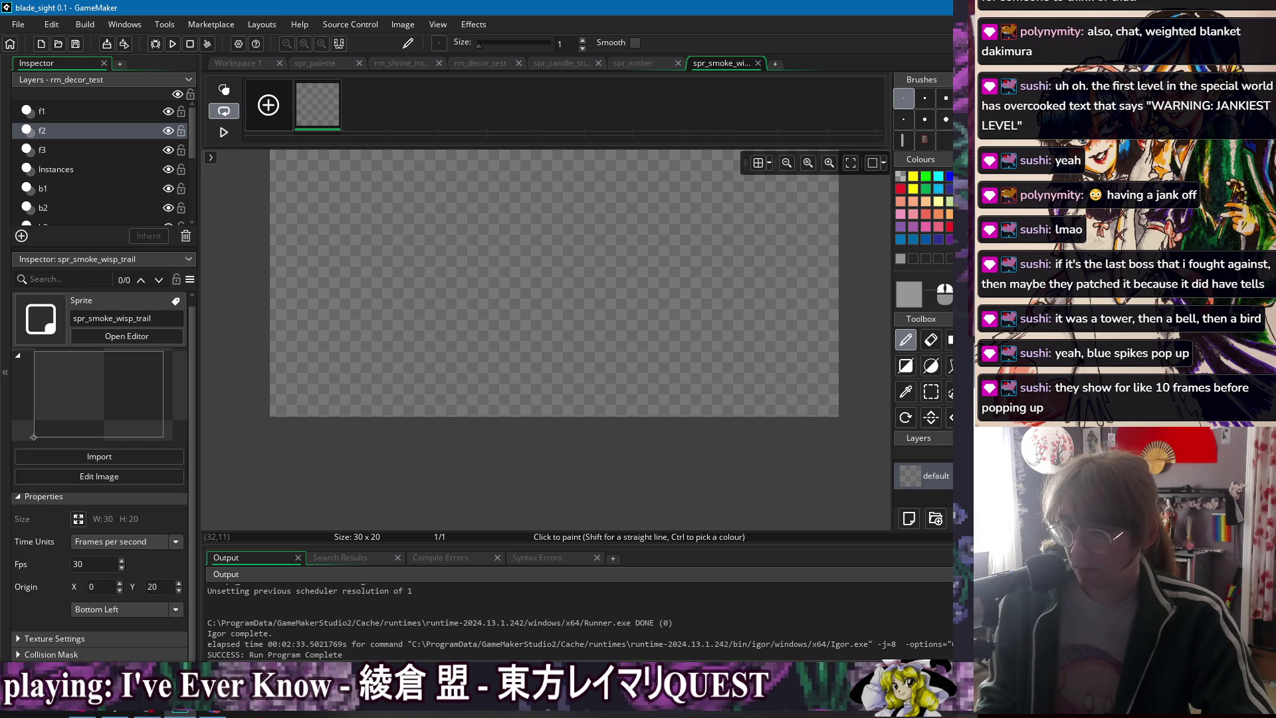
mouse_move(299, 405)
mouse_down()
mouse_move(282, 401)
mouse_move(618, 387)
mouse_up()
scroll(617, 387, down, 1)
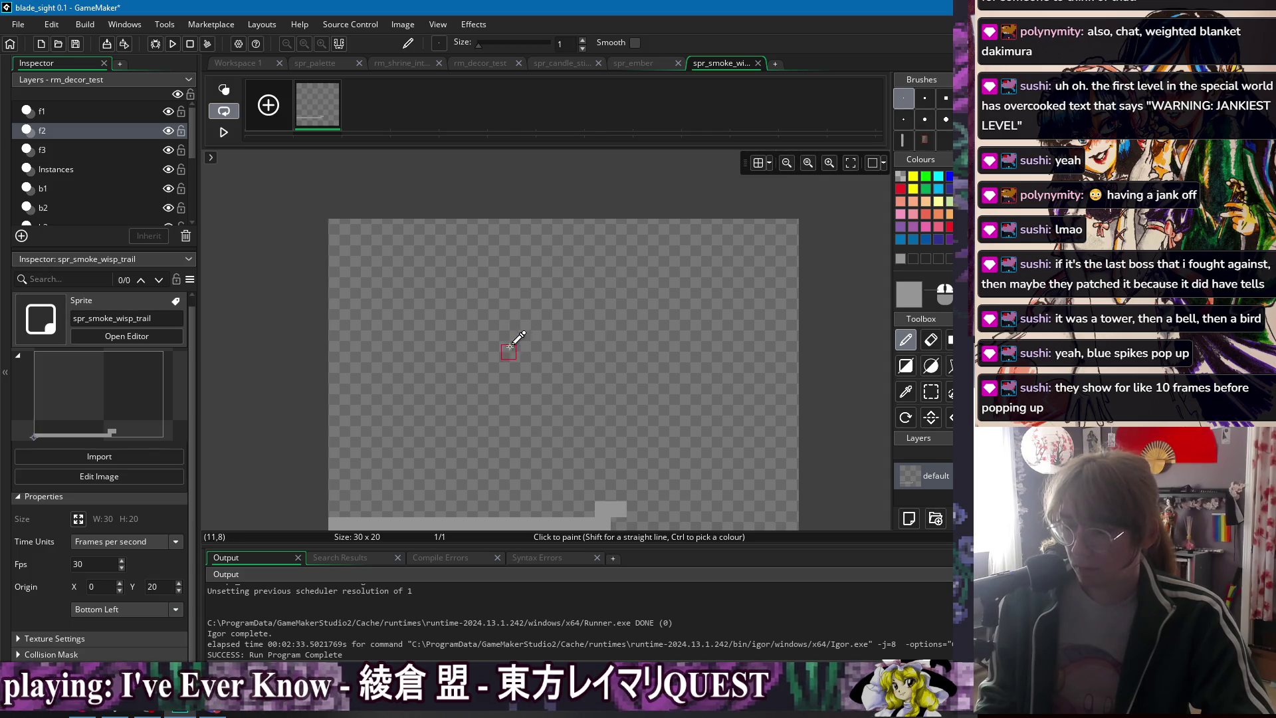
scroll(505, 346, down, 1)
click(442, 328)
key(ctrl+z)
mouse_move(461, 430)
mouse_down()
mouse_move(600, 390)
mouse_move(672, 344)
mouse_move(671, 295)
mouse_move(601, 254)
mouse_move(437, 214)
mouse_up()
key(ctrl+z)
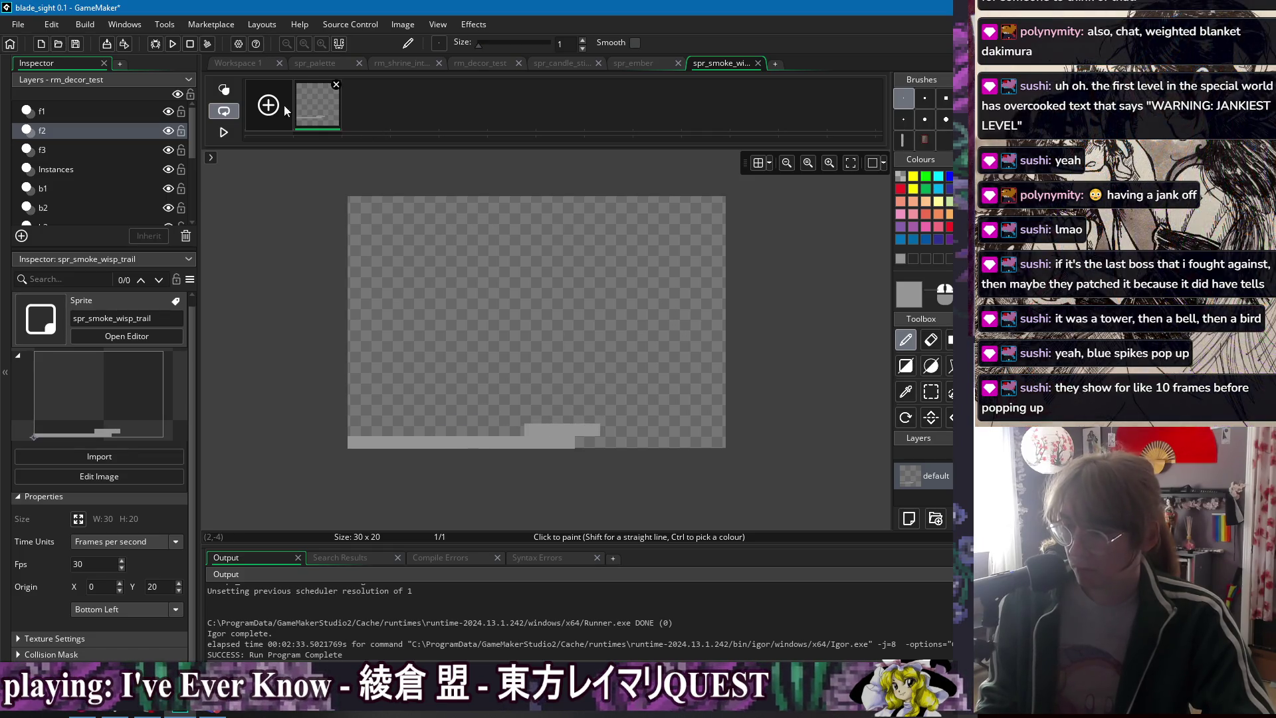
click(404, 26)
click(438, 212)
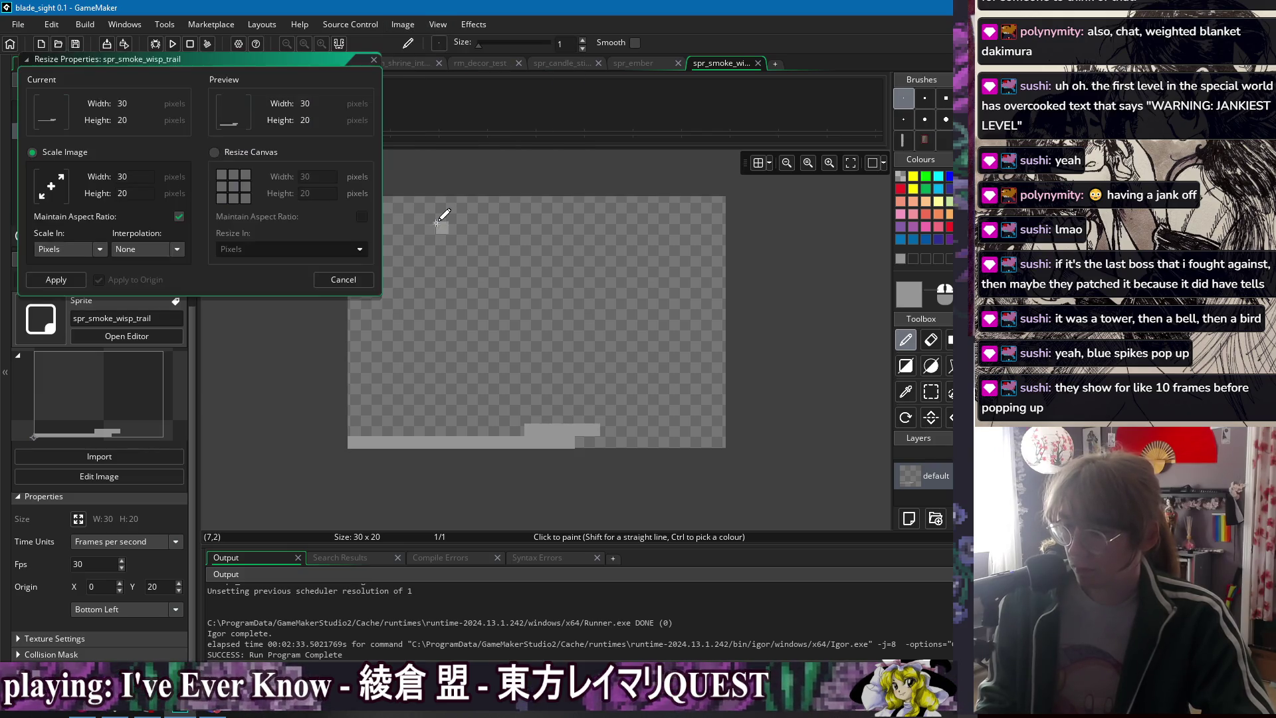
click(268, 153)
key(BackSpace)
key(BackSpace)
text(10)
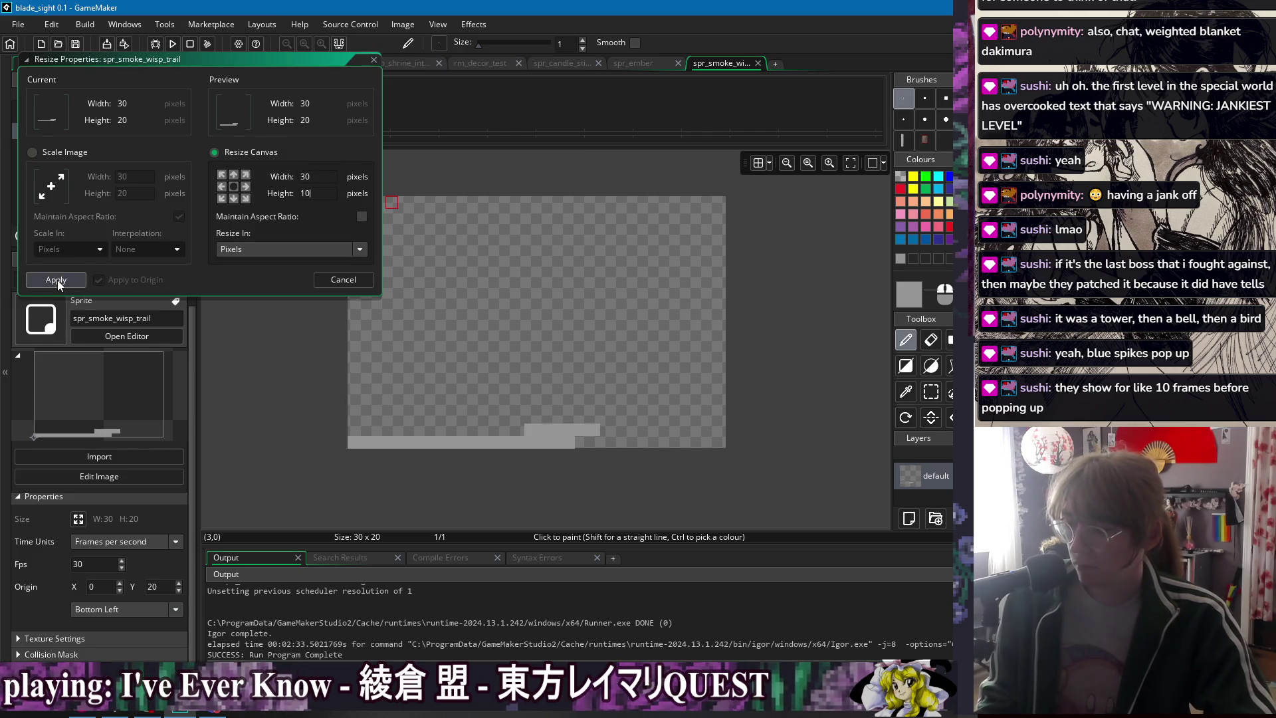
click(344, 279)
- Draw the wide curved crescent arc in light grey, erasing stray pixels from its edges
mouse_move(355, 201)
mouse_down()
mouse_move(621, 237)
mouse_move(670, 293)
mouse_move(654, 366)
mouse_move(452, 430)
mouse_move(378, 434)
mouse_up()
mouse_move(538, 430)
mouse_down()
mouse_move(661, 389)
mouse_move(719, 342)
mouse_move(718, 286)
mouse_move(591, 236)
mouse_up()
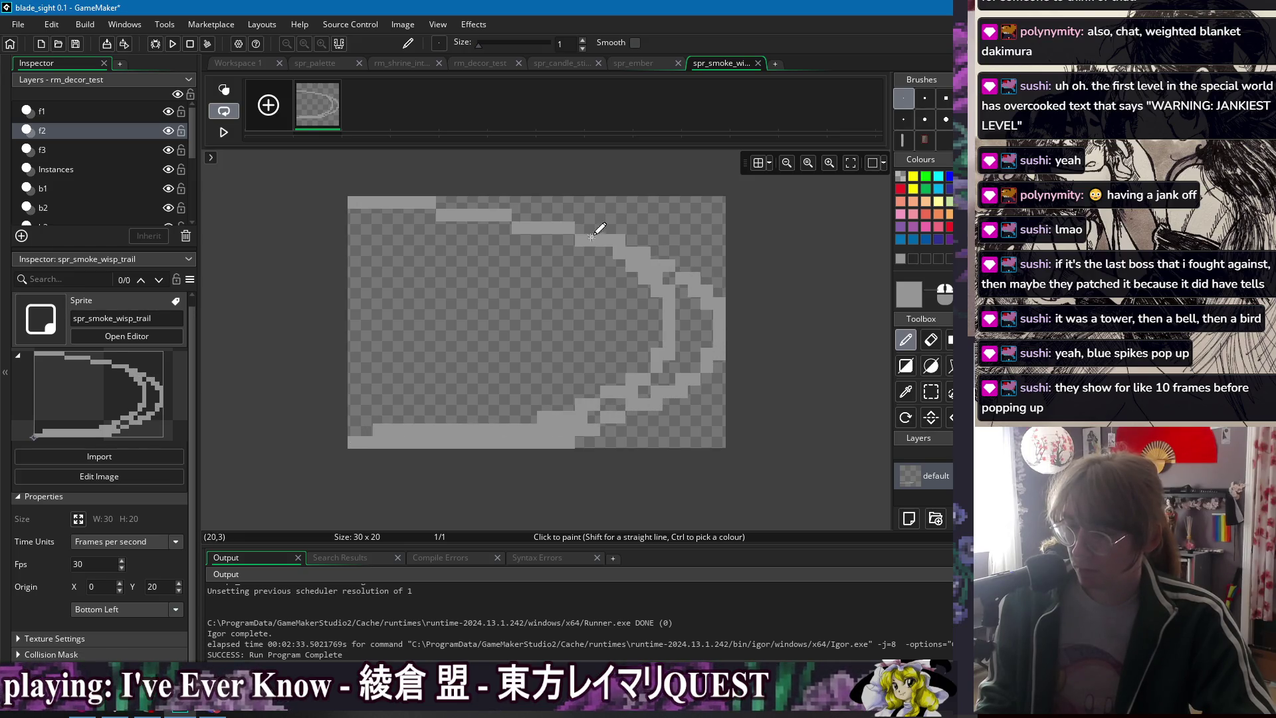
mouse_move(348, 206)
mouse_down()
mouse_move(470, 208)
mouse_move(675, 281)
mouse_up()
key(e)
drag(337, 219, 373, 217)
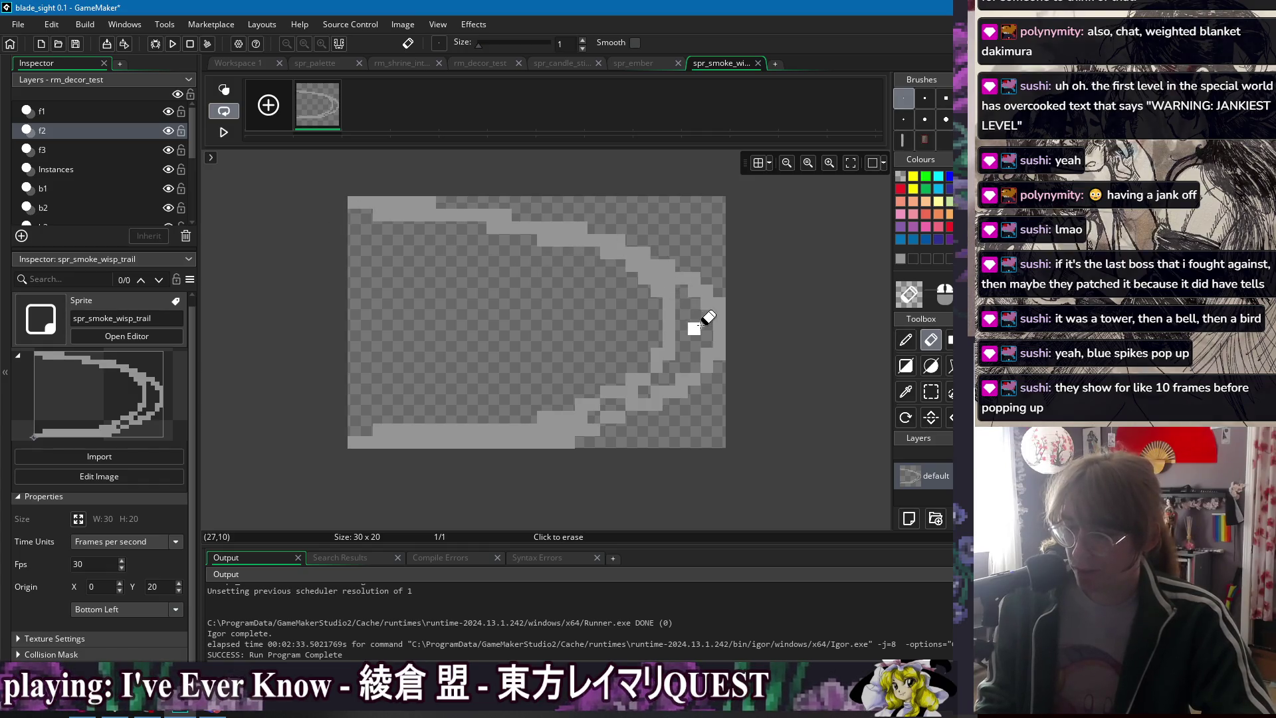
key(d)
mouse_move(624, 403)
mouse_down()
mouse_move(562, 420)
mouse_move(601, 407)
mouse_up()
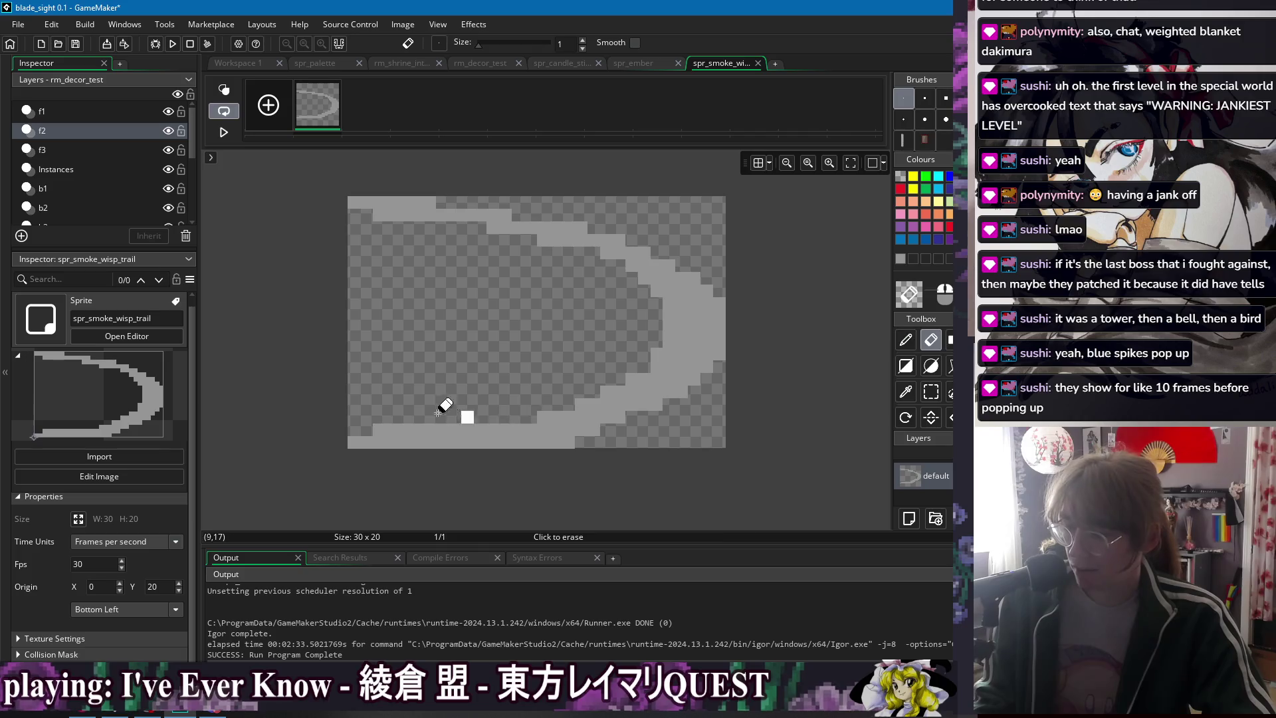
mouse_move(518, 417)
mouse_down()
mouse_move(618, 367)
mouse_move(649, 328)
mouse_move(604, 240)
mouse_move(473, 216)
mouse_move(652, 305)
mouse_move(649, 361)
mouse_move(635, 343)
mouse_up()
key(e)
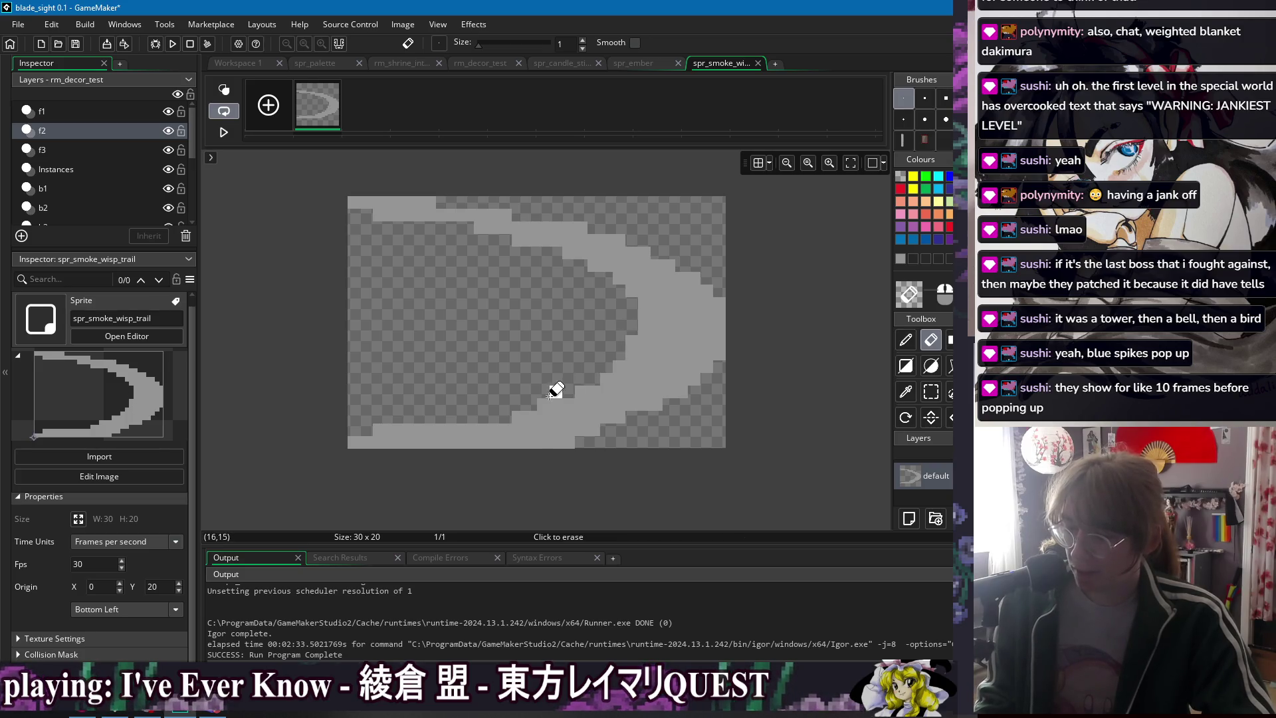
drag(568, 404, 373, 422)
mouse_move(376, 216)
mouse_down()
mouse_move(447, 196)
mouse_move(566, 226)
mouse_up()
key(p)
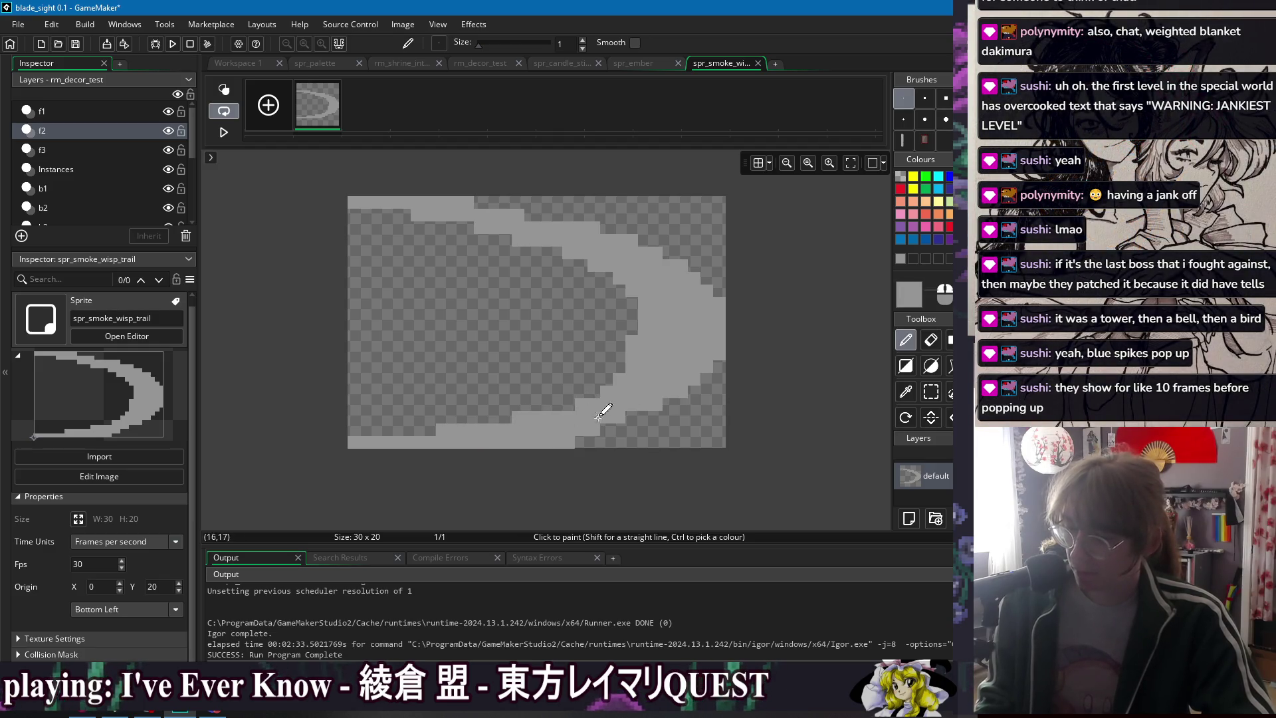
- Shade the arc's lower edge in darker grey, trim inner-edge pixels, and add a blank second frame
click(900, 258)
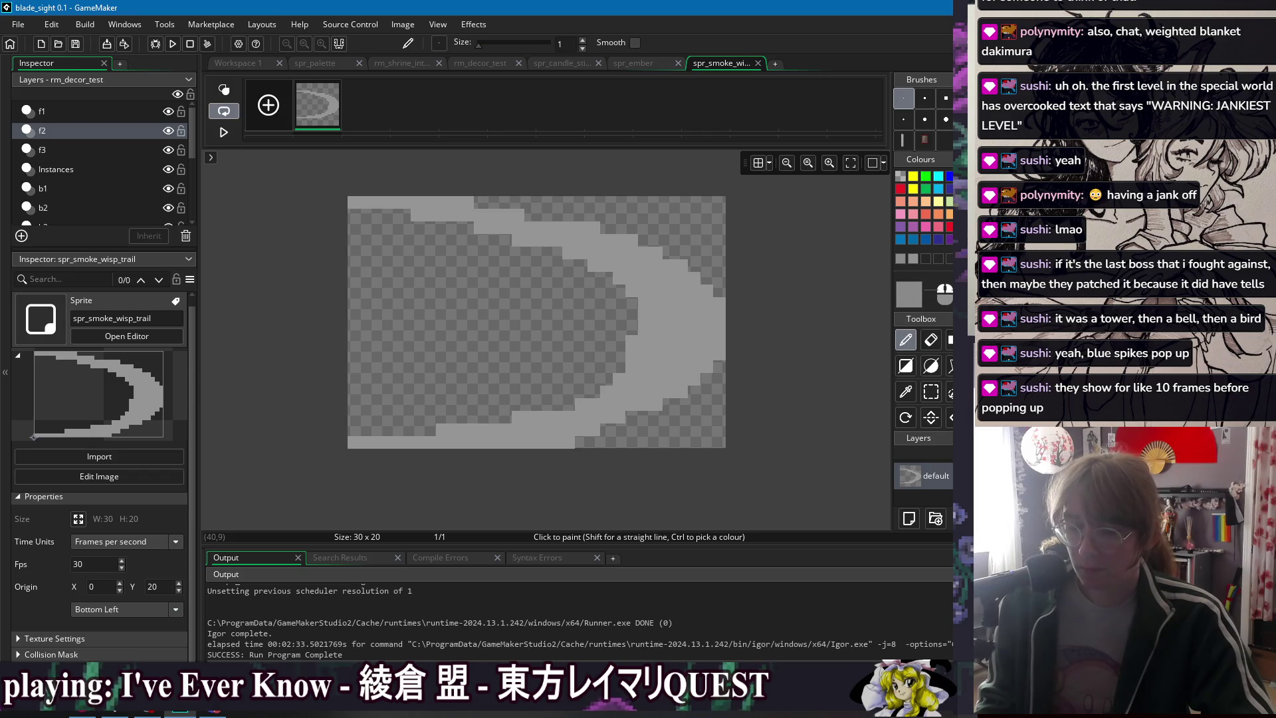
mouse_move(427, 440)
mouse_down()
mouse_move(545, 434)
mouse_move(644, 404)
mouse_move(661, 374)
mouse_move(698, 366)
mouse_move(692, 353)
mouse_move(718, 325)
mouse_up()
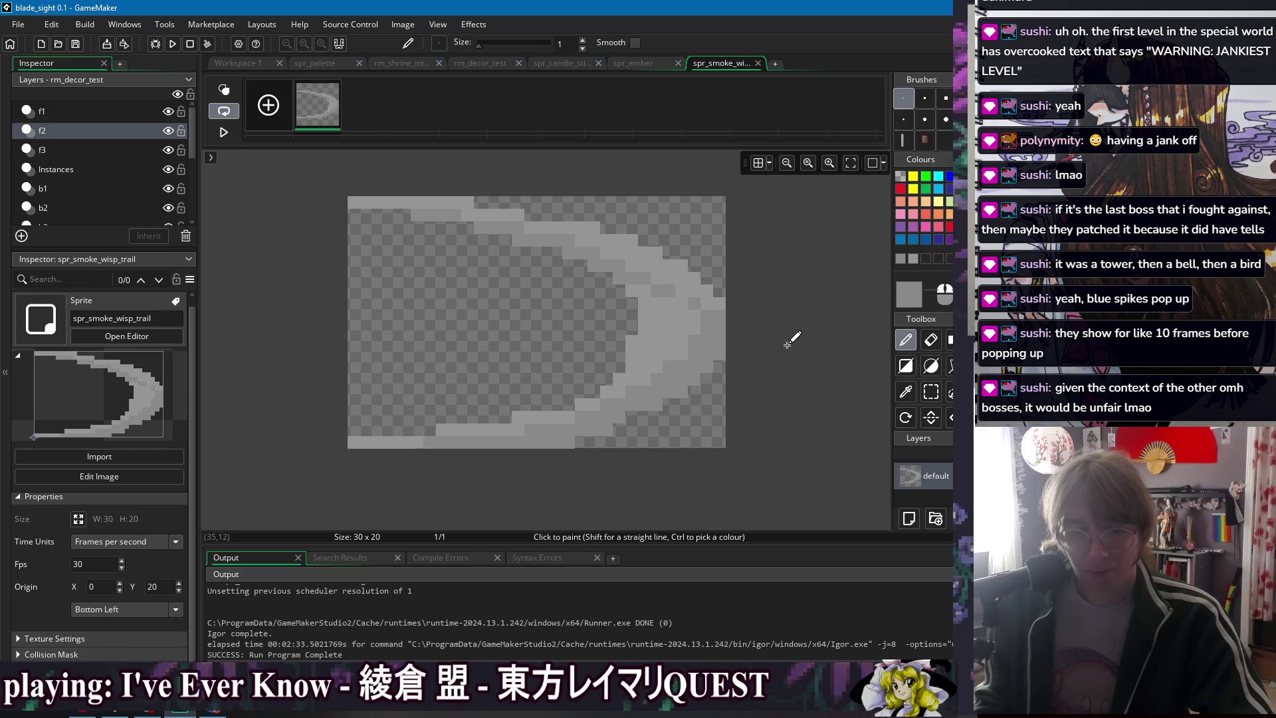
key(e)
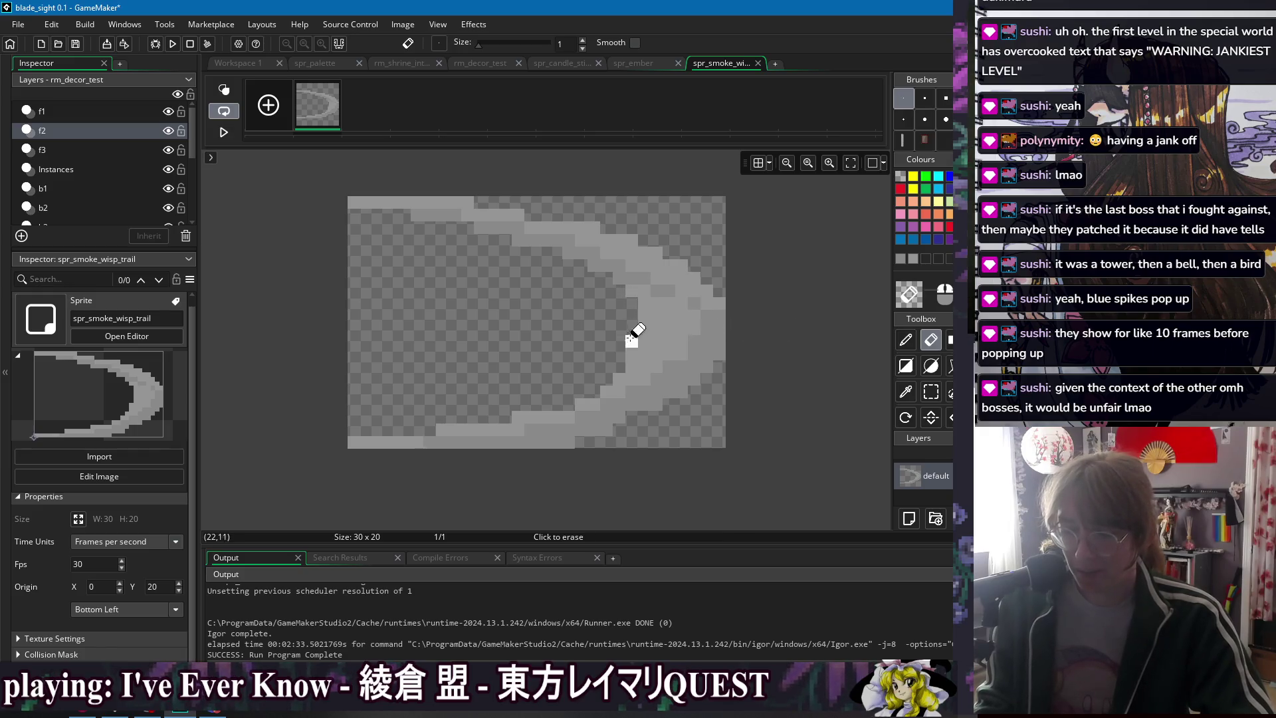
mouse_move(643, 328)
mouse_down()
mouse_move(604, 359)
mouse_move(629, 361)
mouse_move(618, 370)
mouse_move(643, 352)
mouse_up()
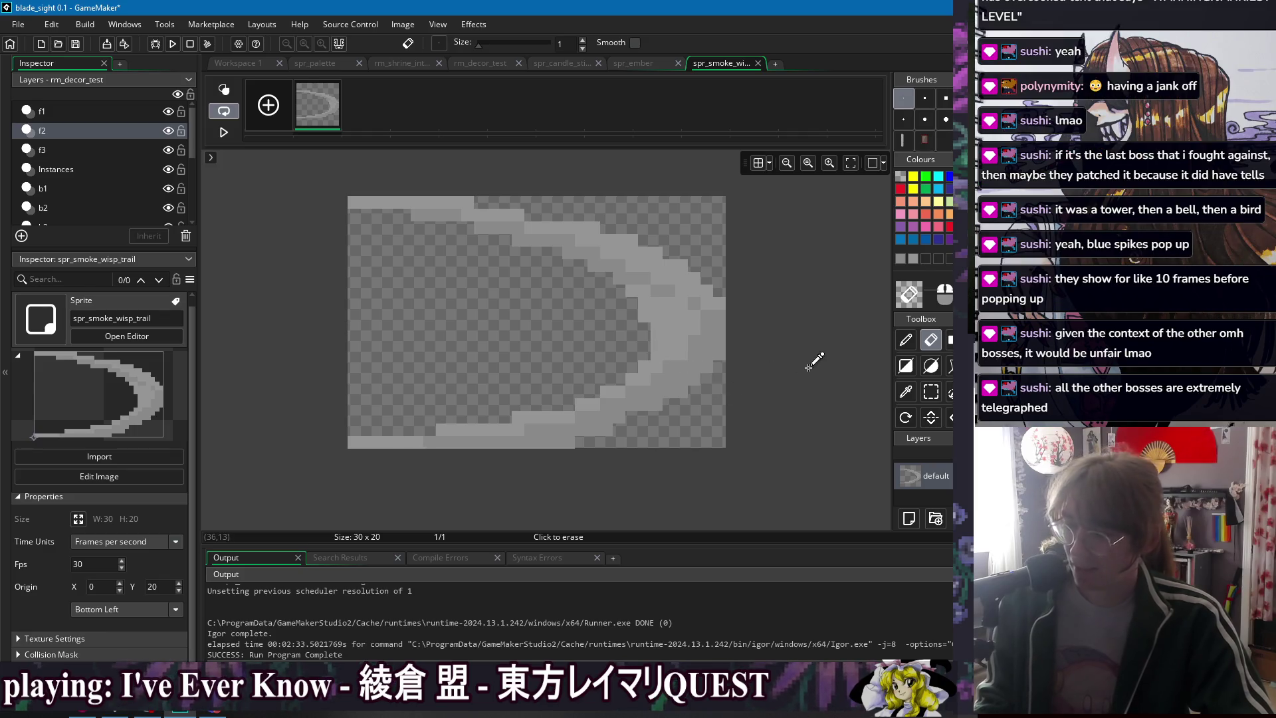
click(647, 319)
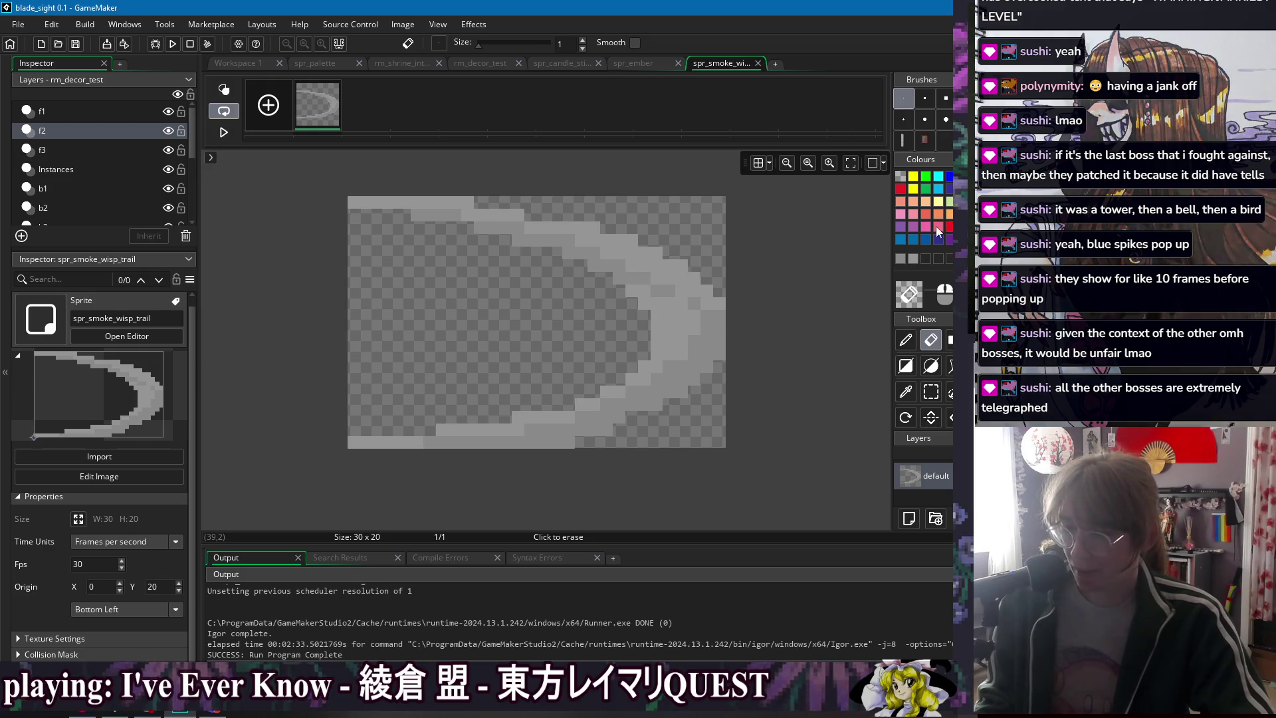
key(d)
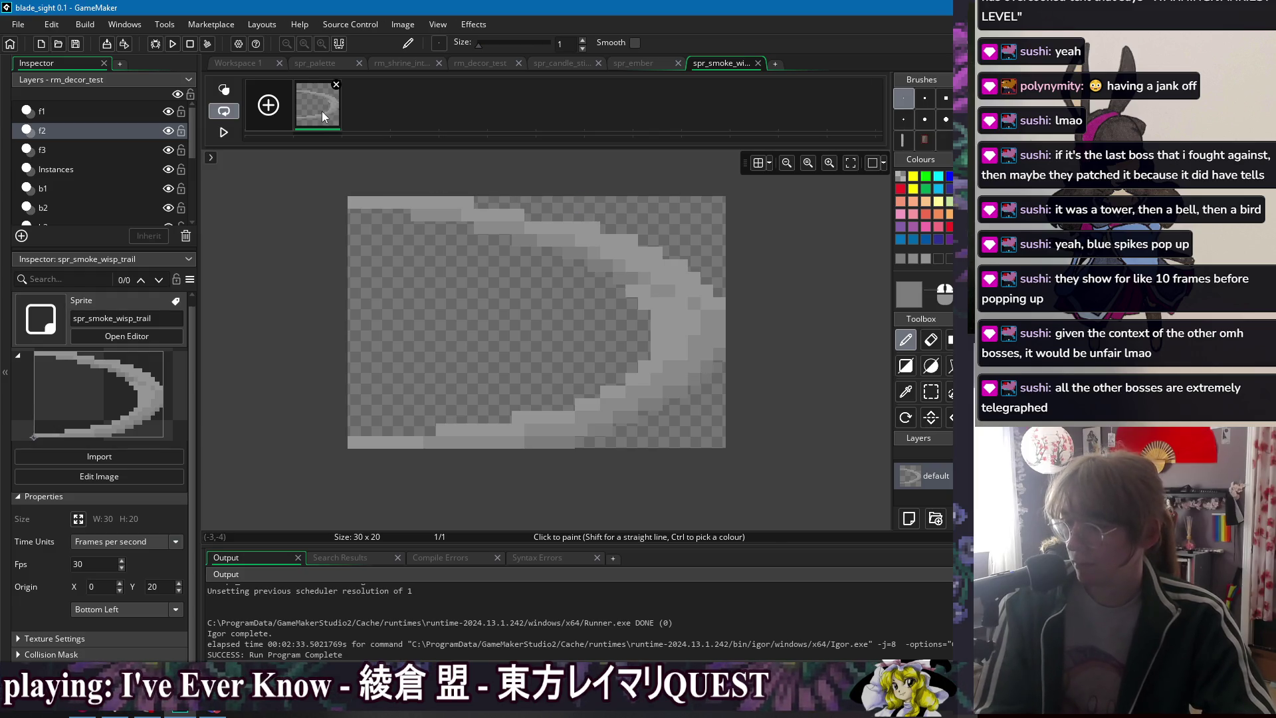
double_click(365, 117)
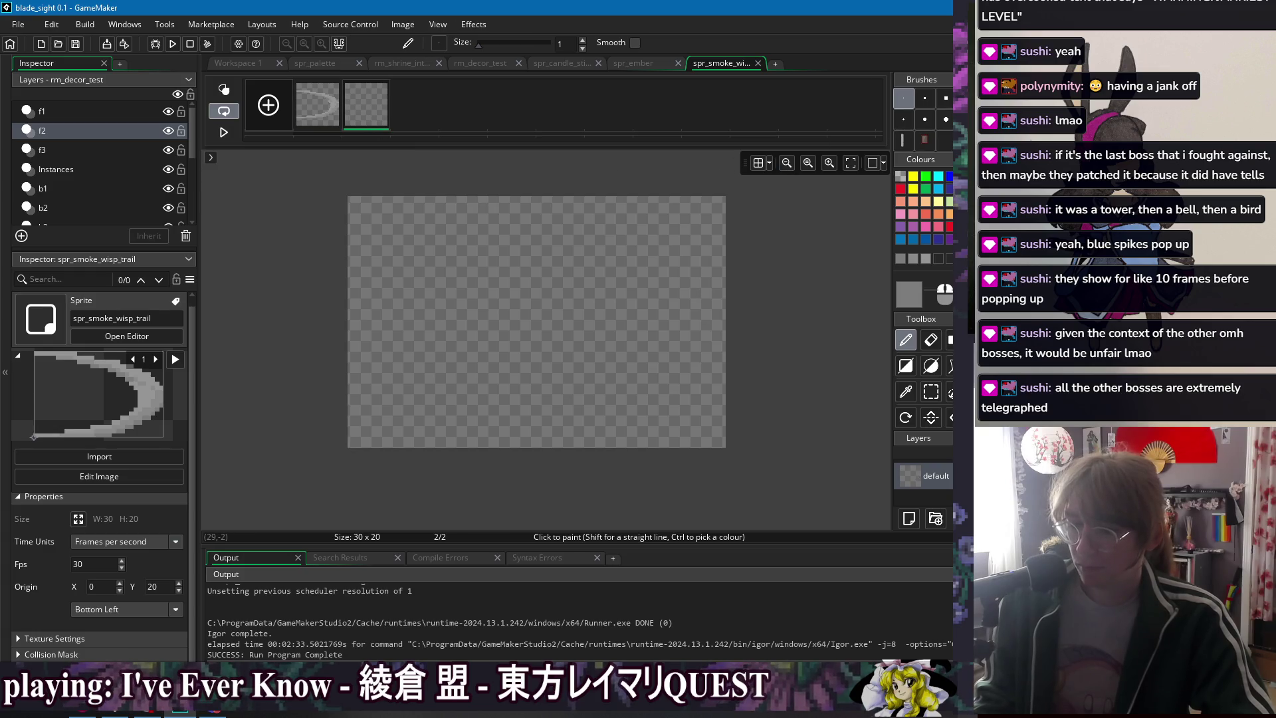
- Paint a two-tone grey streak along frame 2's bottom row, checking it against frame 1
mouse_move(350, 441)
mouse_down()
mouse_move(710, 438)
mouse_move(399, 432)
mouse_up()
mouse_move(543, 421)
mouse_down()
mouse_move(720, 427)
mouse_move(598, 429)
mouse_up()
drag(418, 425, 375, 429)
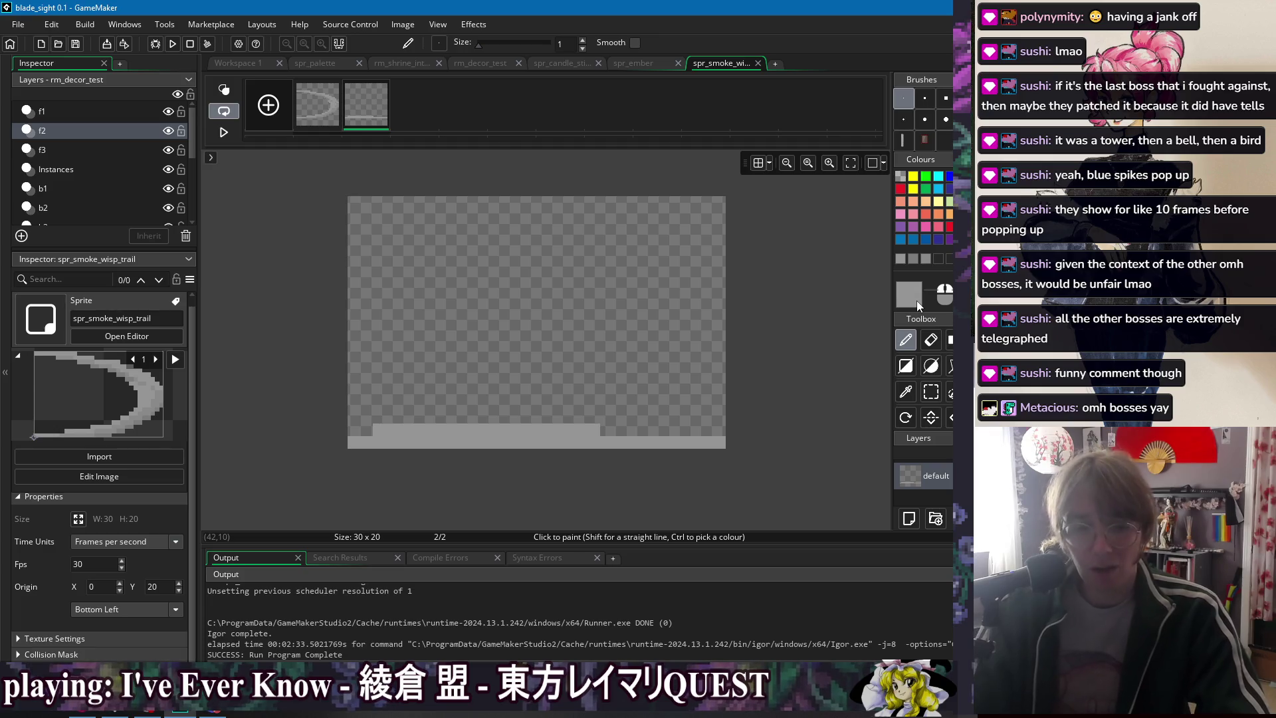
click(317, 105)
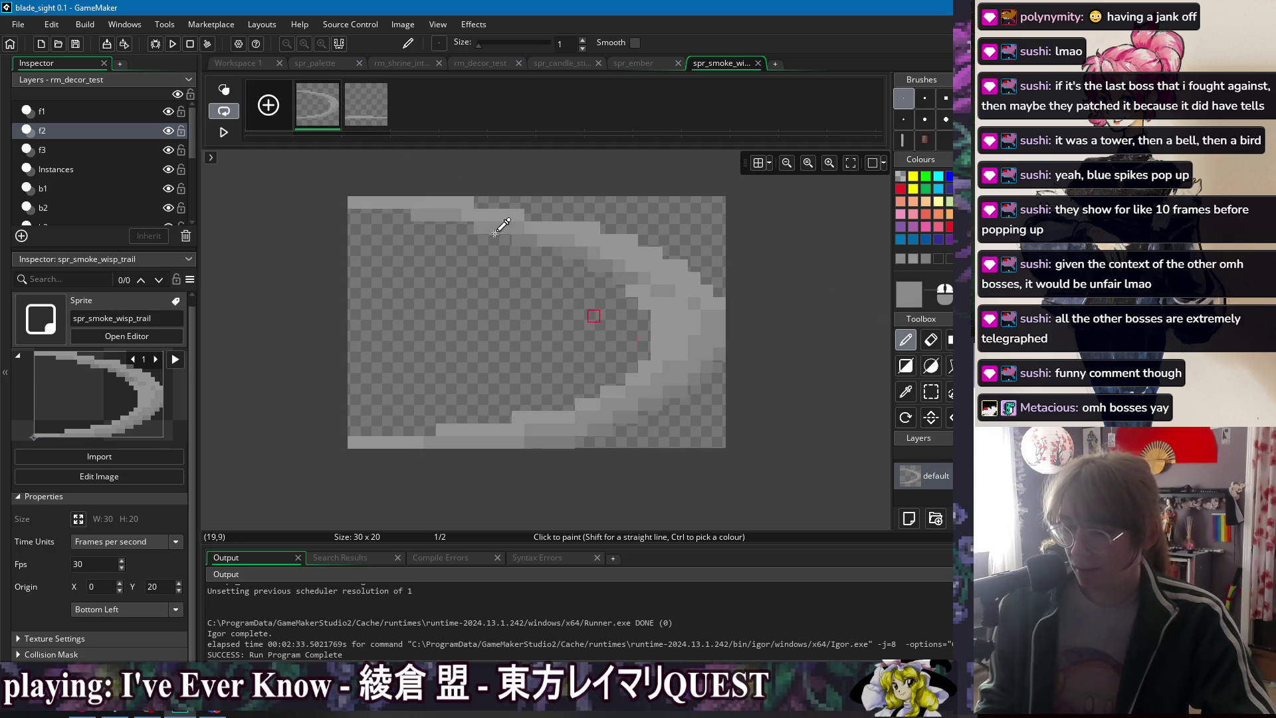
click(384, 86)
drag(397, 444, 486, 442)
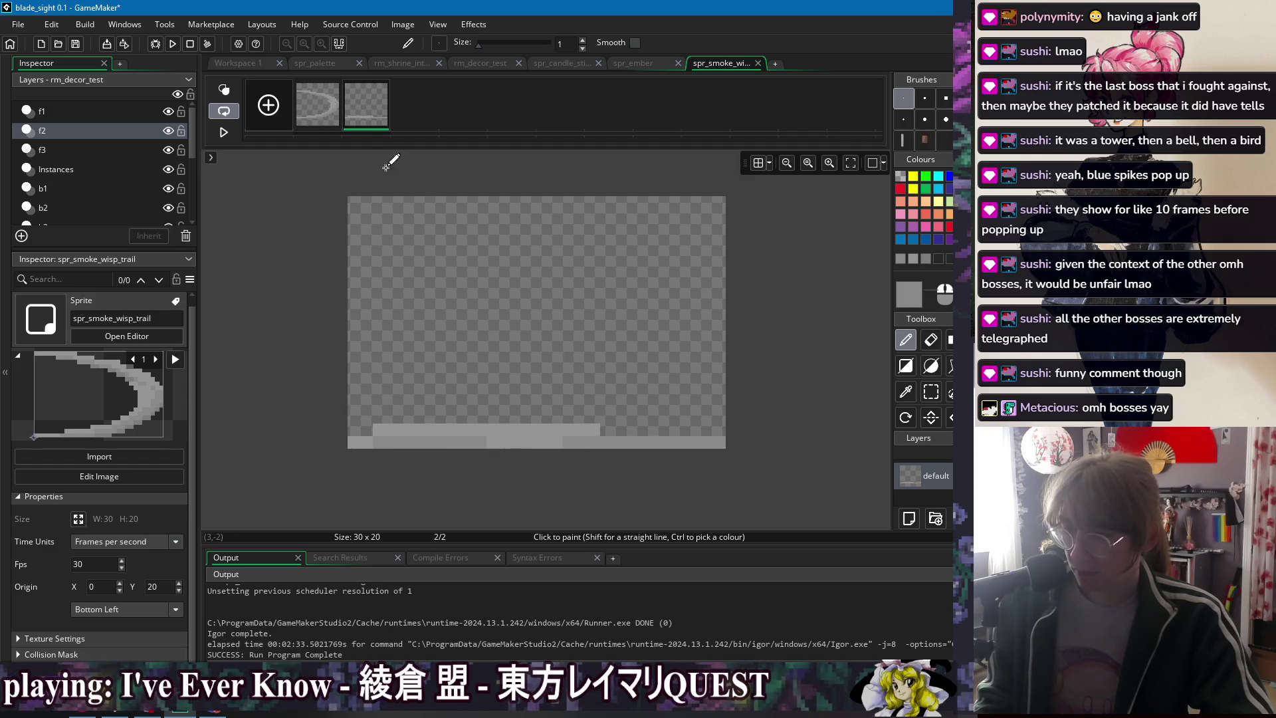
click(317, 105)
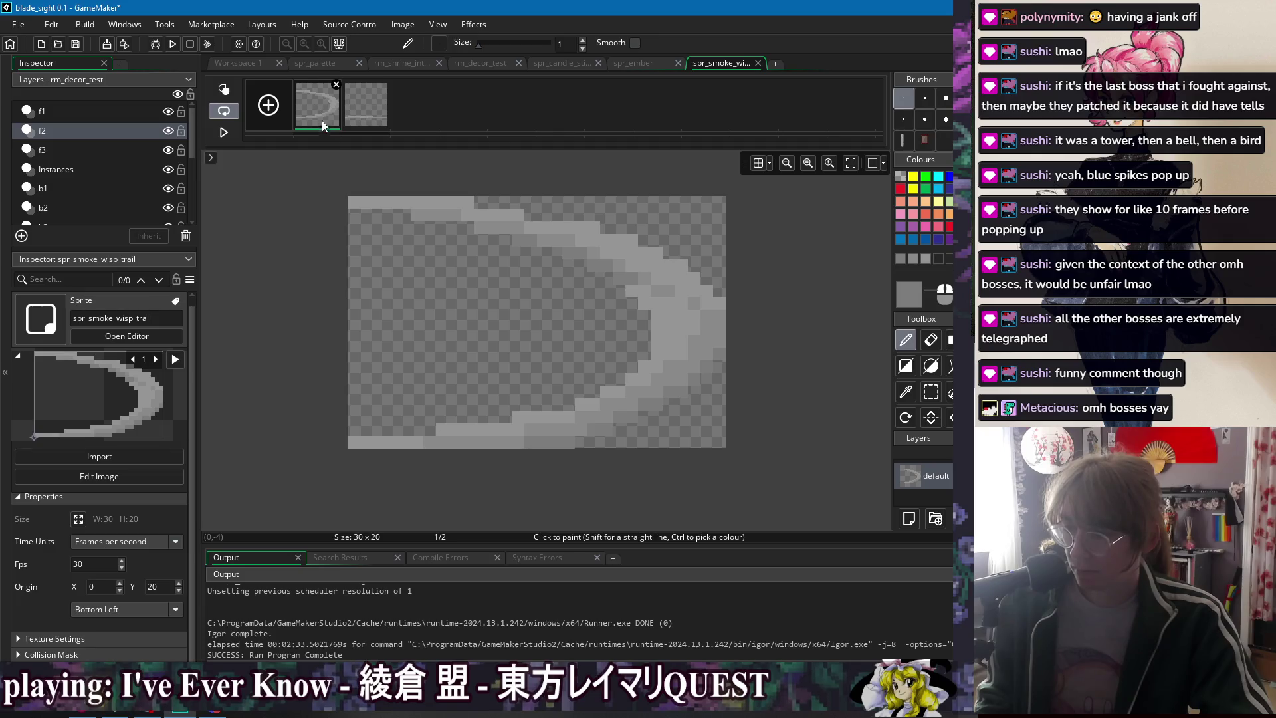
click(385, 85)
drag(363, 442, 797, 441)
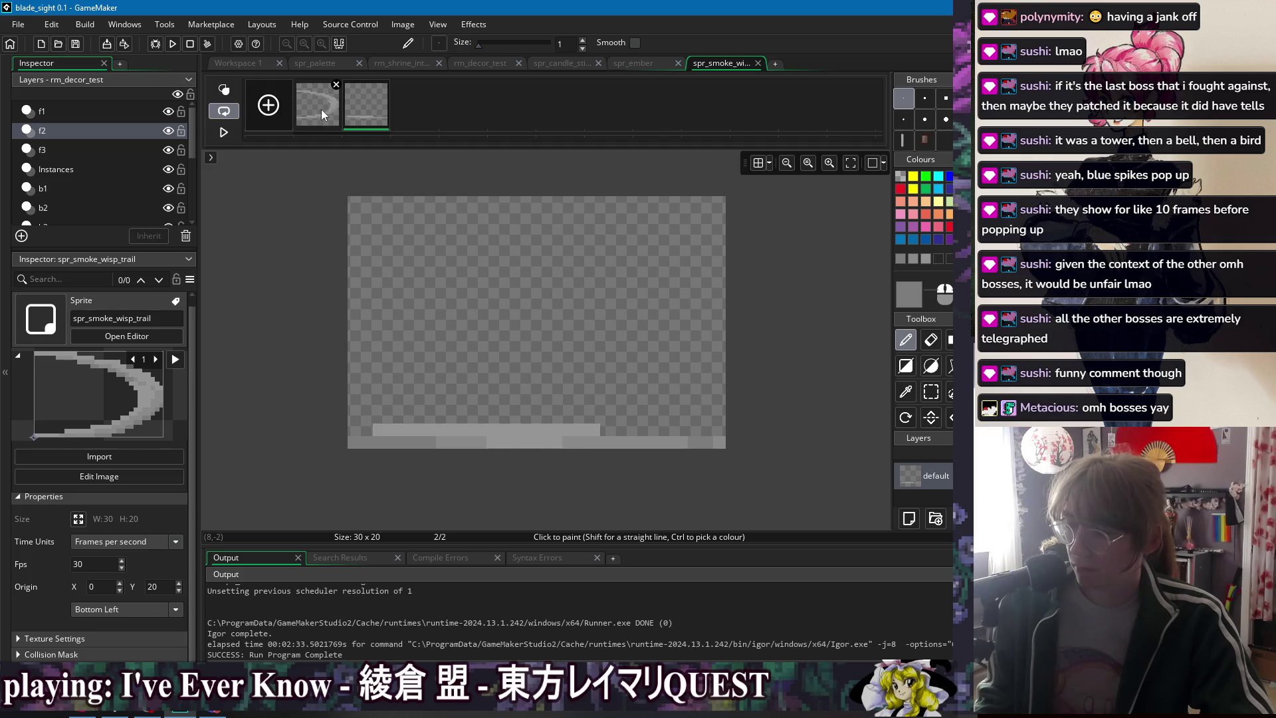
click(246, 62)
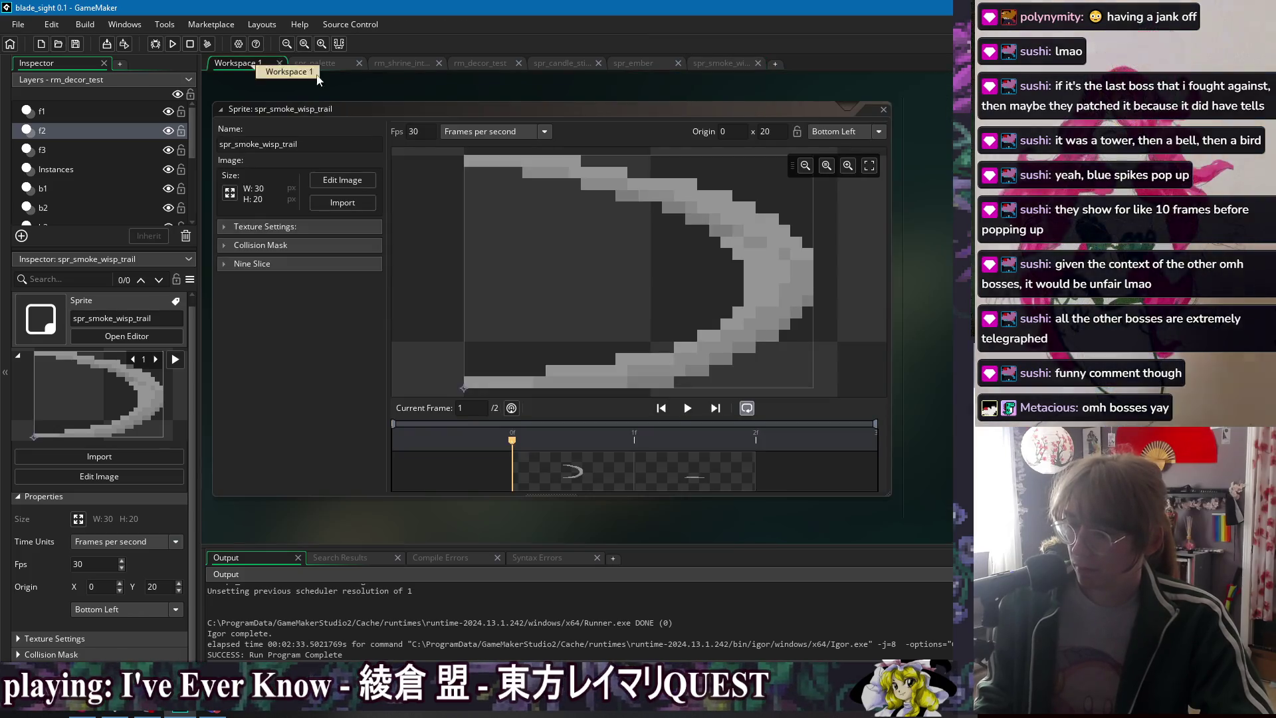
- Preview both wisp frames and move the sprite origin up one pixel
click(667, 470)
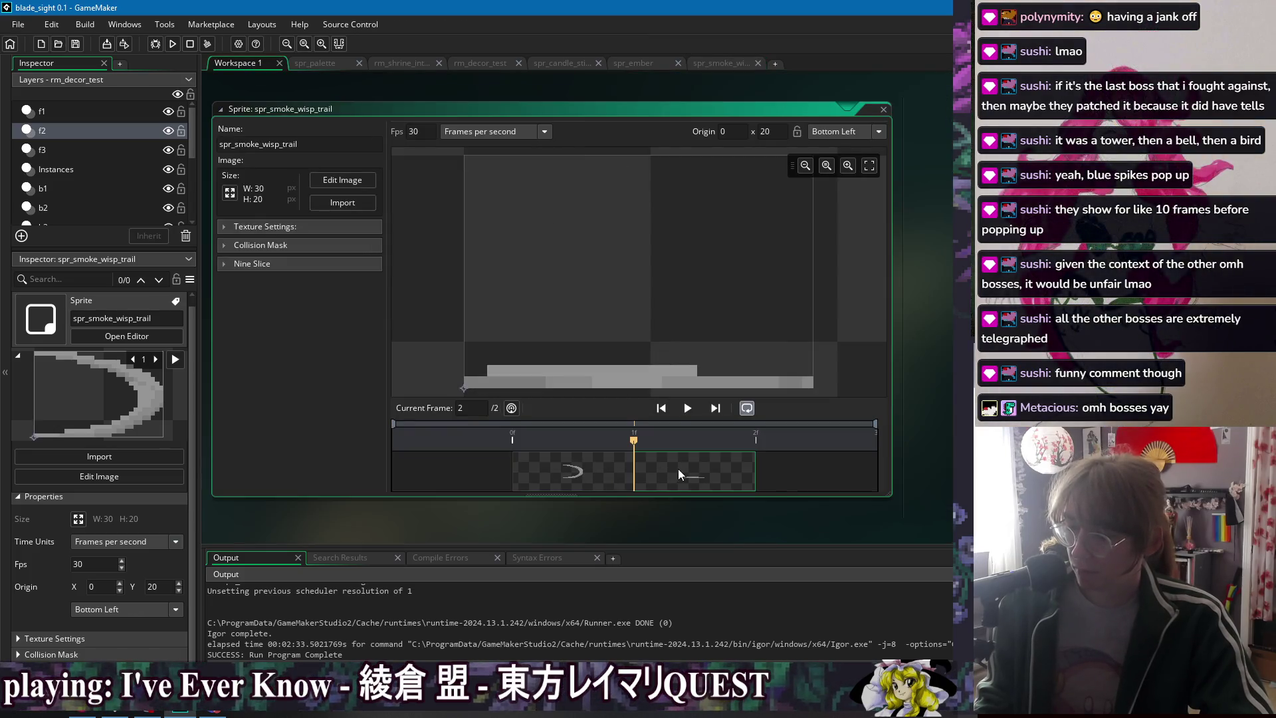
click(566, 470)
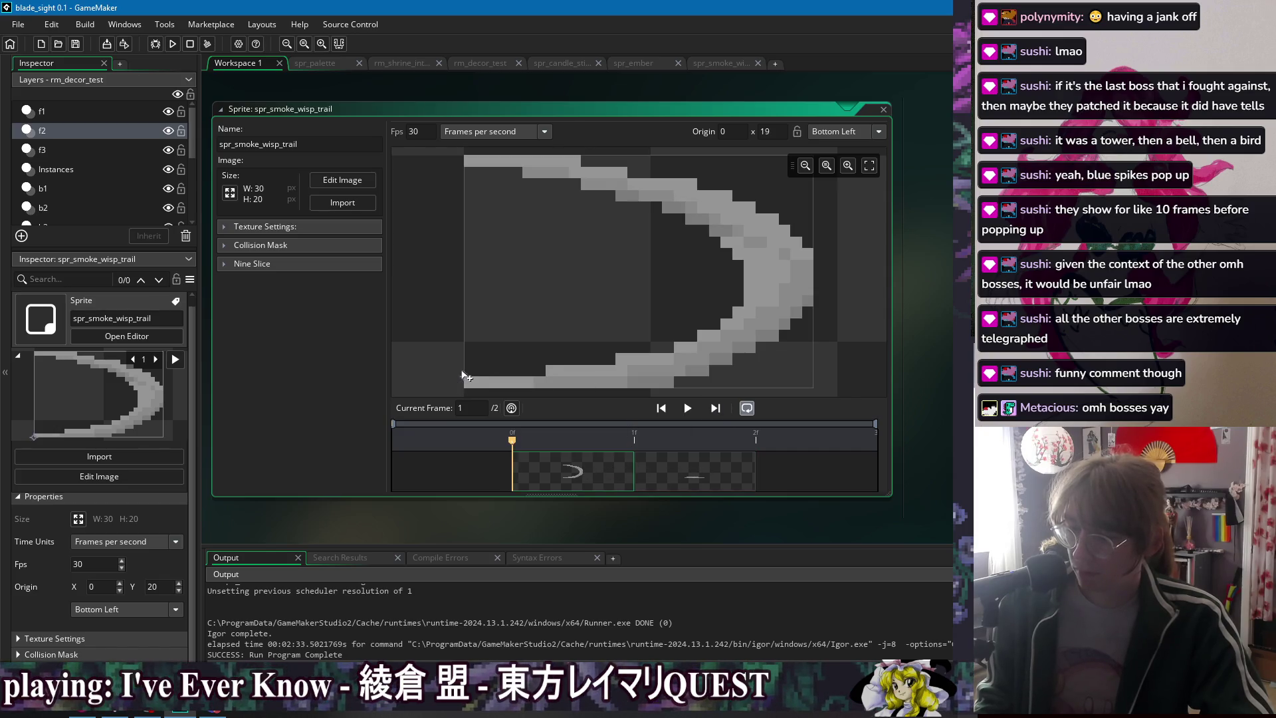
drag(465, 376, 463, 376)
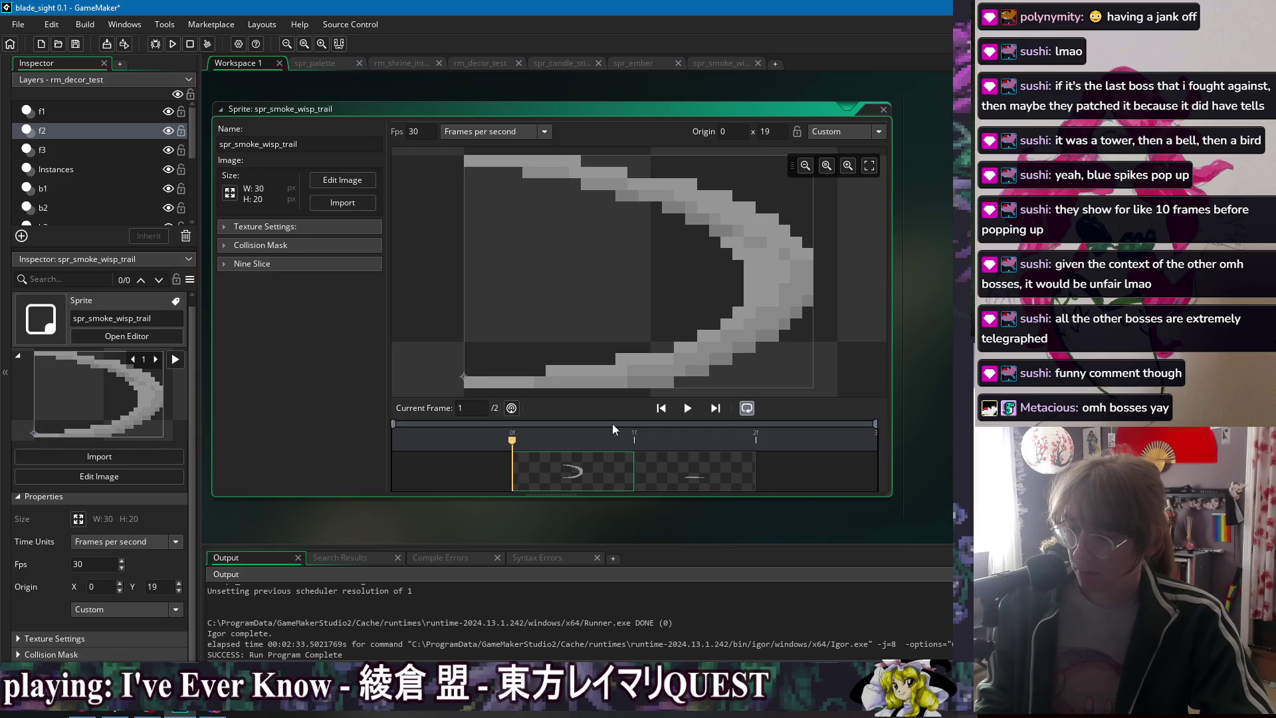
- Repaint frame 2's streak with a straight medium-grey run on row 18 above a light bottom row
double_click(691, 471)
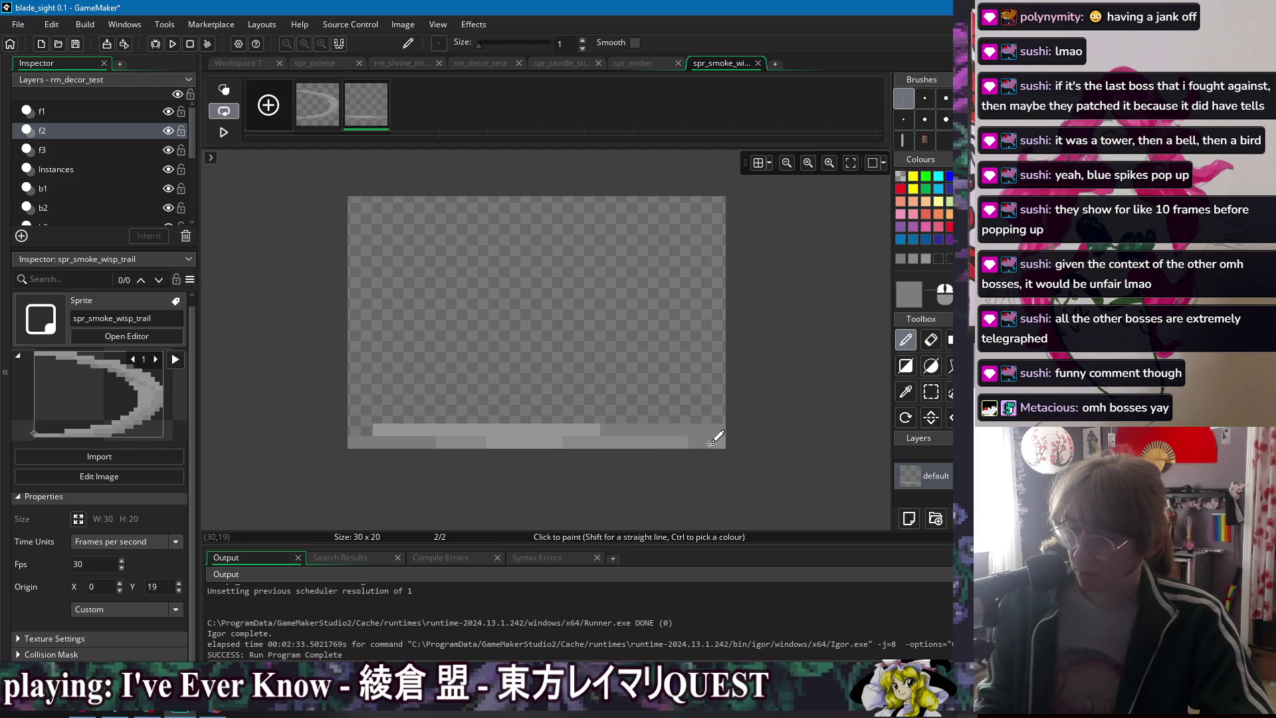
key(e)
key(d)
drag(579, 417, 763, 421)
key(e)
key(d)
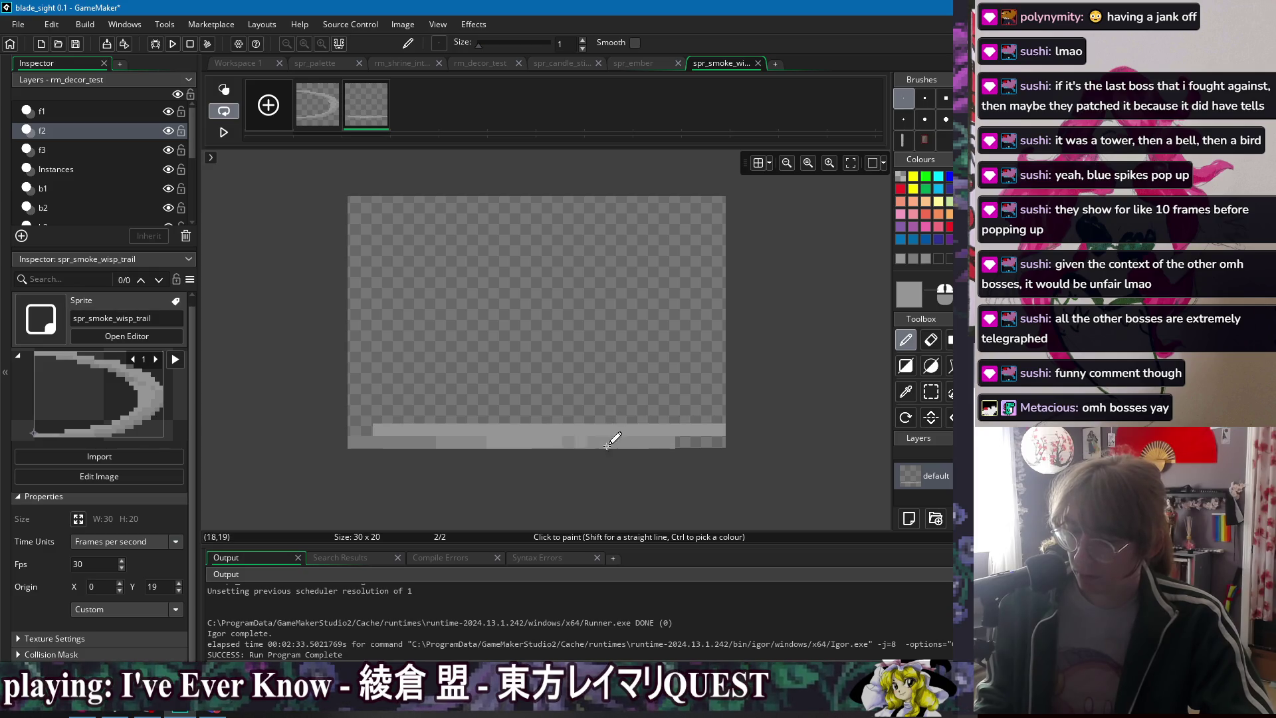
mouse_move(356, 434)
mouse_down()
mouse_move(654, 446)
mouse_move(398, 436)
mouse_move(571, 449)
mouse_up()
ctrl+click(427, 441)
key(ctrl+z)
ctrl+click(398, 436)
click(490, 431)
shift+click(606, 429)
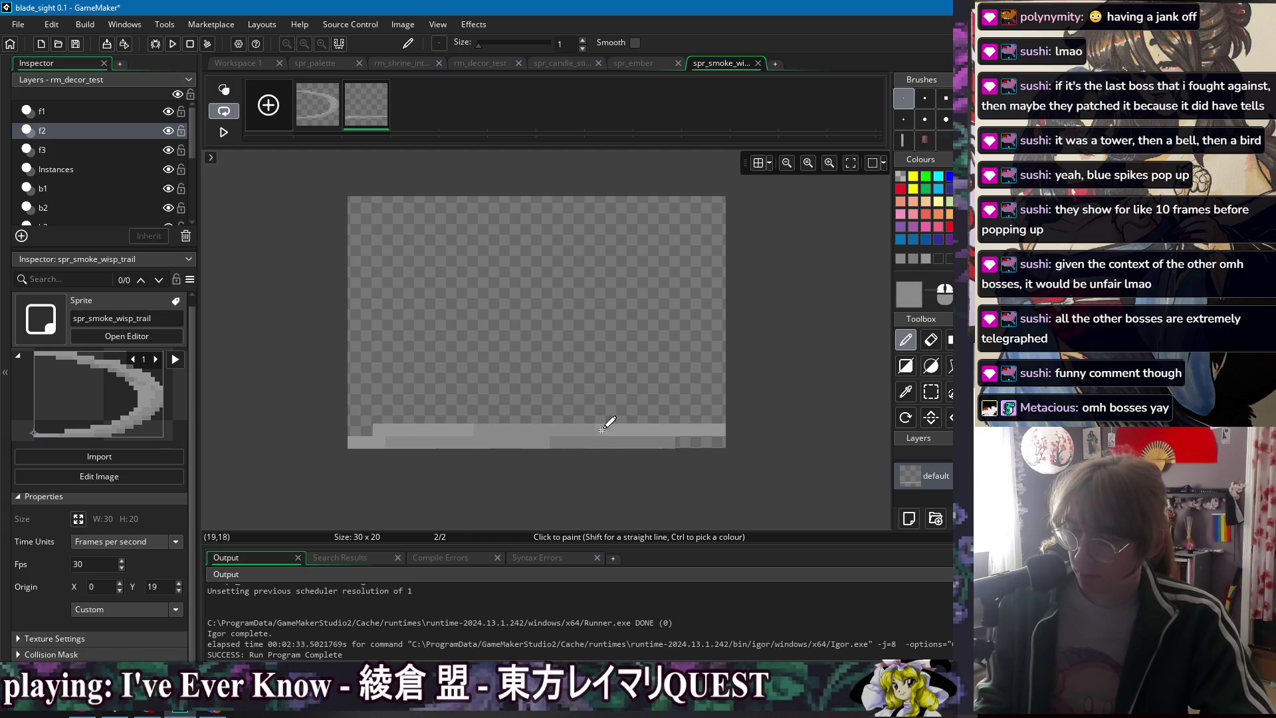
key(e)
drag(379, 430, 405, 430)
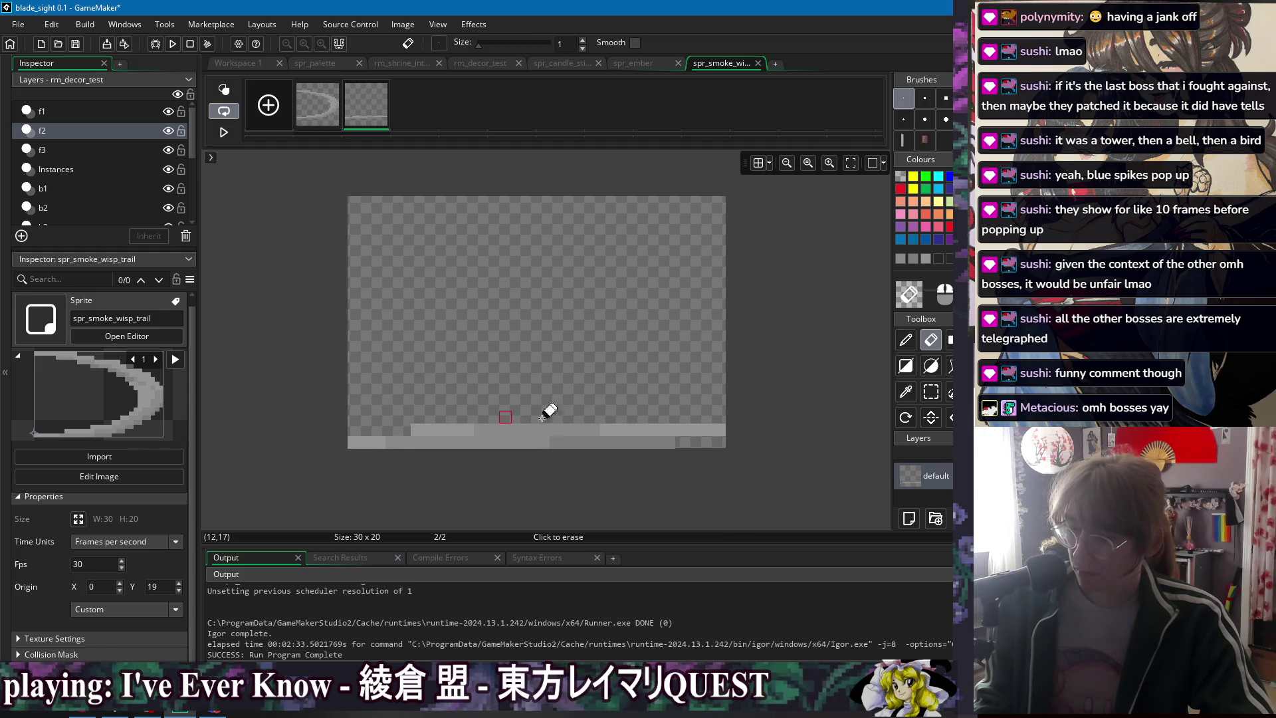
- Compare the two frames and reset the sprite origin to Bottom Left (0, 20)
click(302, 119)
click(369, 123)
click(322, 115)
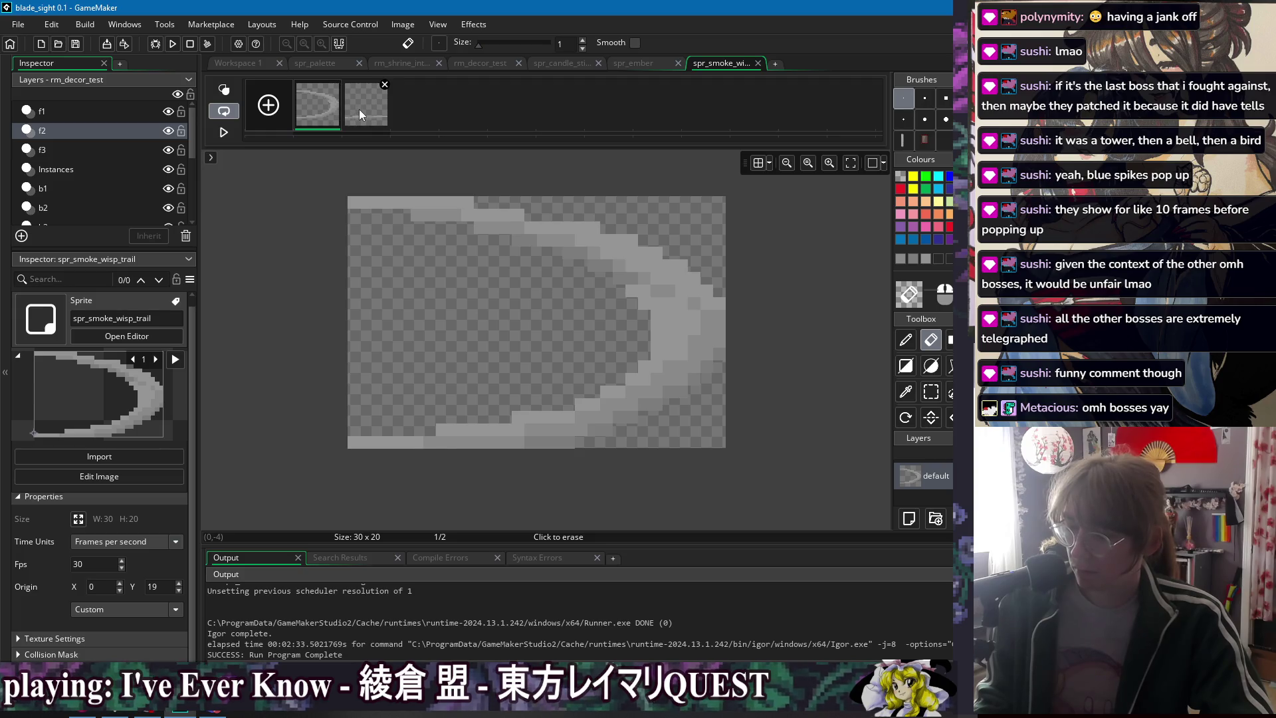
click(359, 109)
click(315, 106)
click(369, 113)
click(236, 64)
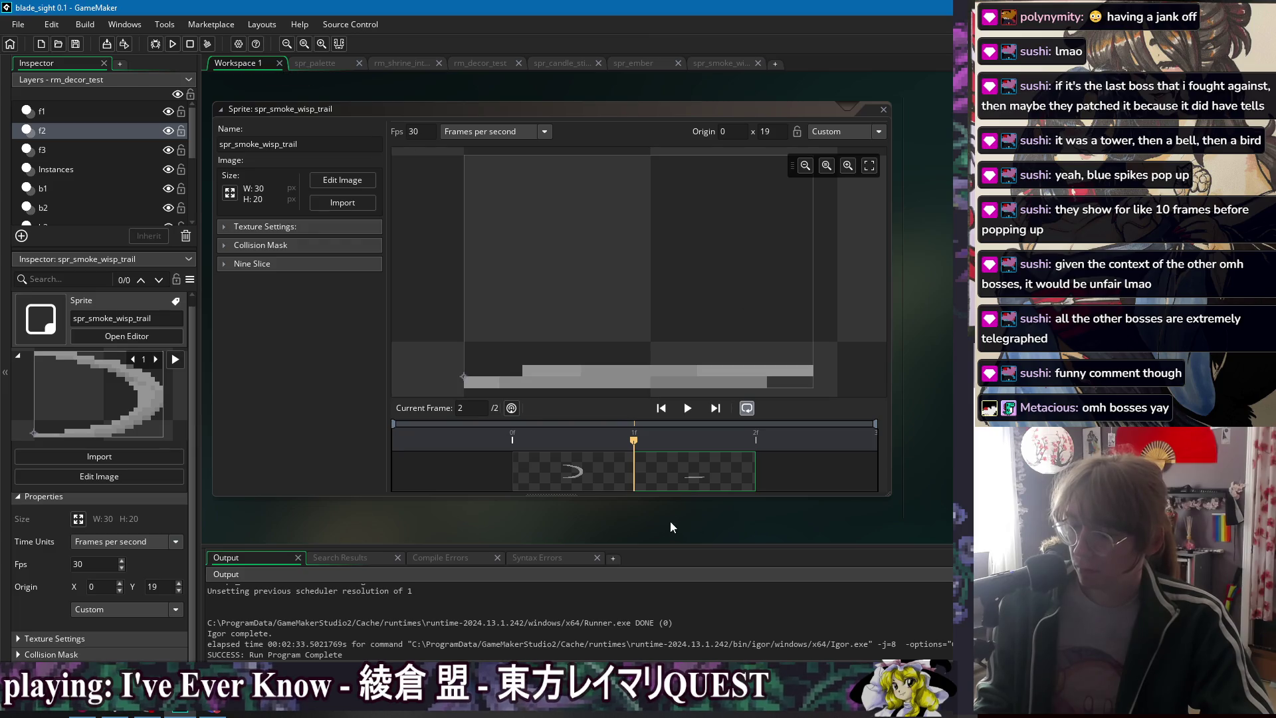
click(464, 389)
click(600, 474)
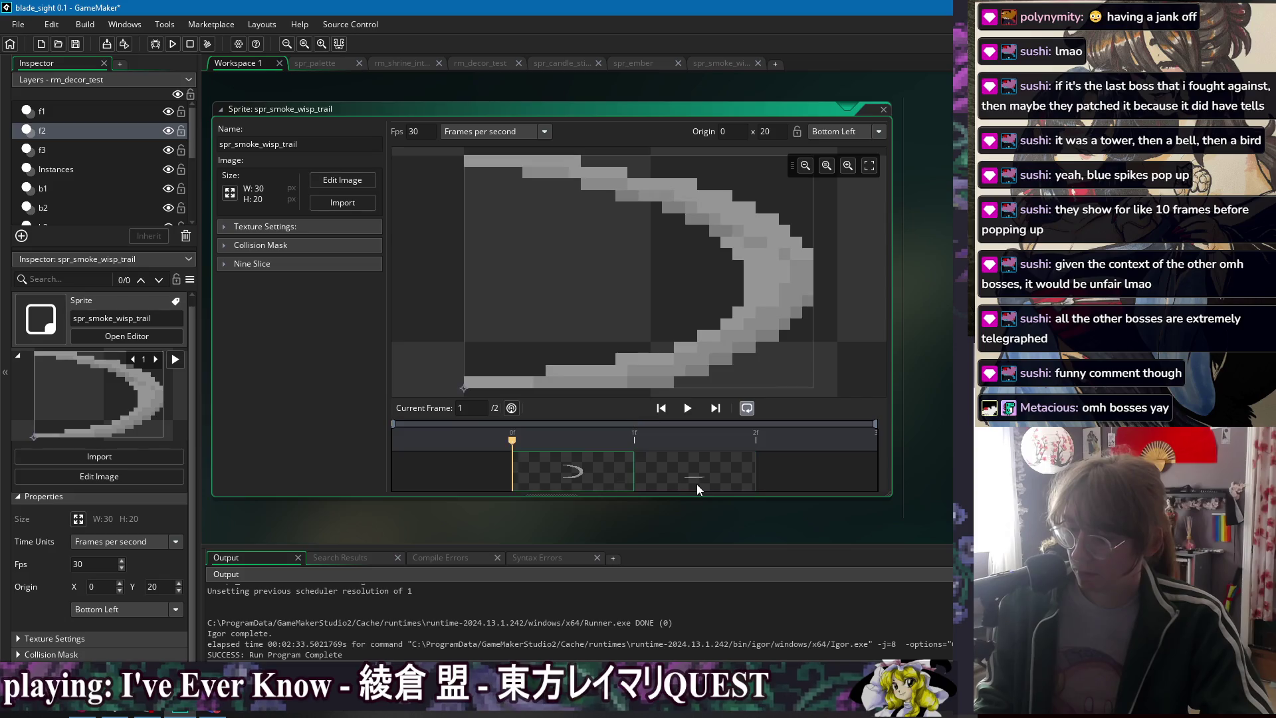
click(699, 481)
click(592, 480)
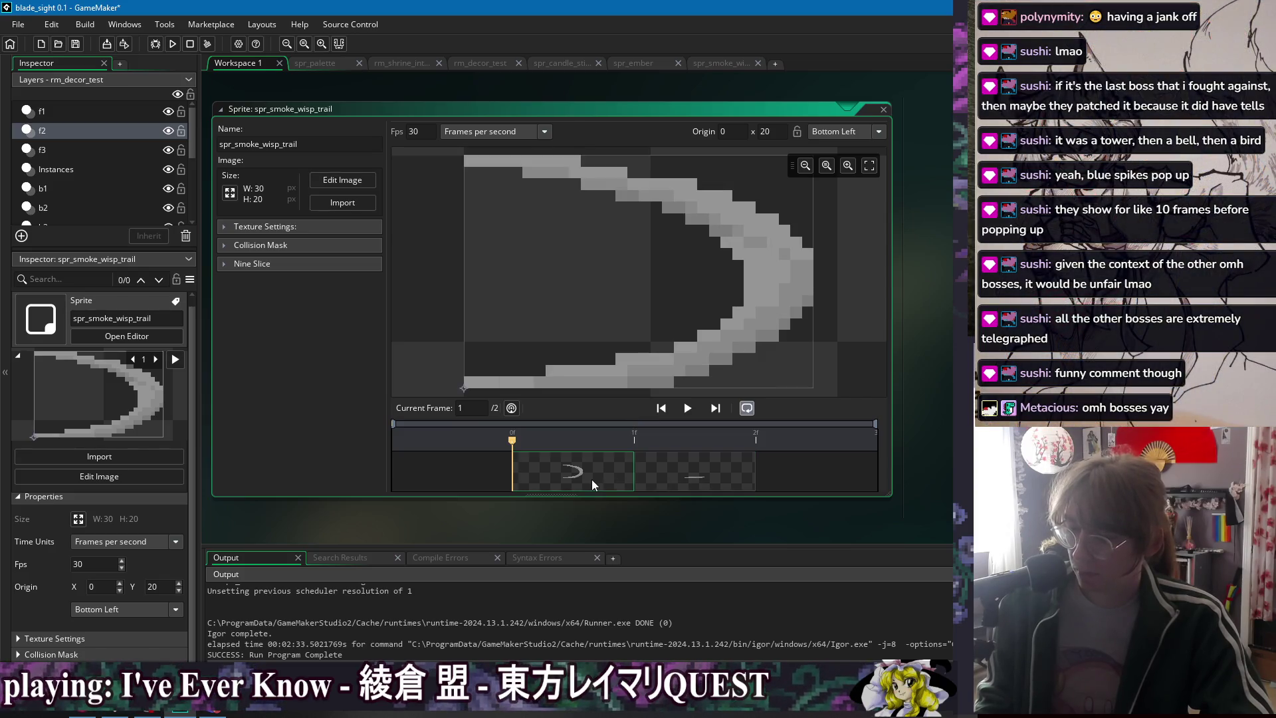
click(713, 473)
click(590, 468)
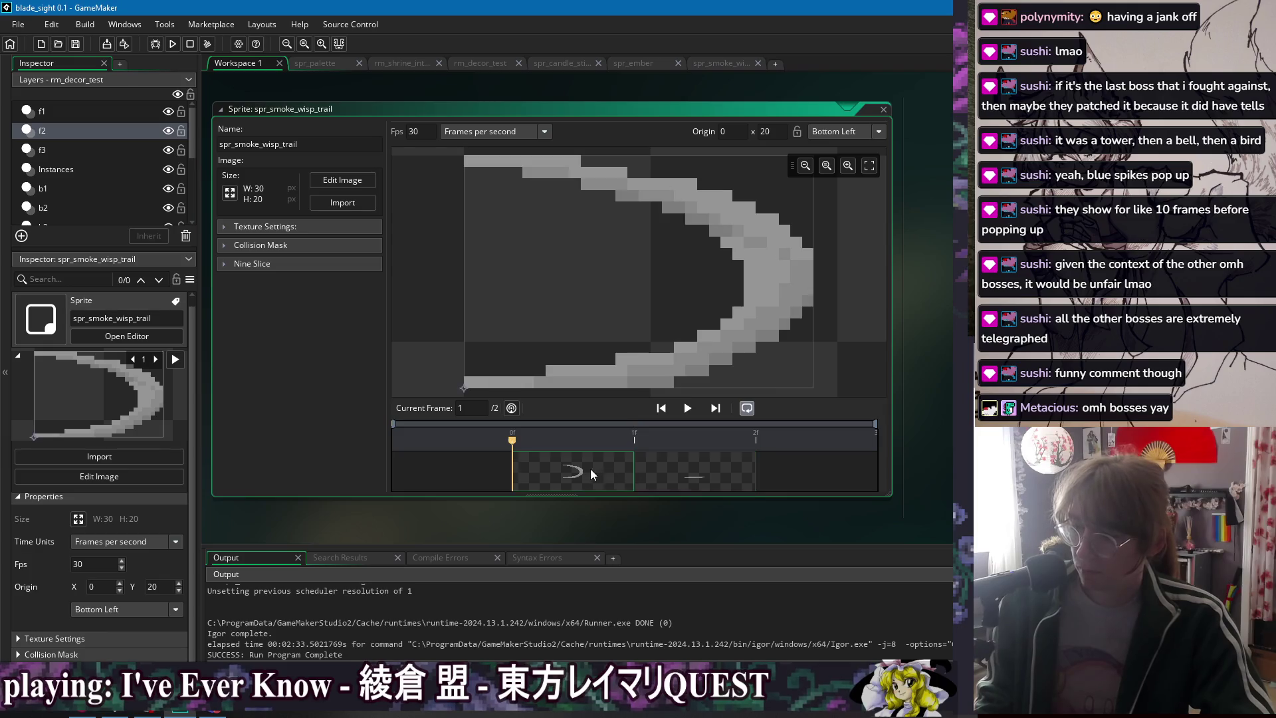
- Switch to the obj_pin_candle_stick editor showing its Begin Step light-timer code
right_click(389, 82)
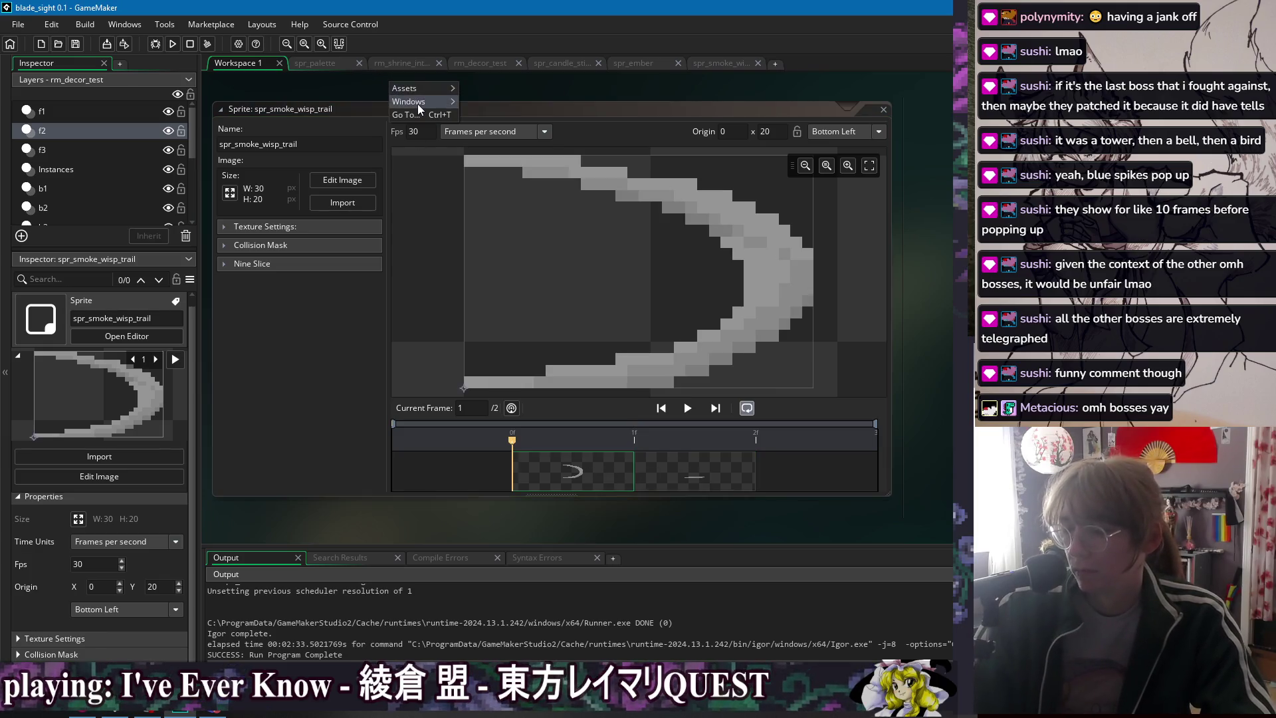
mouse_move(417, 103)
click(511, 248)
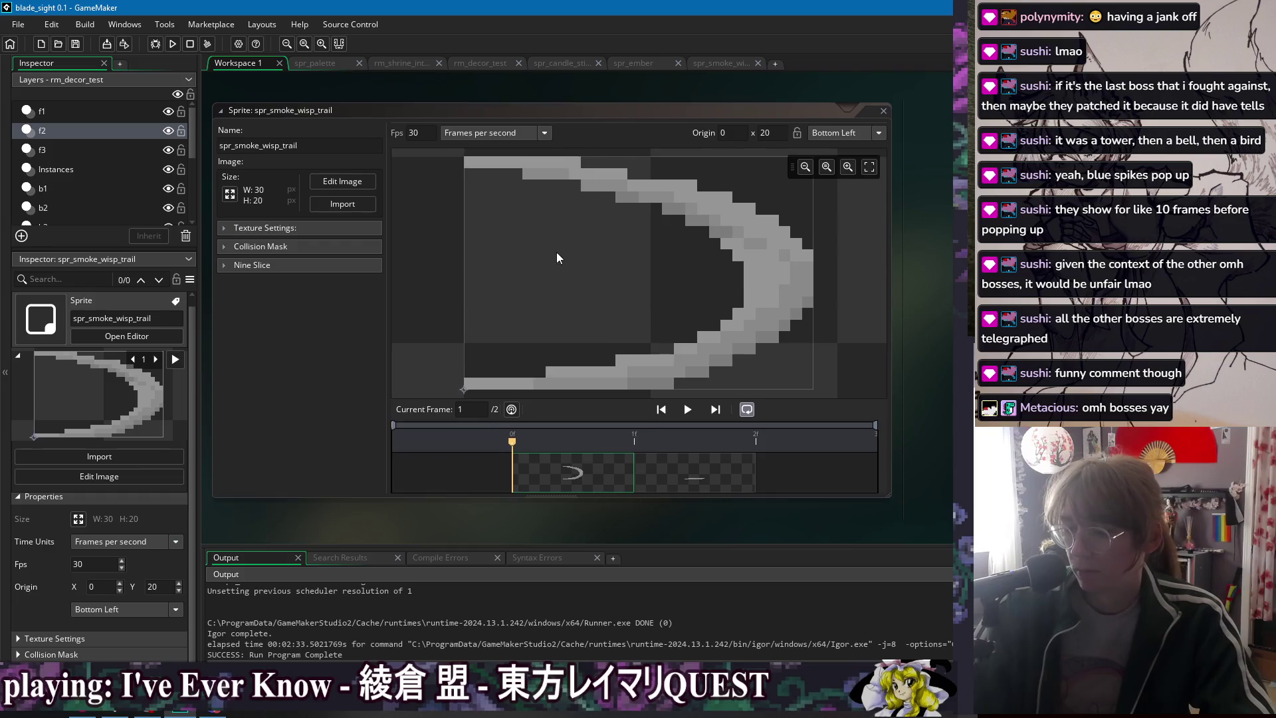
click(633, 228)
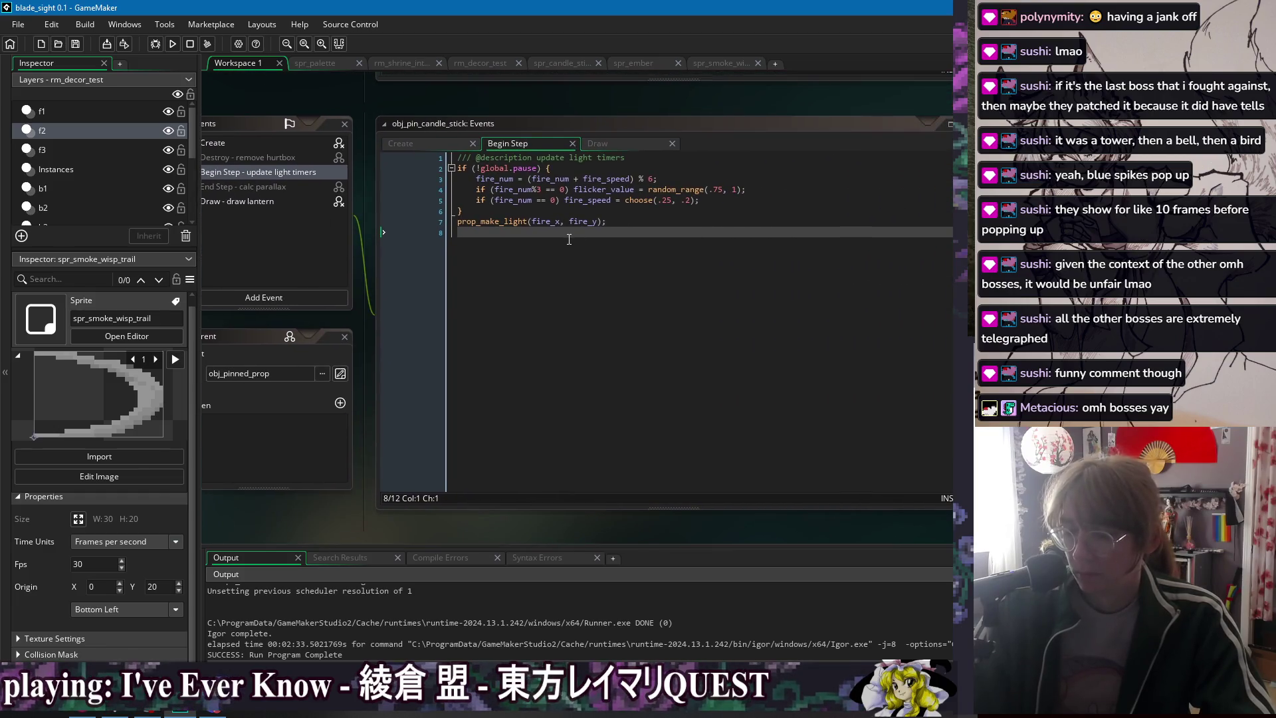
- Add smoke_stack_h = []; and smoke_stack_w = []; at the end of the Create event
click(412, 145)
click(749, 304)
key(Return)
key(Return)
key(Return)
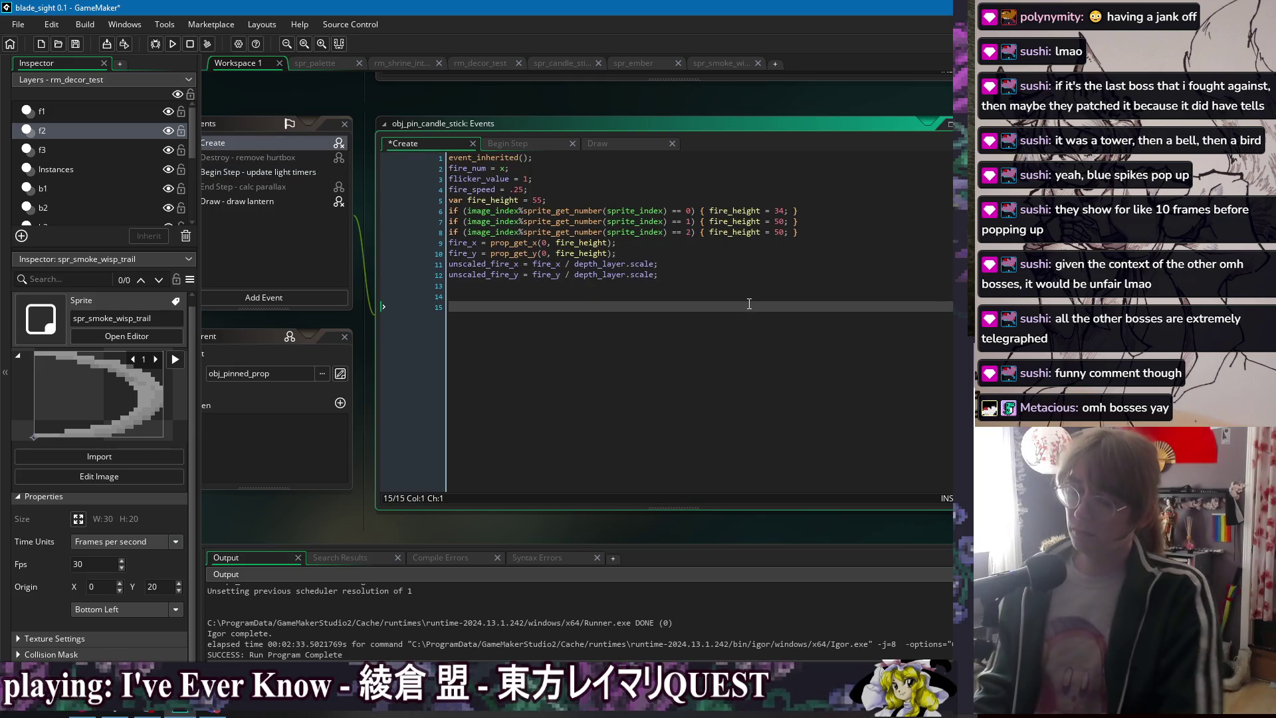
text(smo)
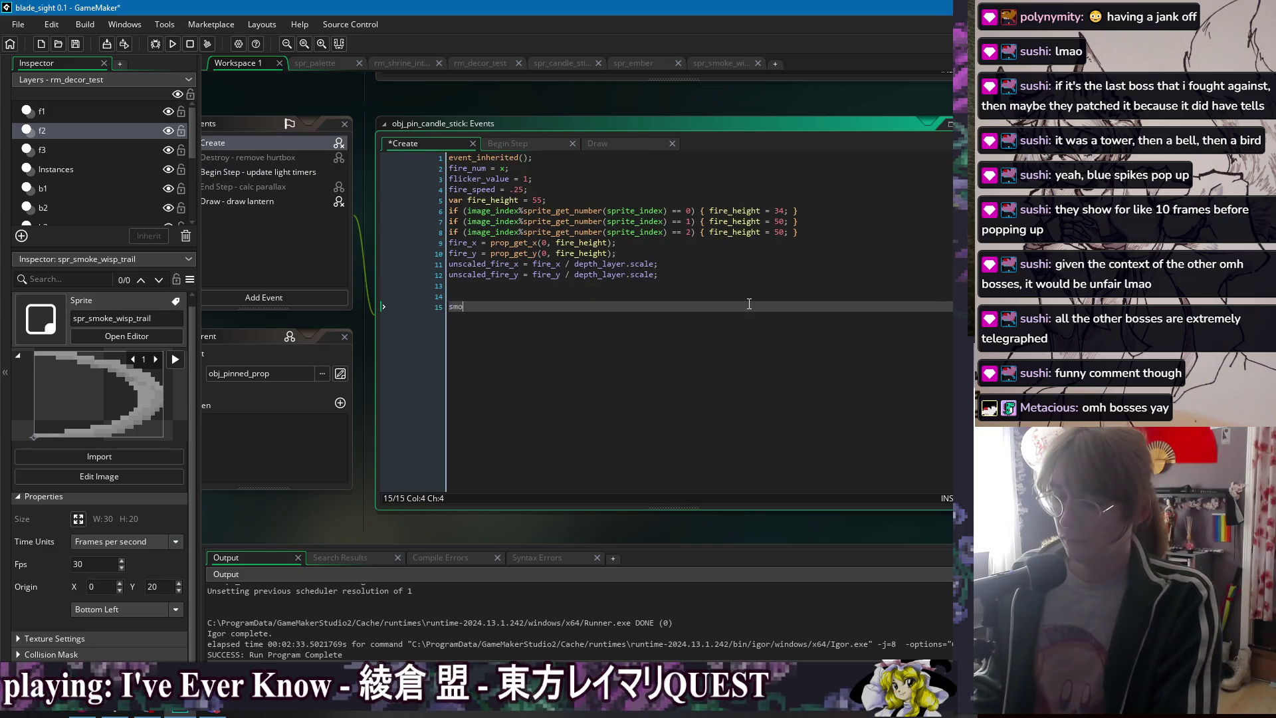
text(ke_stack)
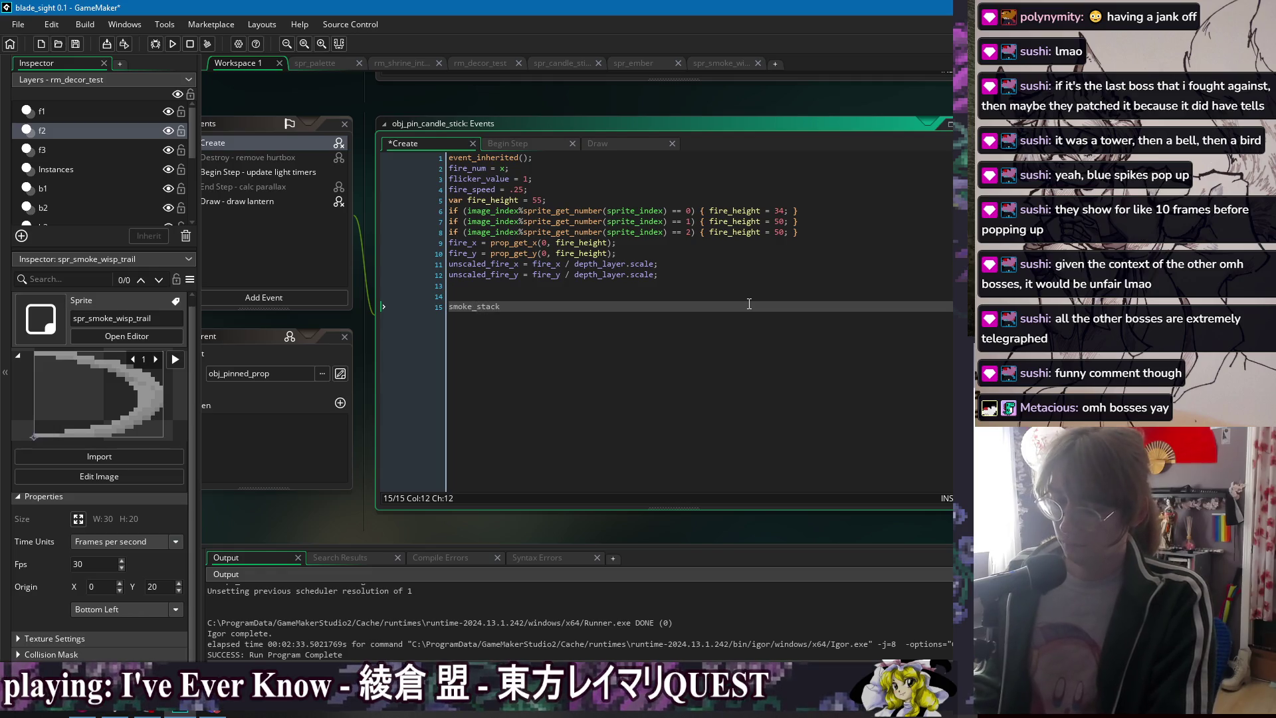
text(_h)
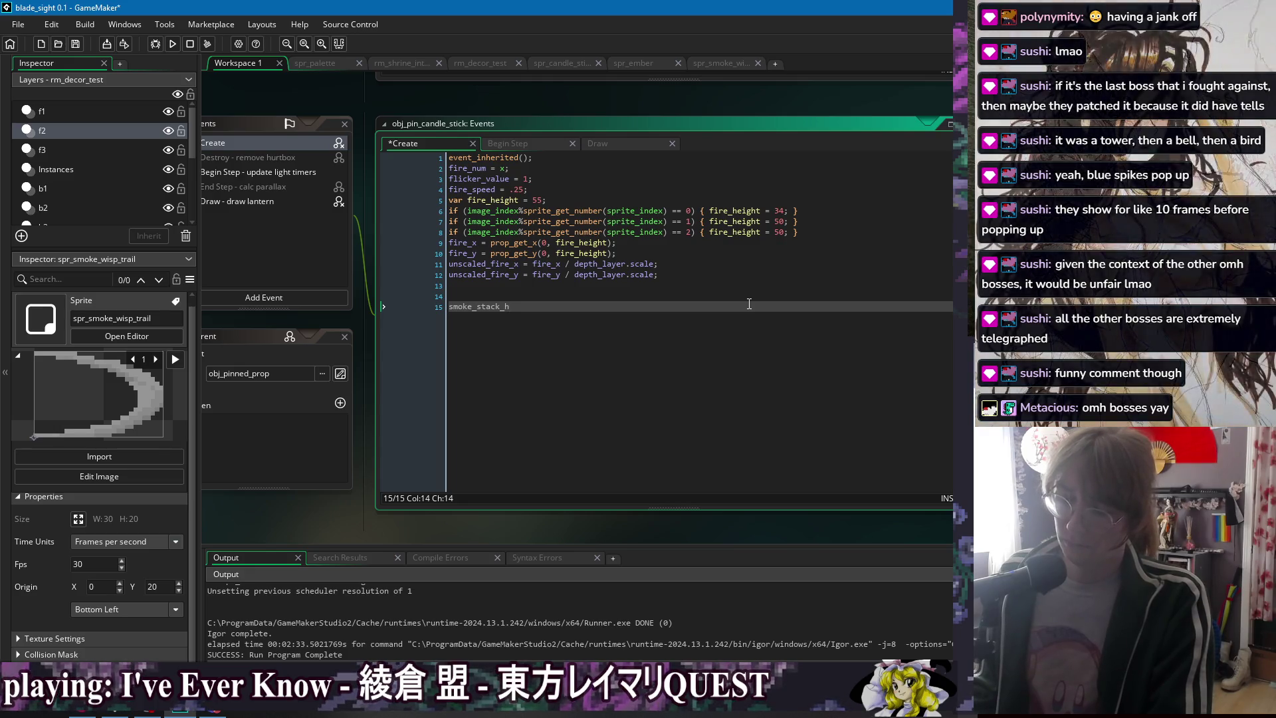
text( = [];)
key(Return)
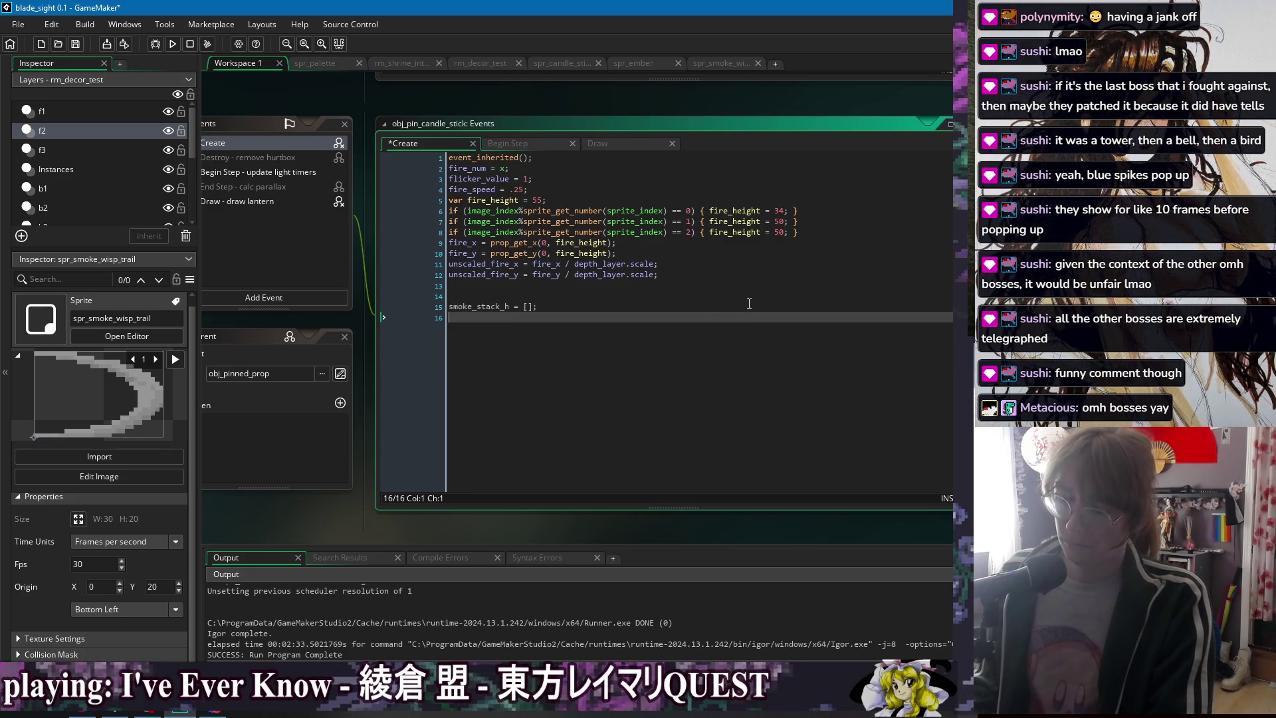
text(smoke_stack_)
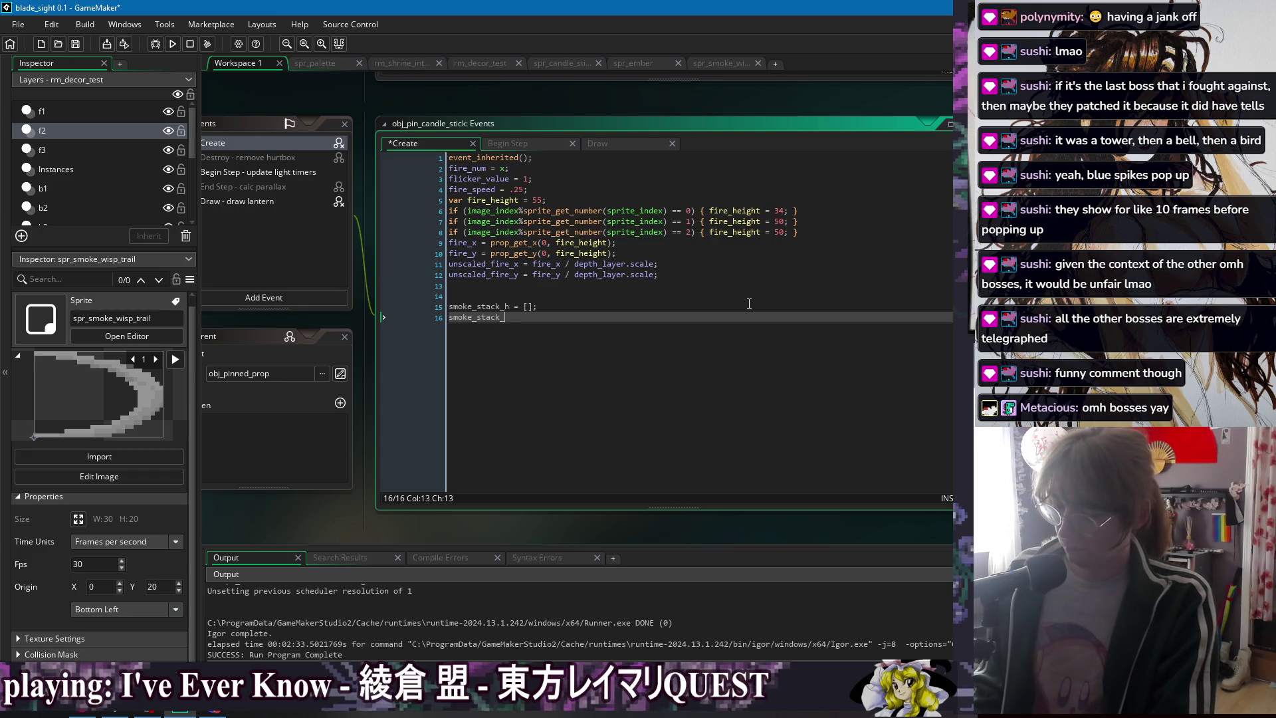
text(h)
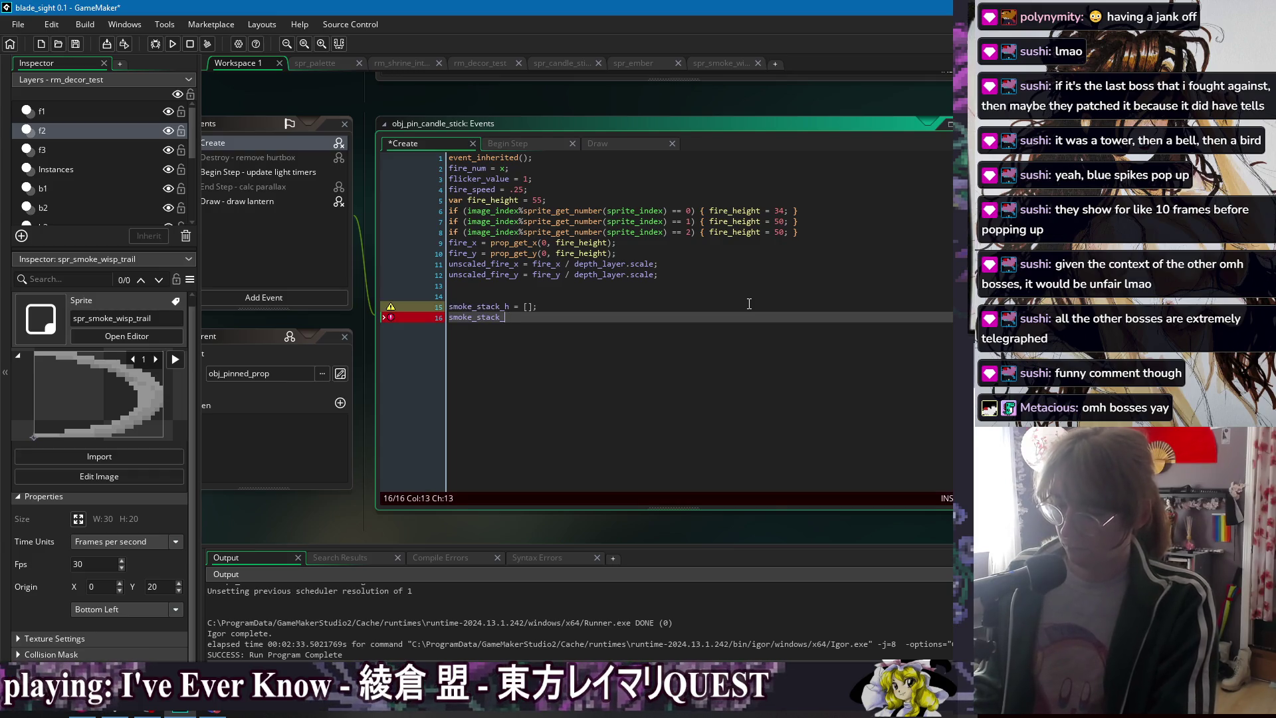
key(BackSpace)
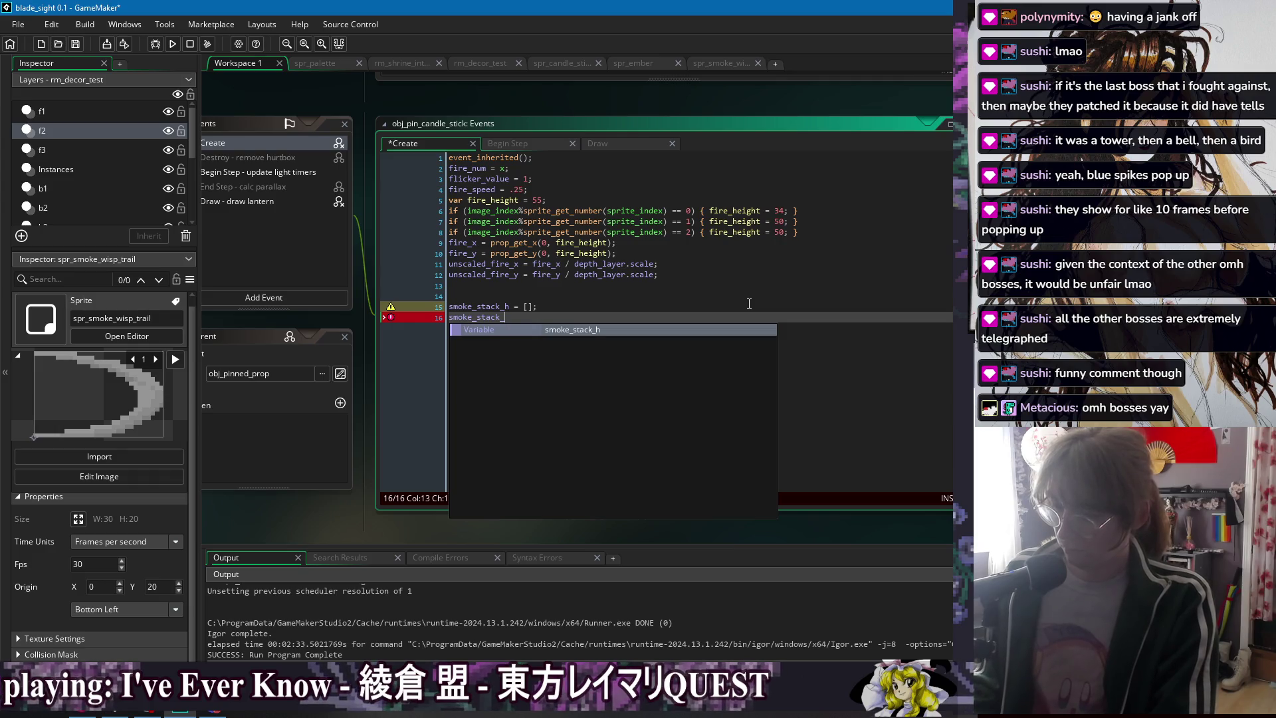
text(w =)
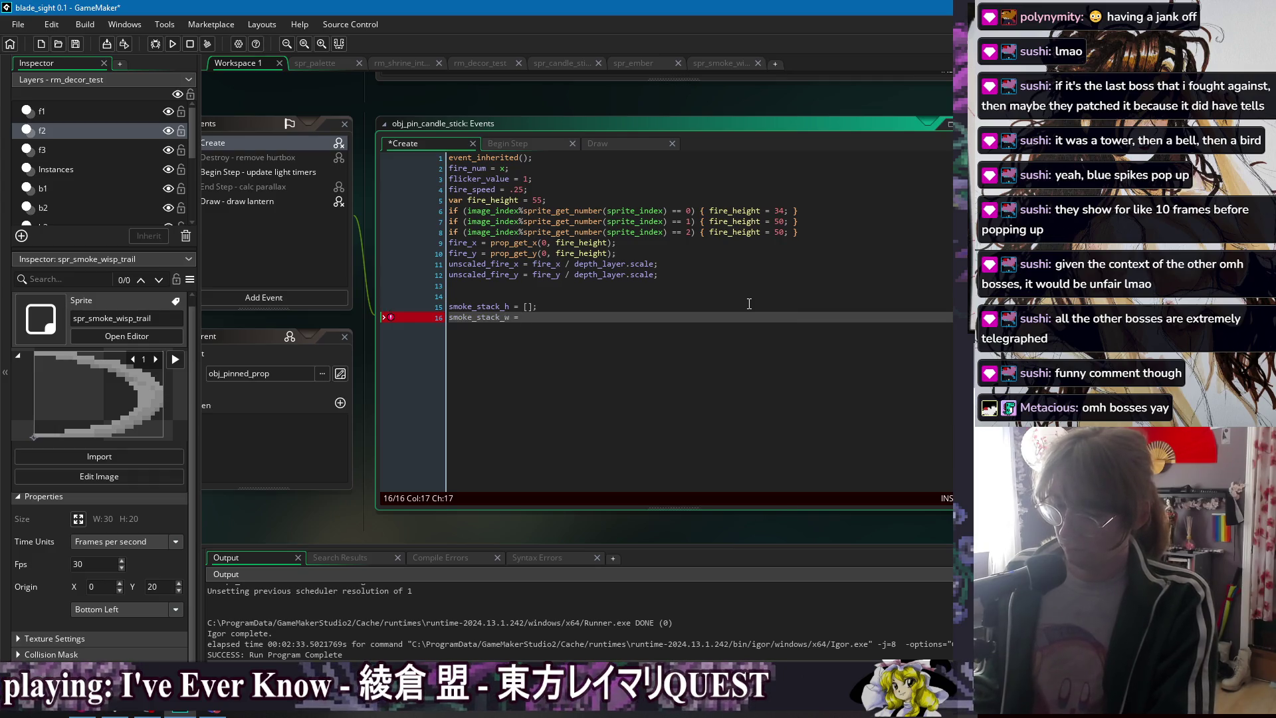
text(;)
- Add smoke_stack_a = []; and smoke_stack_cd = 0, save, and copy the four new lines
key(Return)
text(smoke_stack_a =)
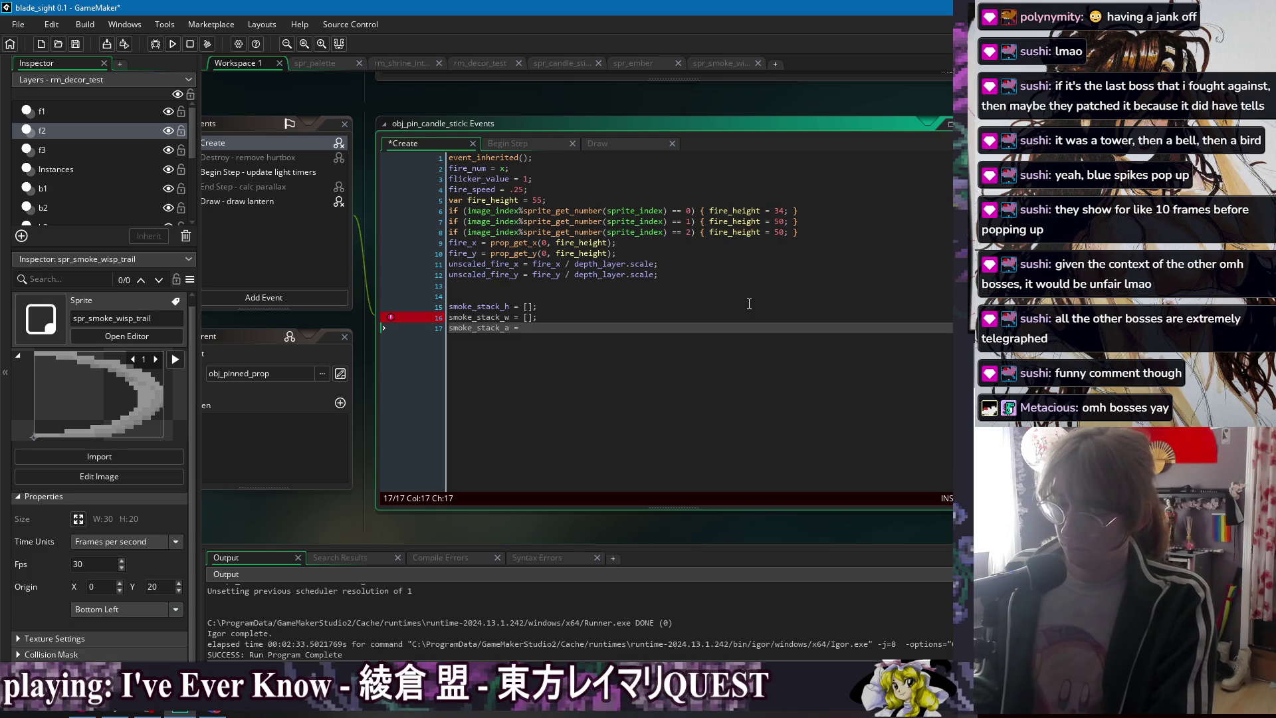
text([];)
key(Return)
text(smoke_stack_cd = 0;)
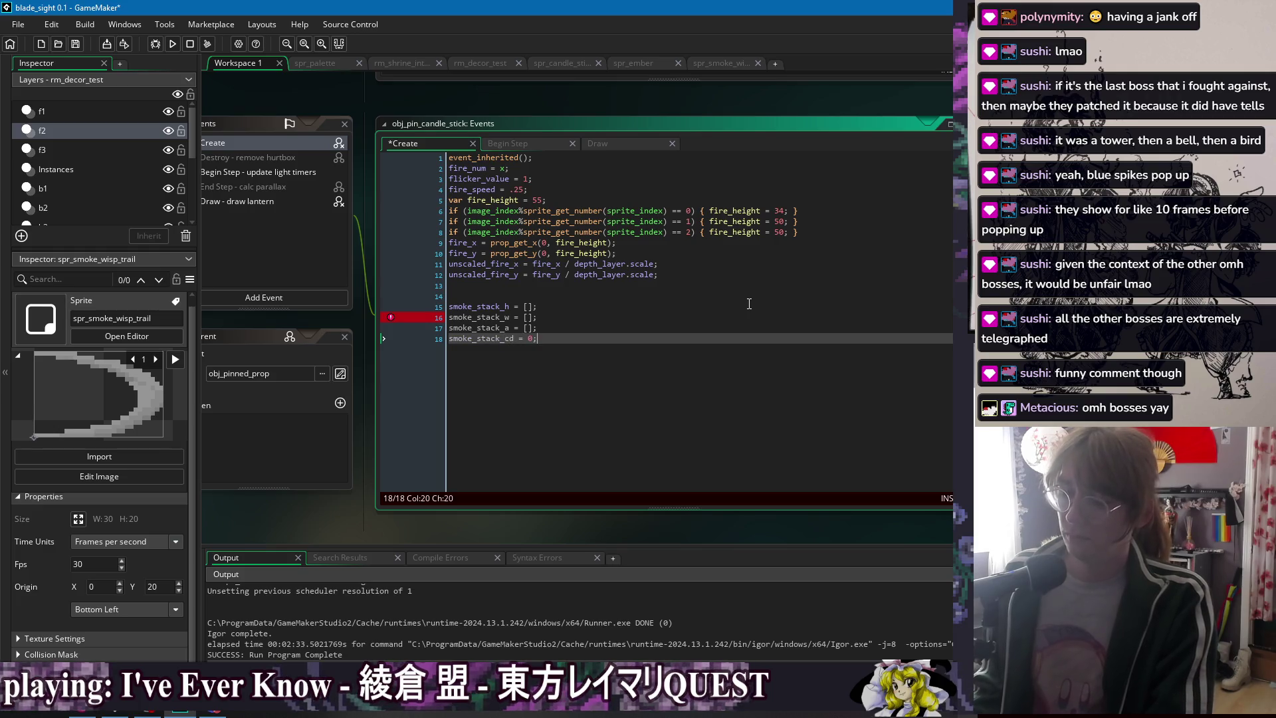
key(ctrl+s)
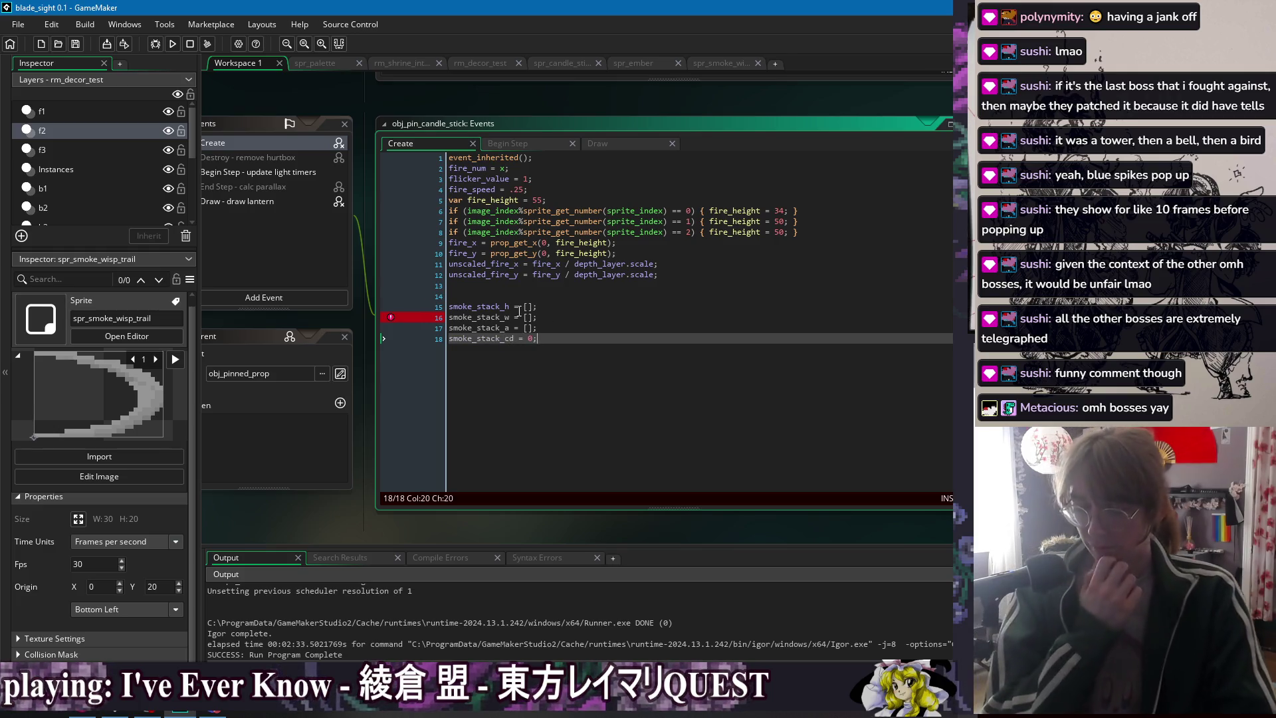
drag(570, 338, 570, 284)
key(ctrl+c)
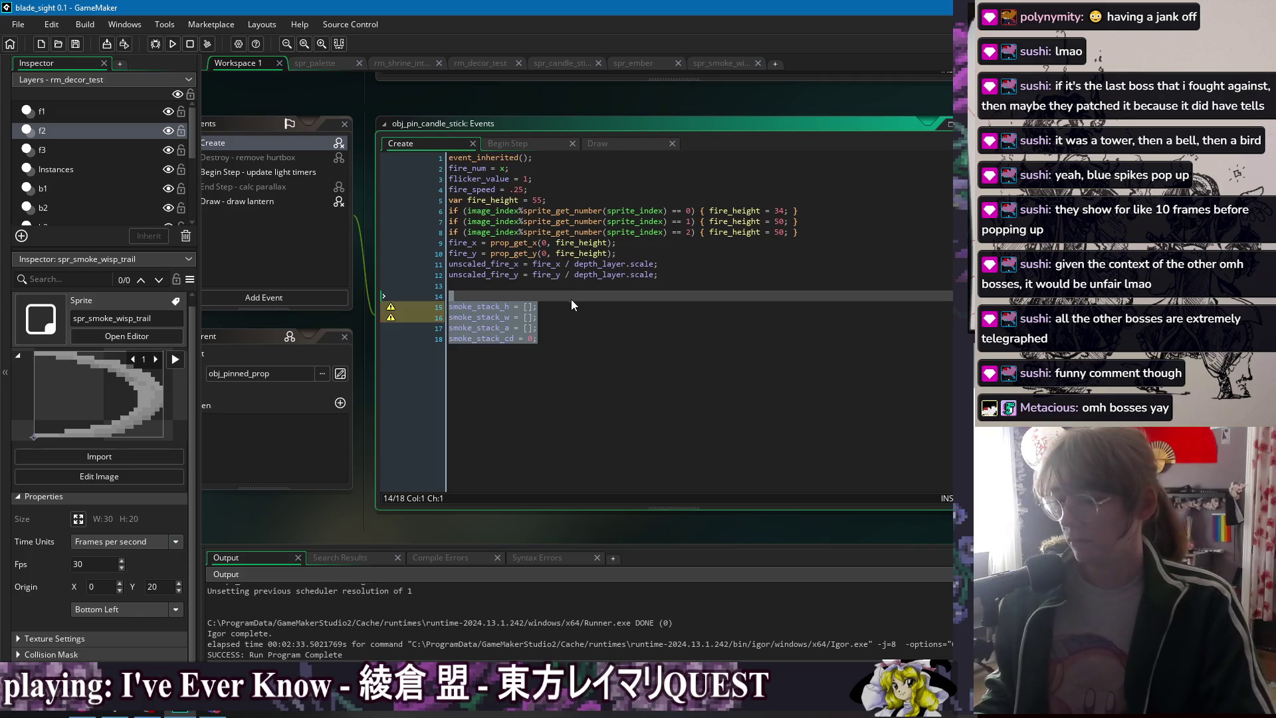
click(572, 317)
click(523, 145)
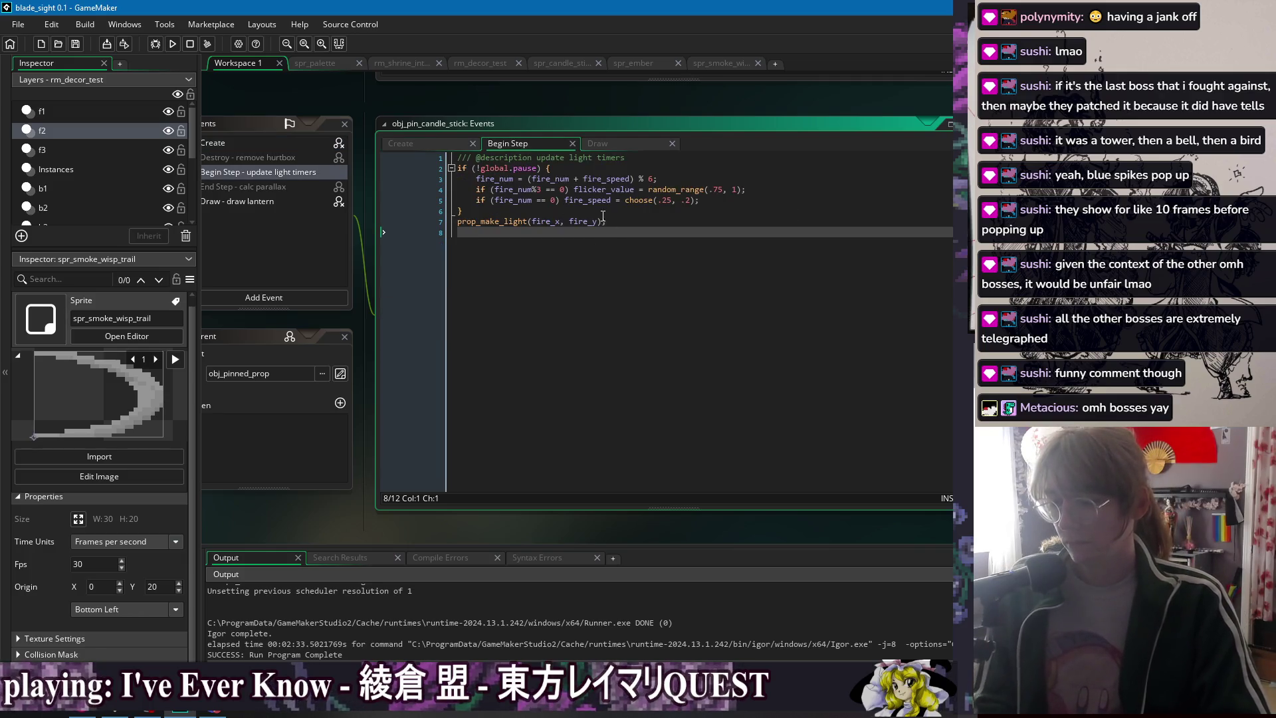
- Add a for loop over array_length(smoke_stack_a) with an empty body inside the pause block
click(718, 200)
key(Return)
key(Return)
text(for (var i = 0; i < a)
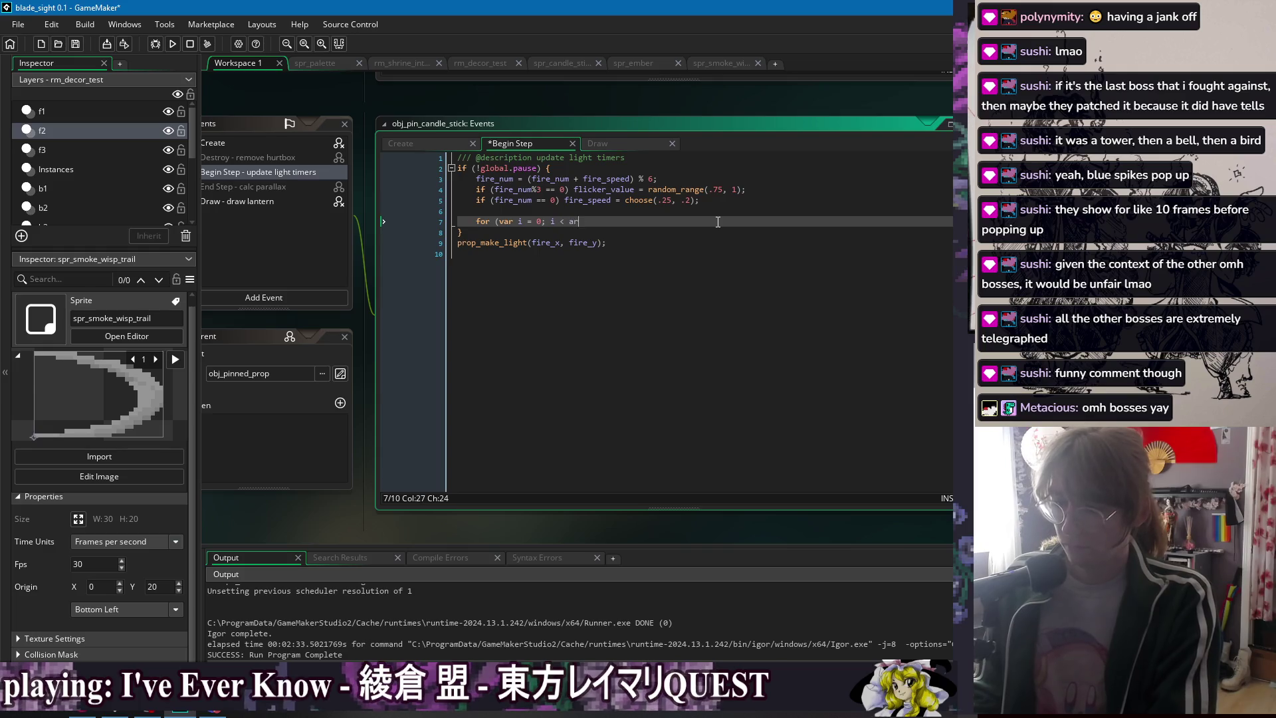
text(ray_length(smoke)
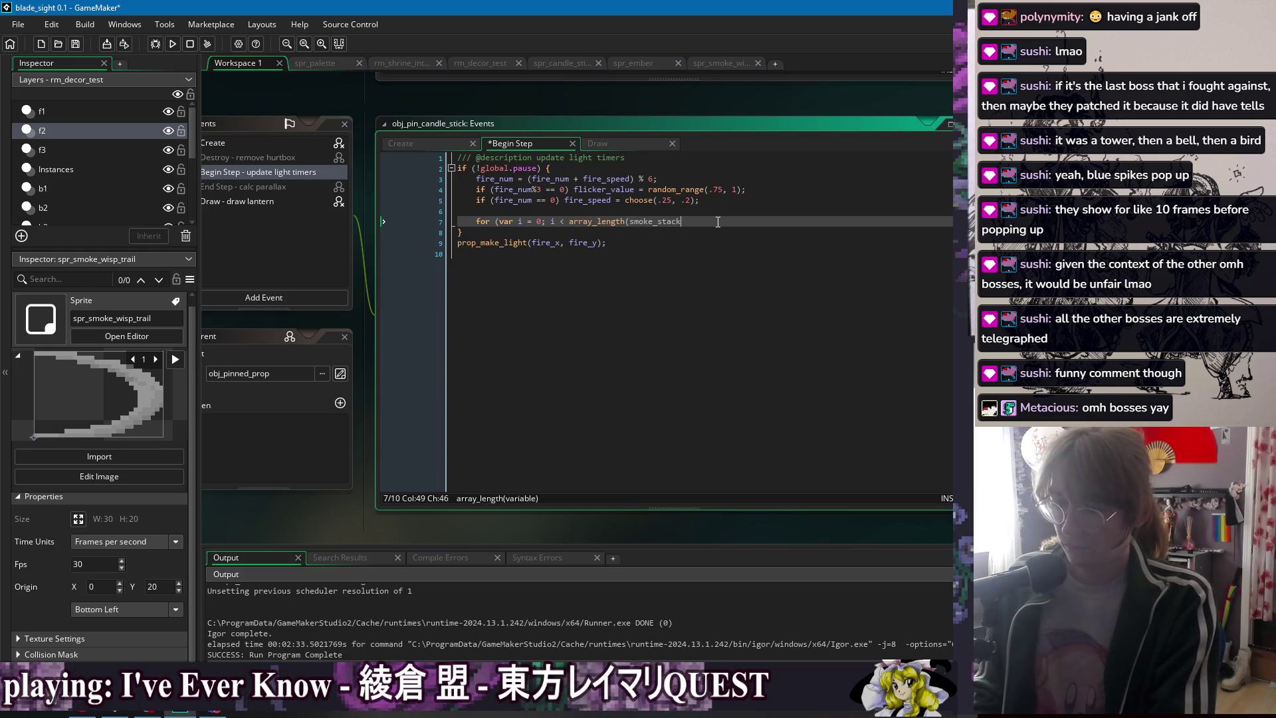
text(_stack_)
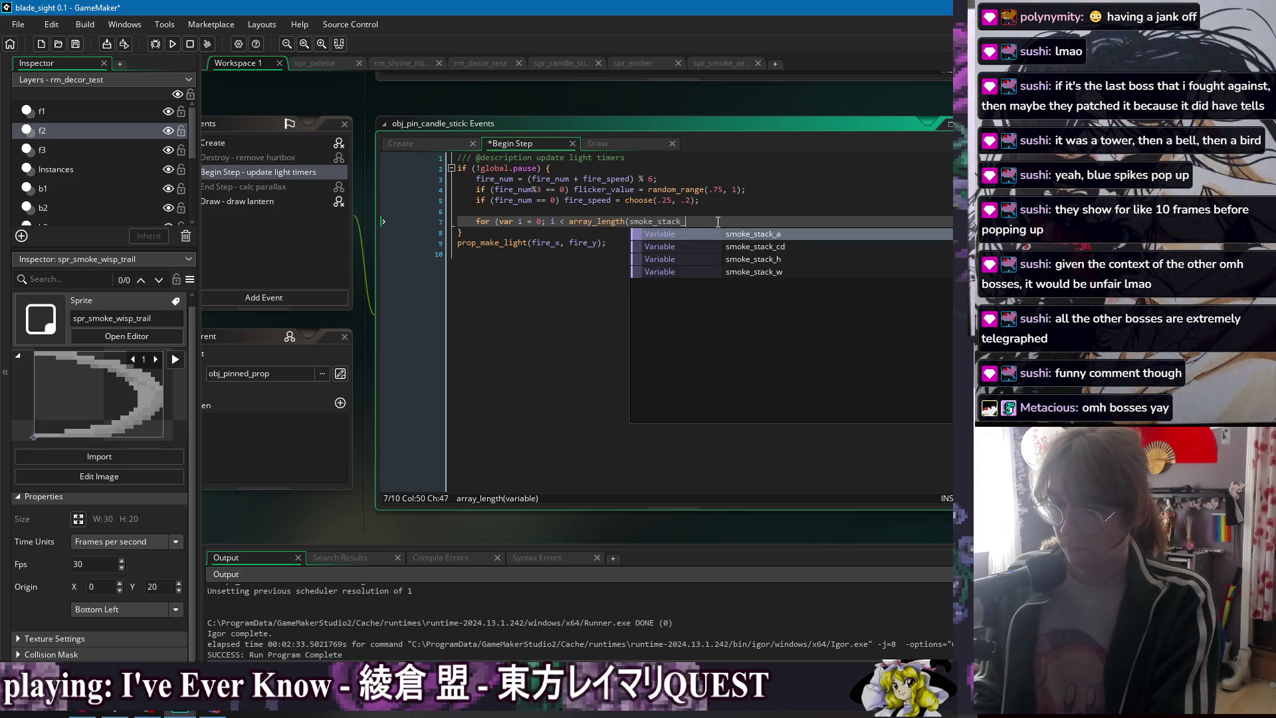
text(a); i++)
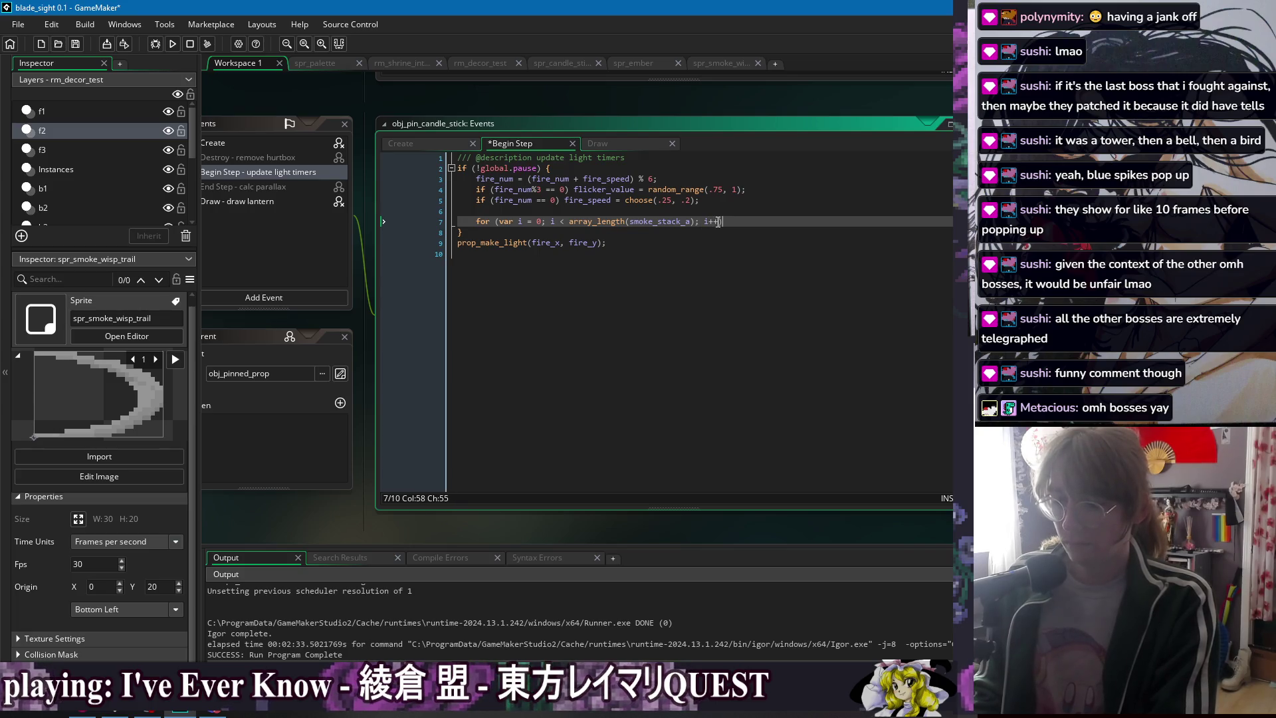
text() {)
key(Return)
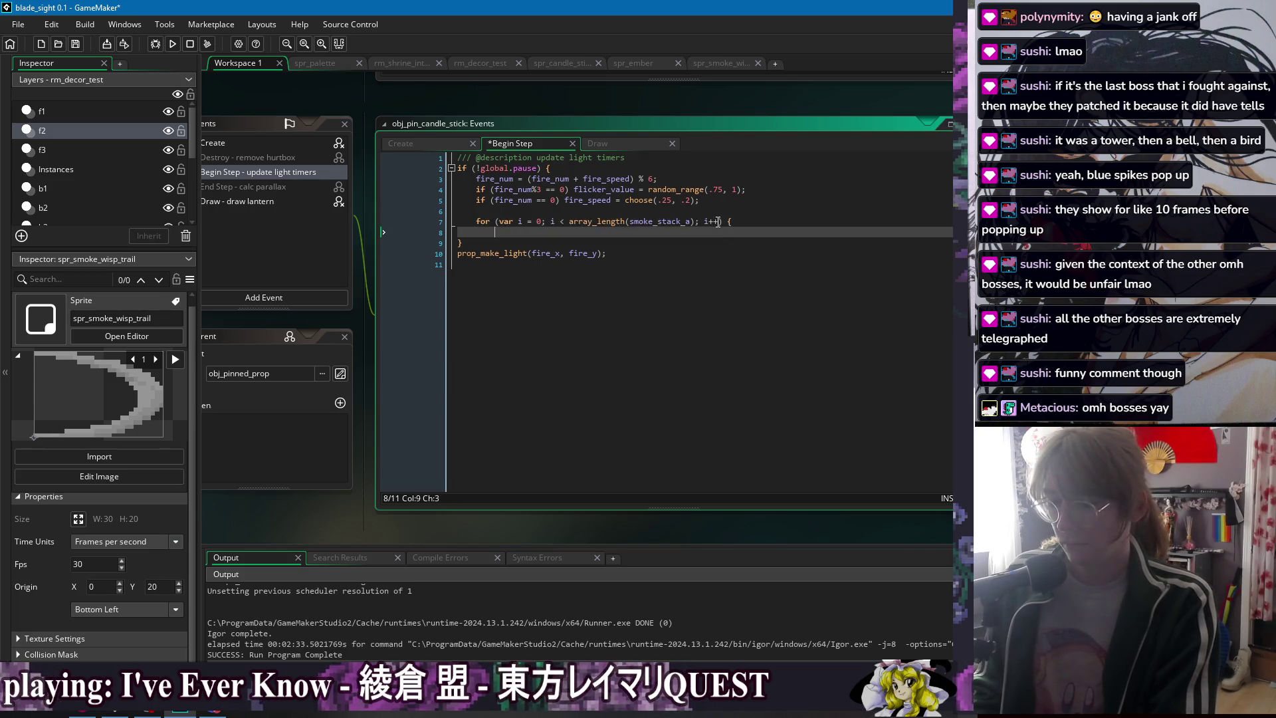
key(Up)
key(Up)
key(Return)
key(Return)
key(Up)
- Decrement the smoke cooldown and begin an array_push inside a check for when it runs out
key(ctrl+v)
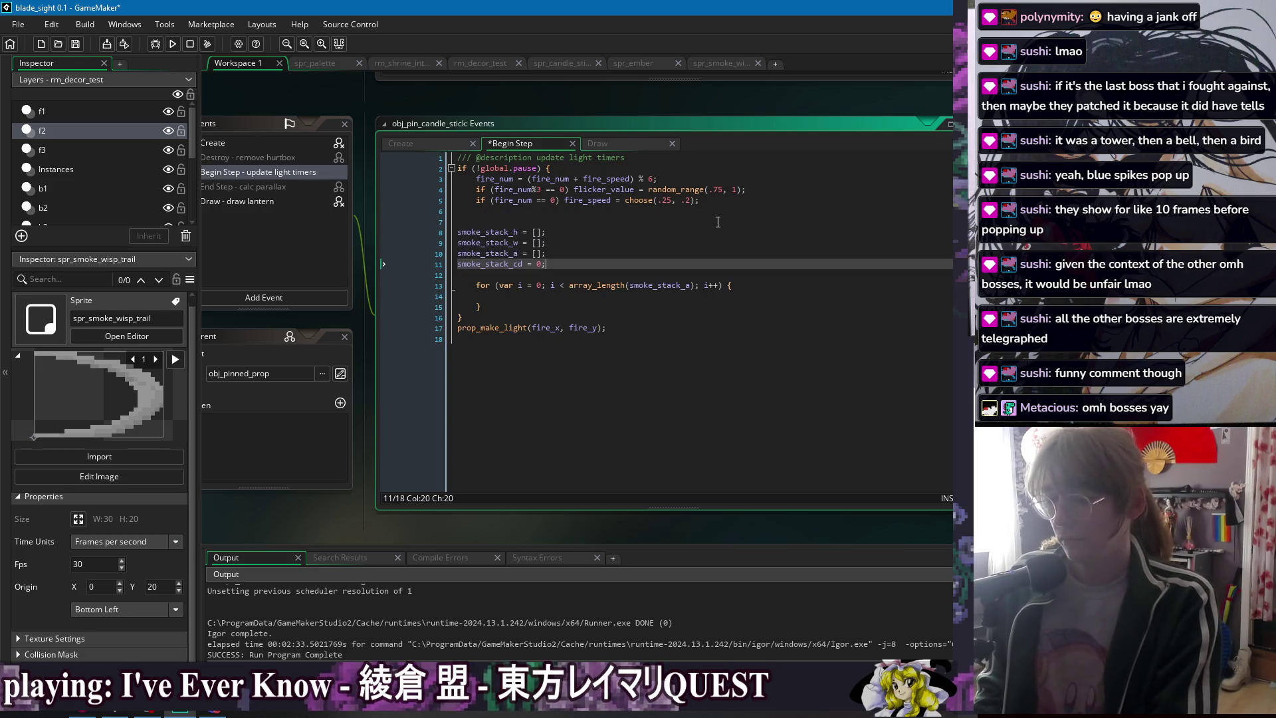
key(ctrl+z)
text(smoke_stack_cd --;)
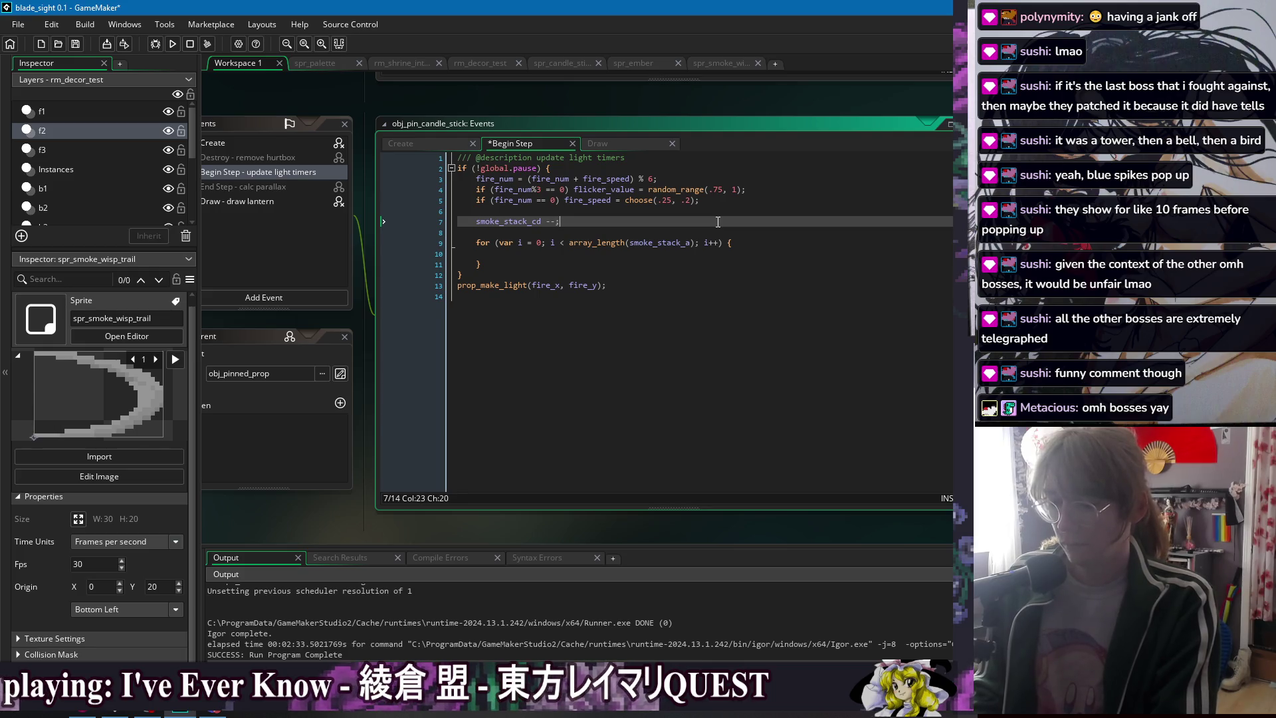
key(Return)
text(if (smo)
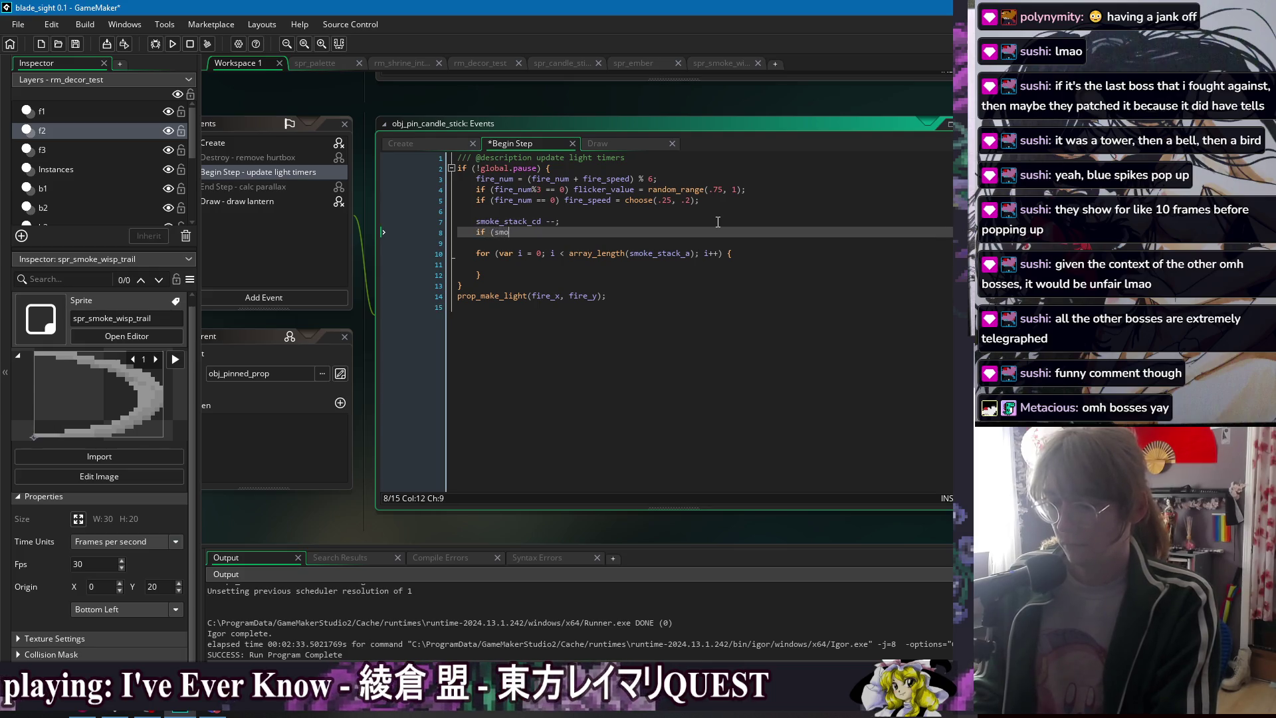
text(ke_stack_cd <)
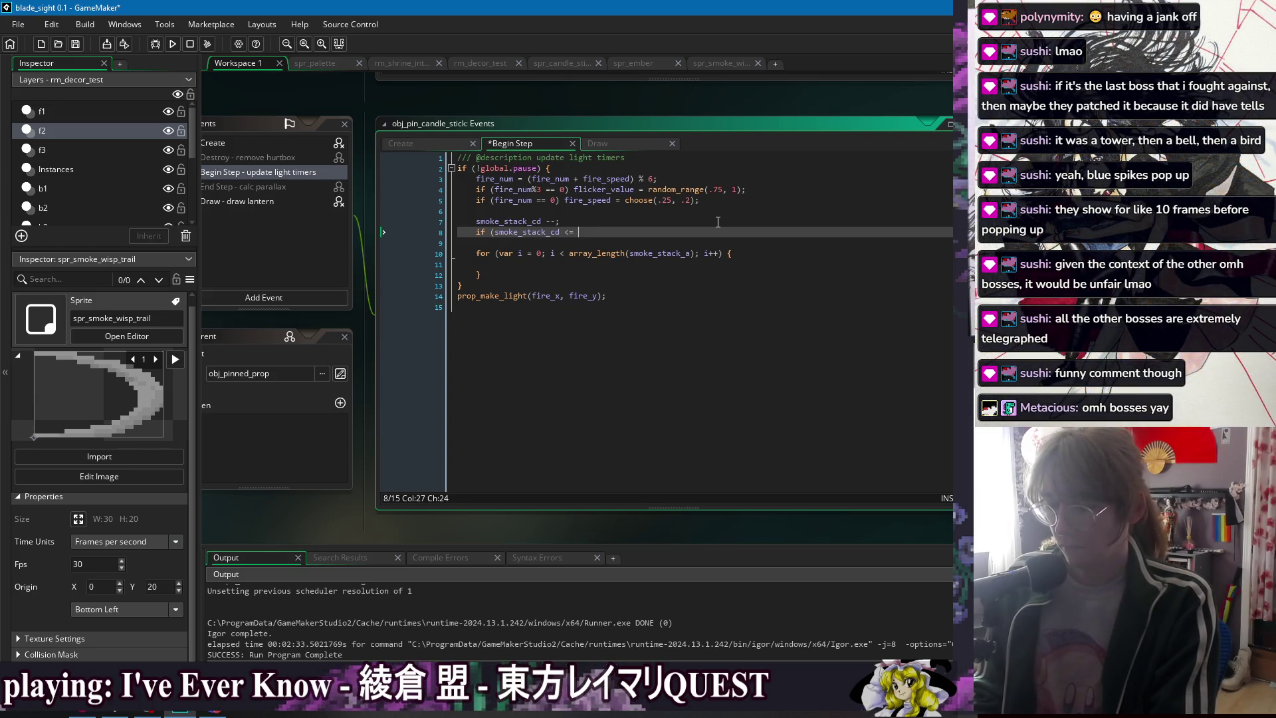
text(0) {)
key(Return)
text(a)
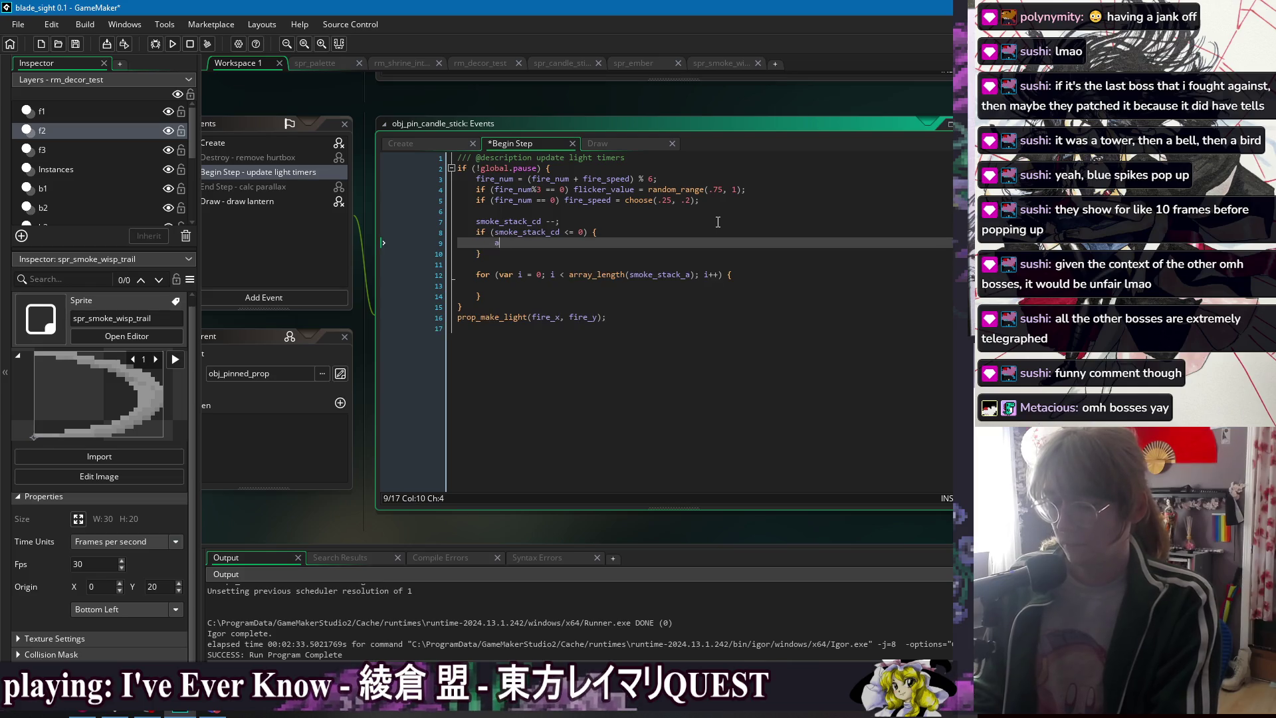
text(();)
key(ctrl+s)
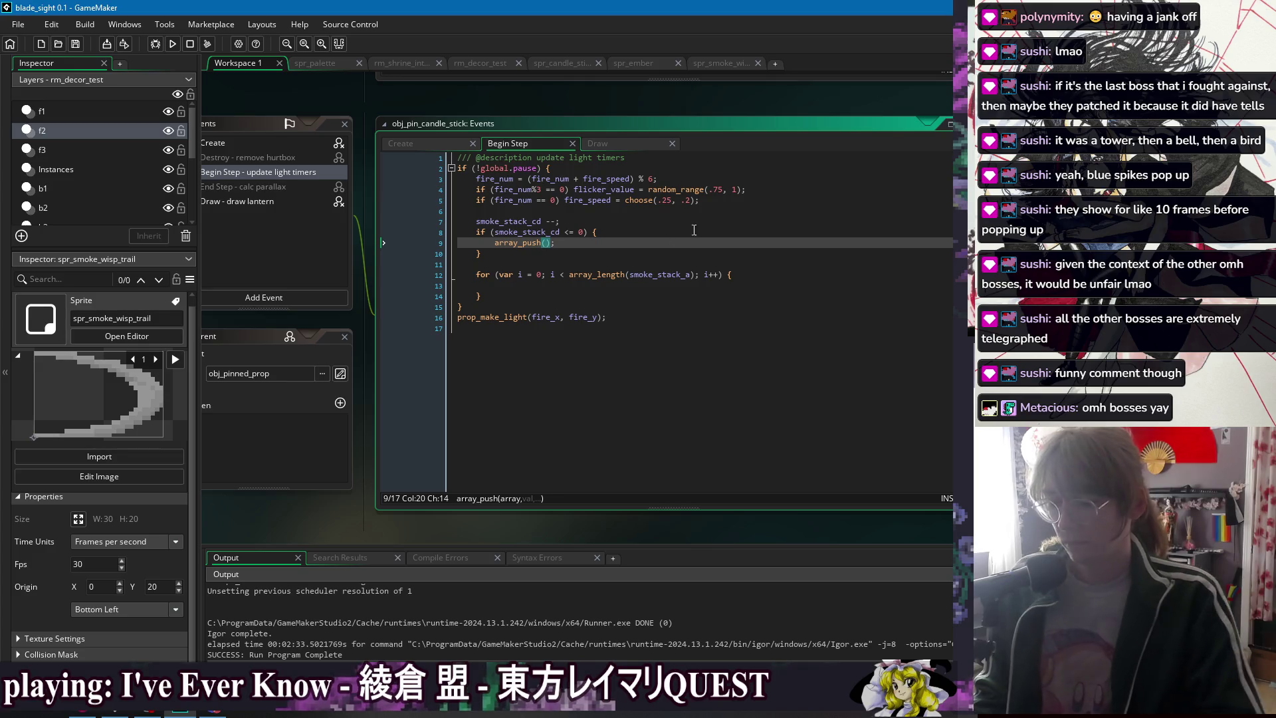
- Complete array_push(smoke_stack_h, 0) via autocomplete, duplicate that line, save, and return to Create
click(530, 243)
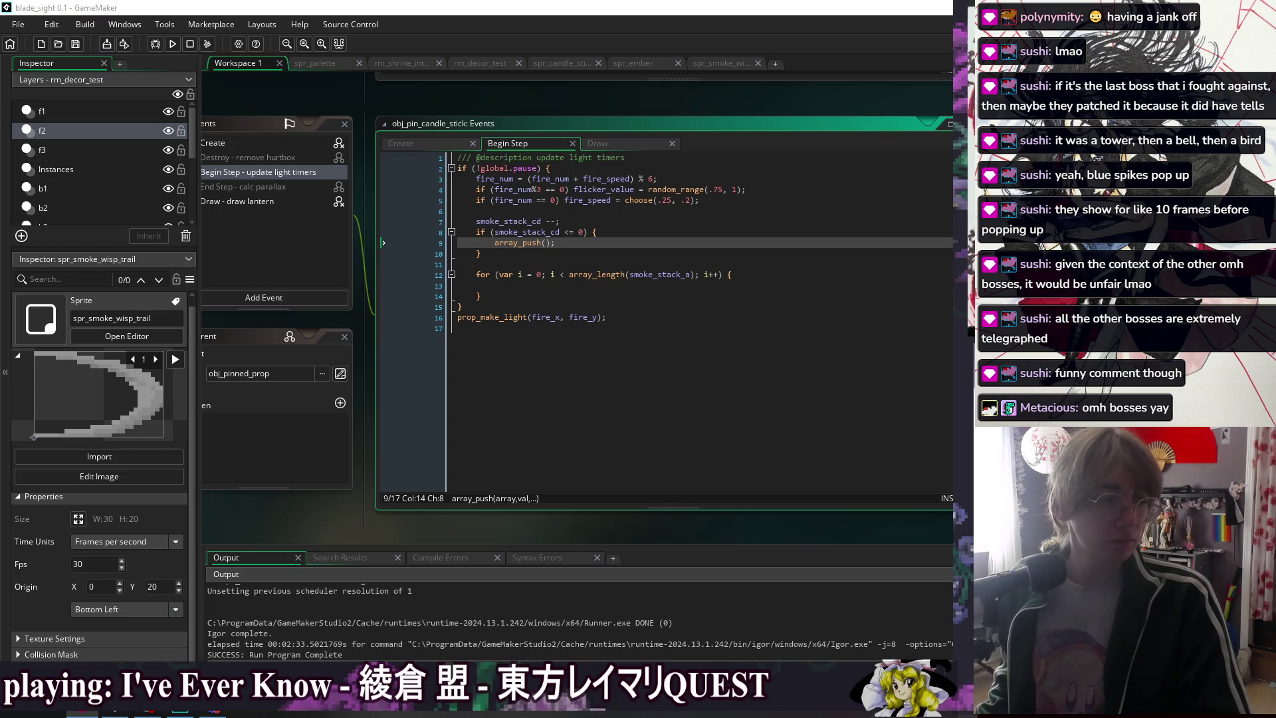
click(550, 245)
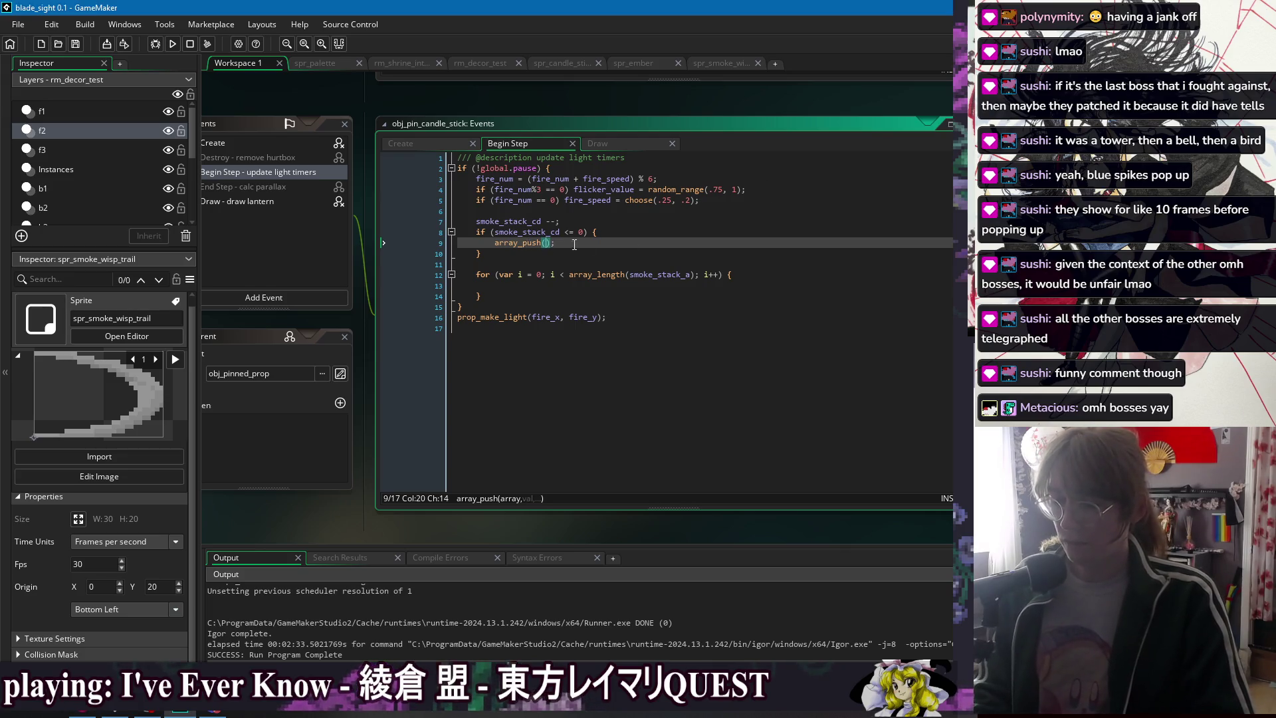
text(smo)
key(BackSpace)
key(BackSpace)
key(BackSpace)
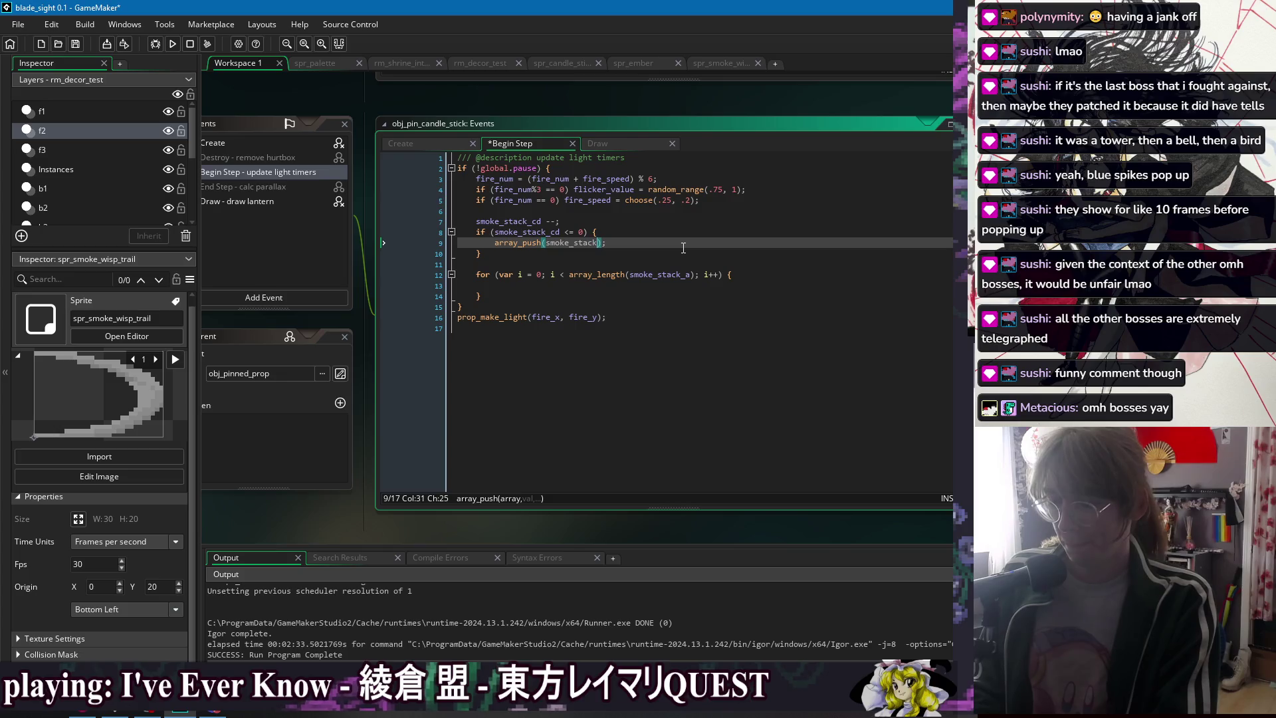
key(ctrl+space)
key(Down)
key(Down)
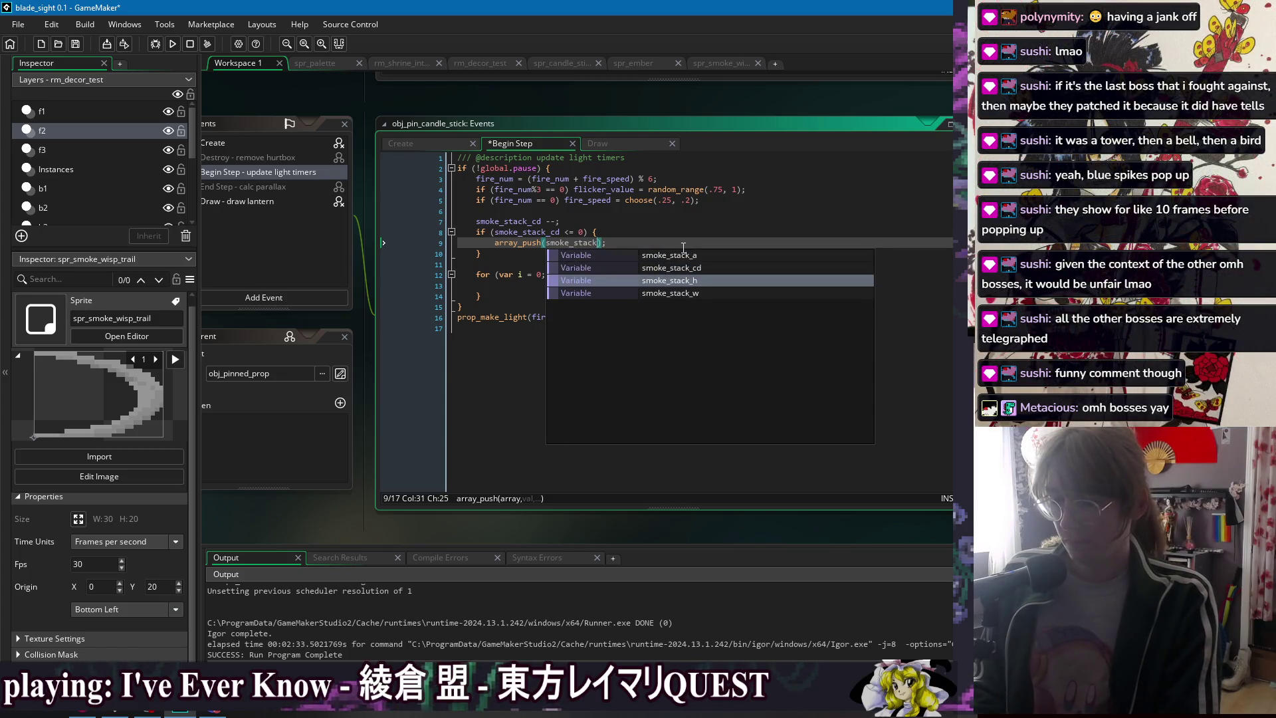
key(Return)
text(,)
key(ctrl+d)
key(ctrl+d)
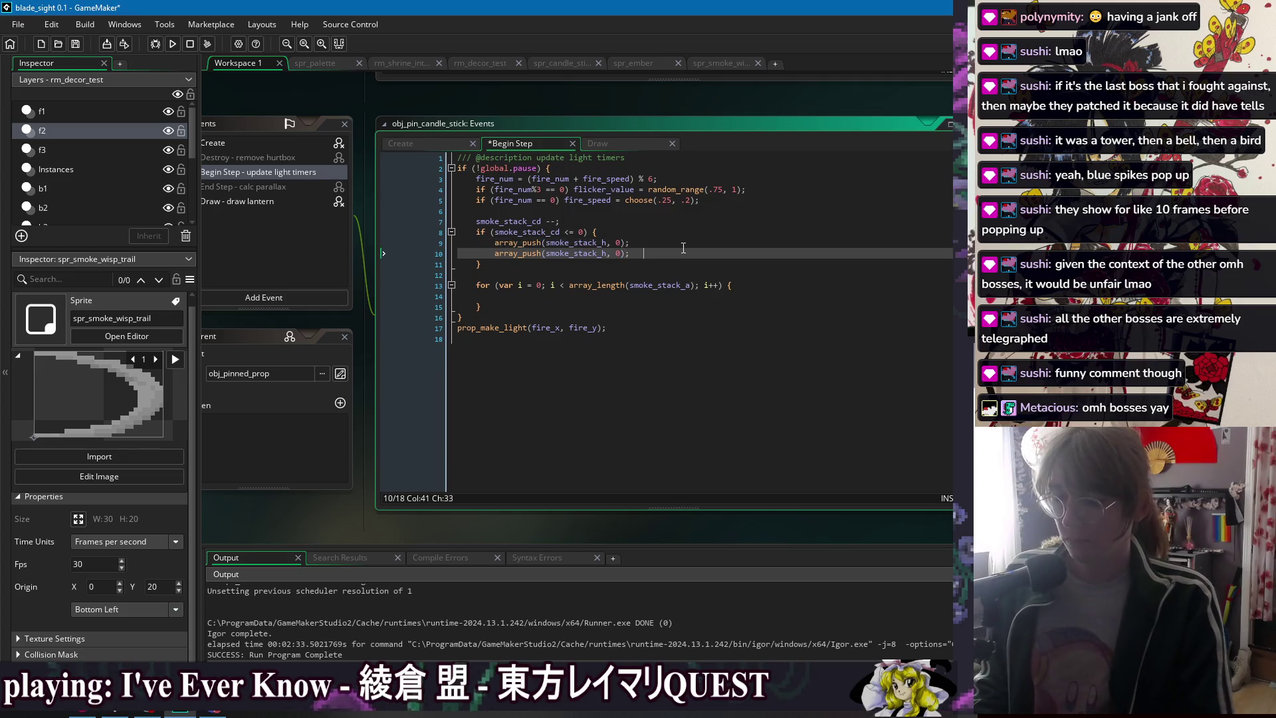
key(ctrl+s)
click(406, 143)
click(557, 344)
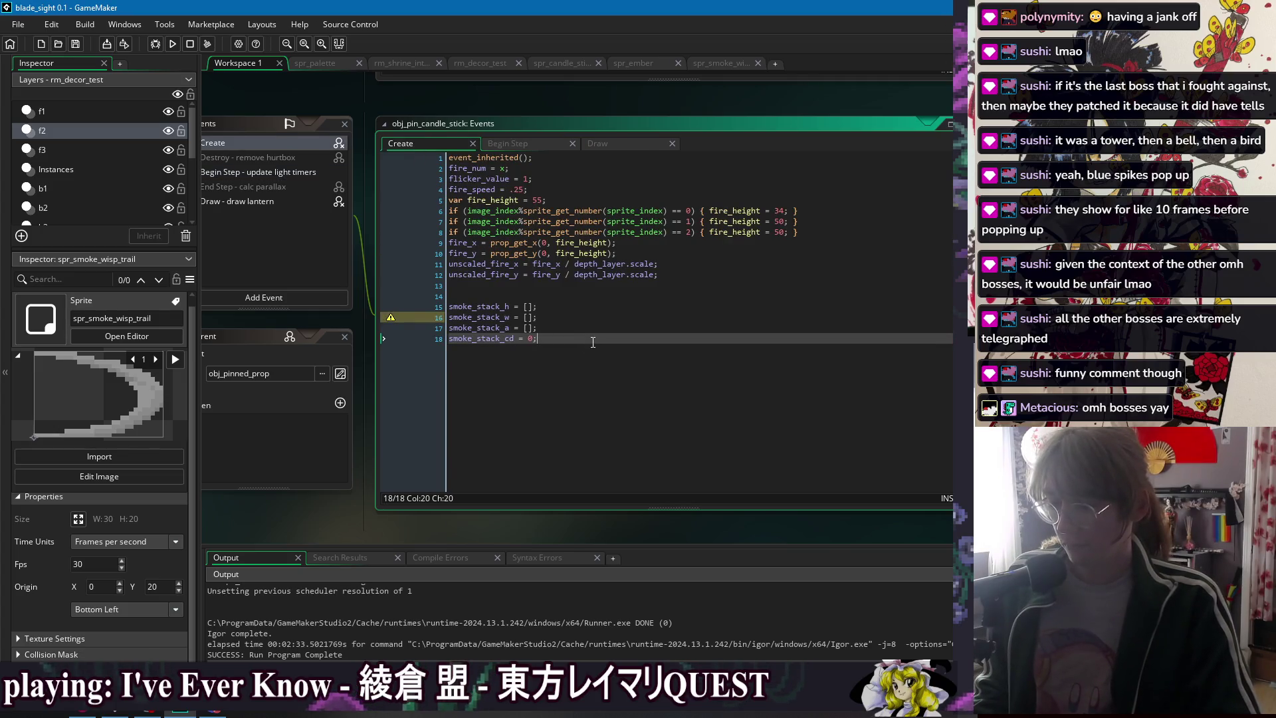
- Duplicate the smoke_stack_cd line in Create into a new smoke_stack_d = [] declaration and save
key(ctrl+d)
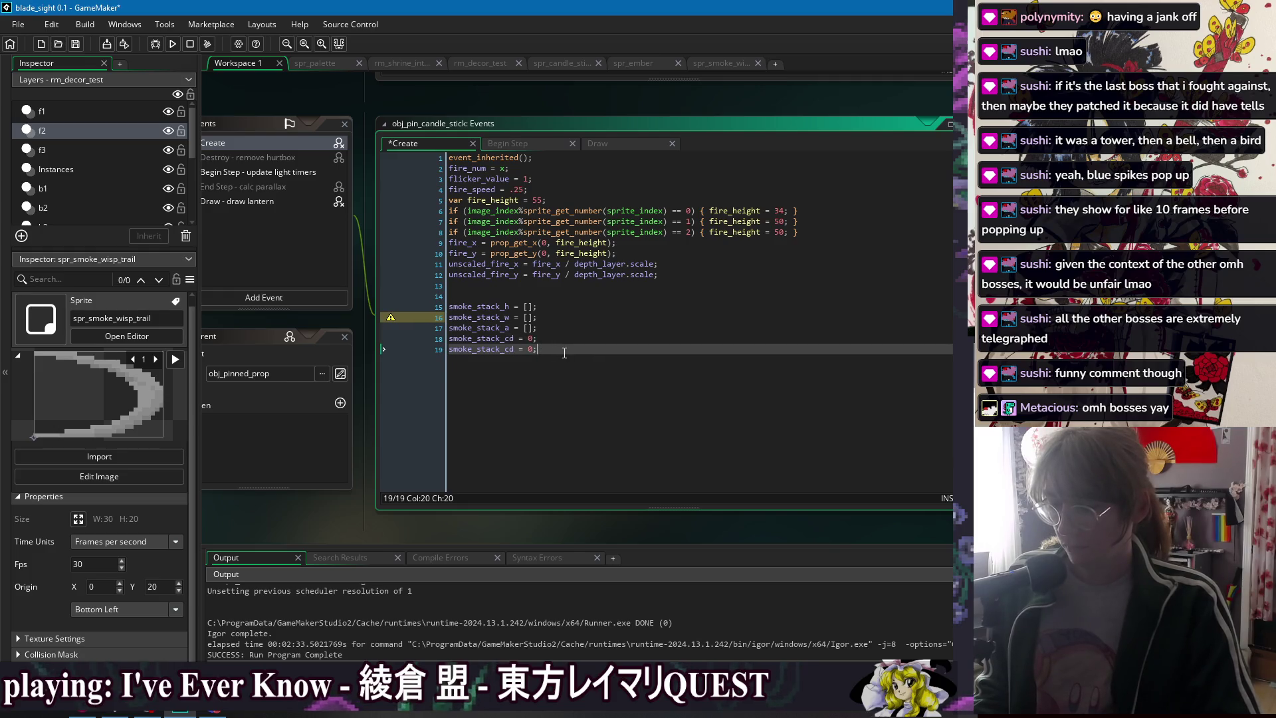
key(BackSpace)
key(BackSpace)
text(flip)
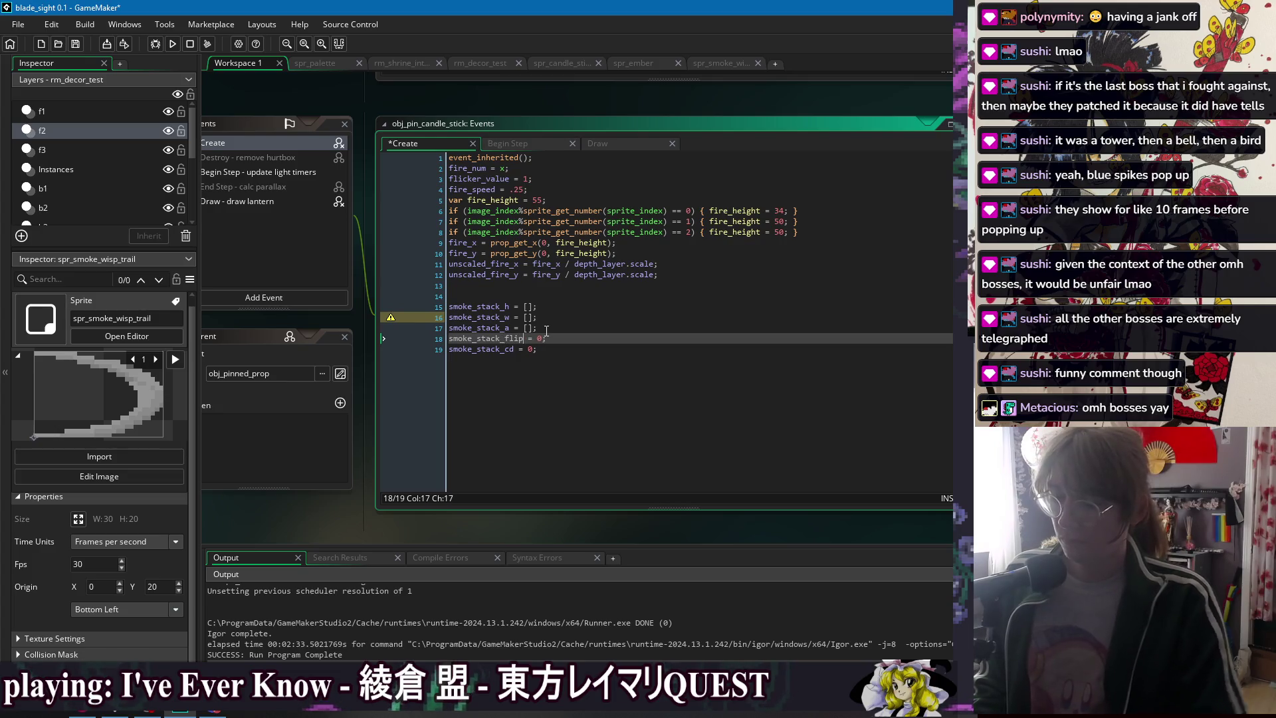
key(BackSpace)
key(BackSpace)
key(BackSpace)
key(BackSpace)
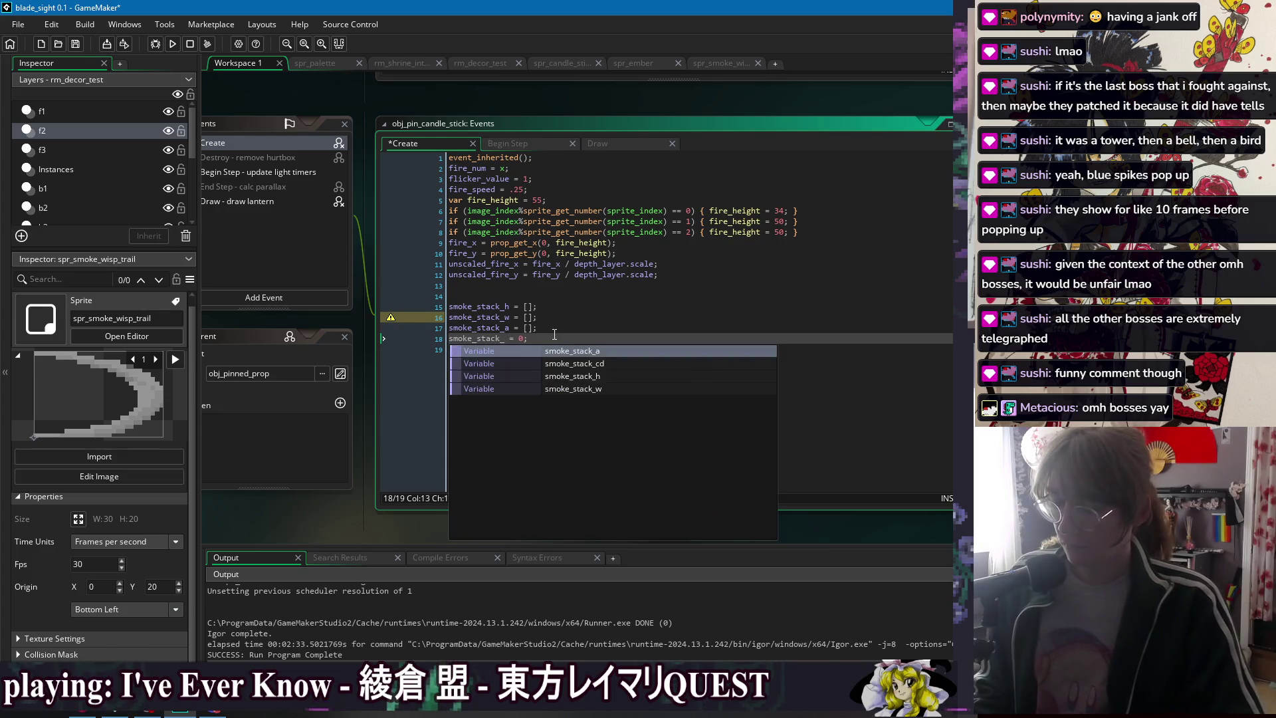
text(d)
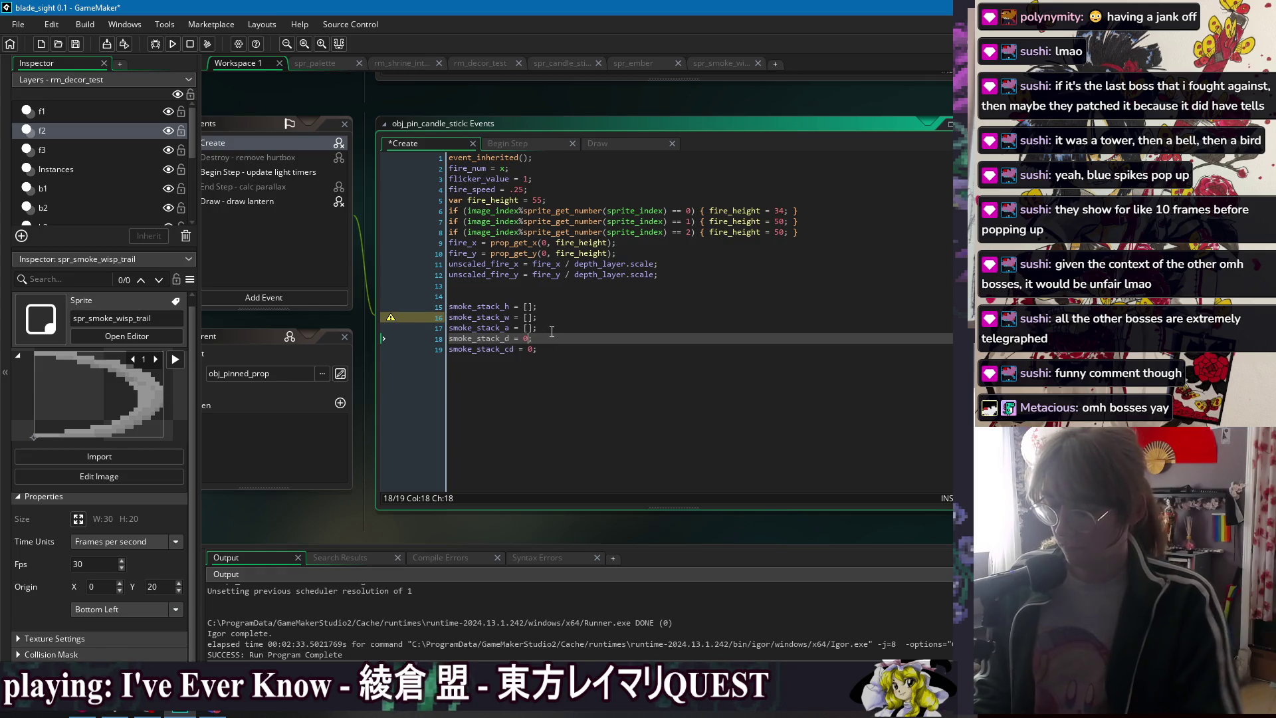
key(BackSpace)
text([])
key(ctrl+s)
- Cut the smoke_stack_d declaration and paste it into the Begin Step cooldown block
click(555, 321)
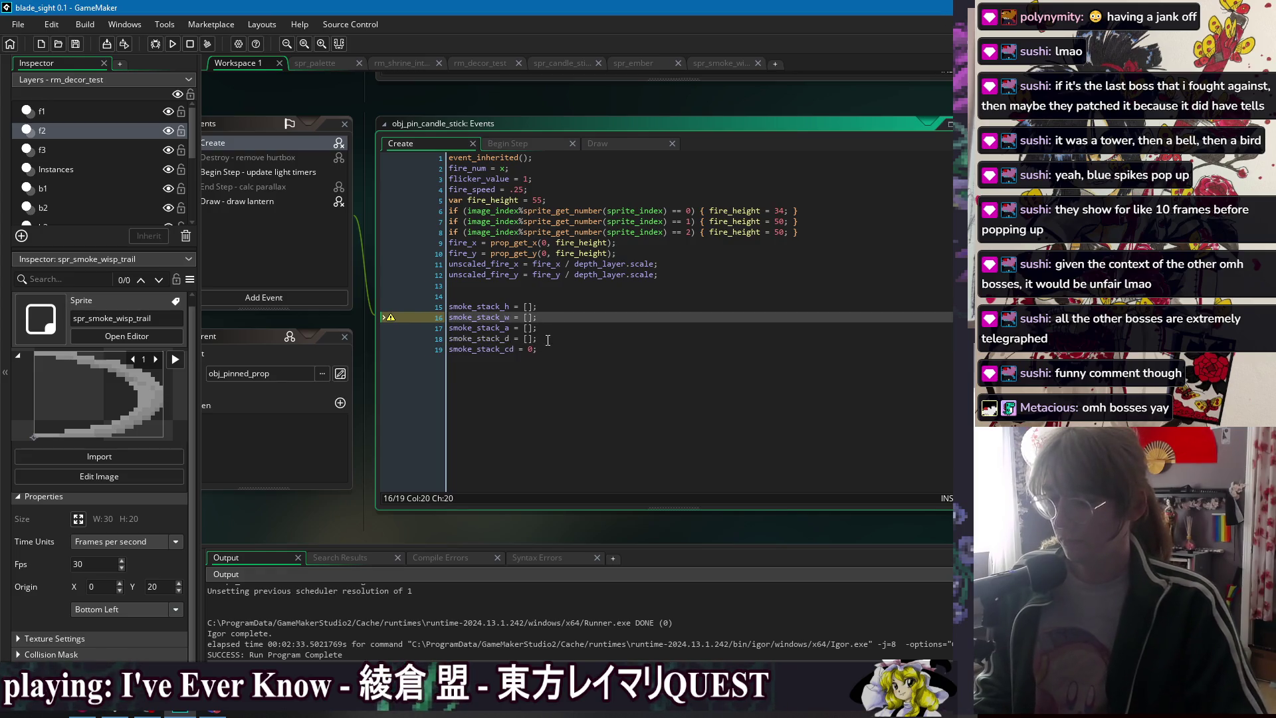
click(547, 341)
key(Up)
key(Up)
key(Up)
key(Down)
key(Down)
key(Down)
key(Up)
key(Up)
key(Up)
key(Down)
key(Down)
key(Down)
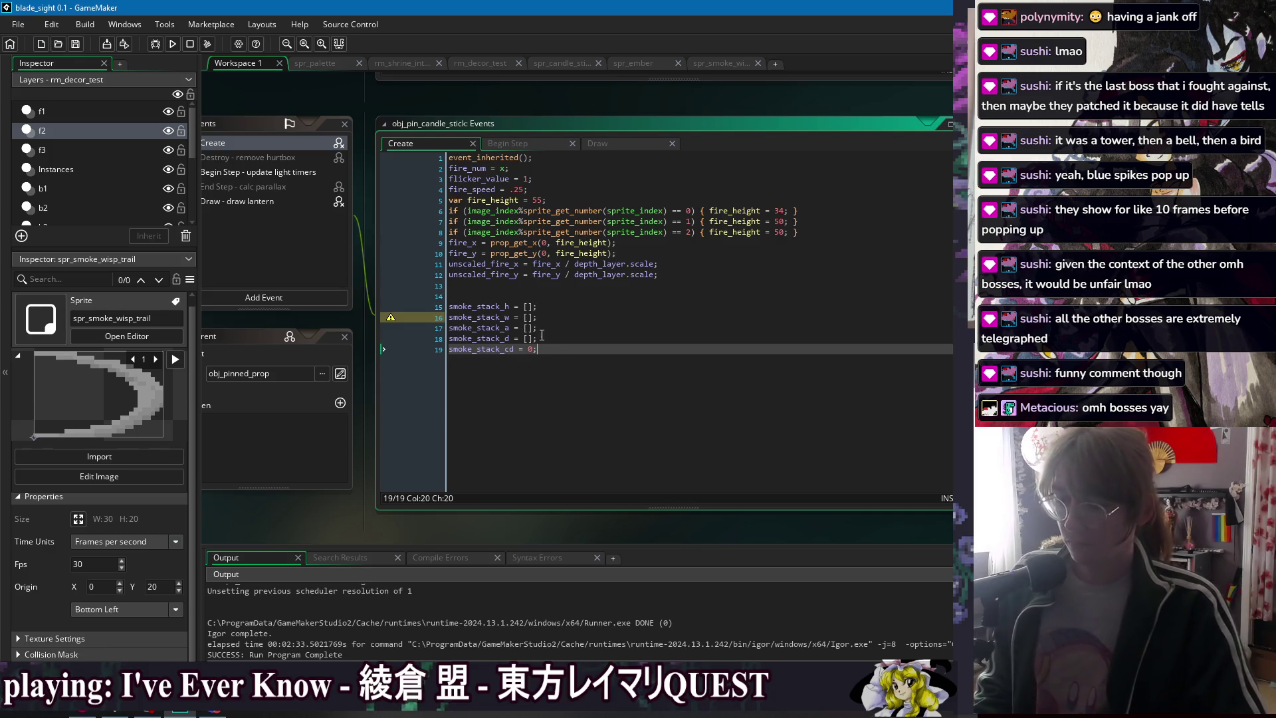
key(Up)
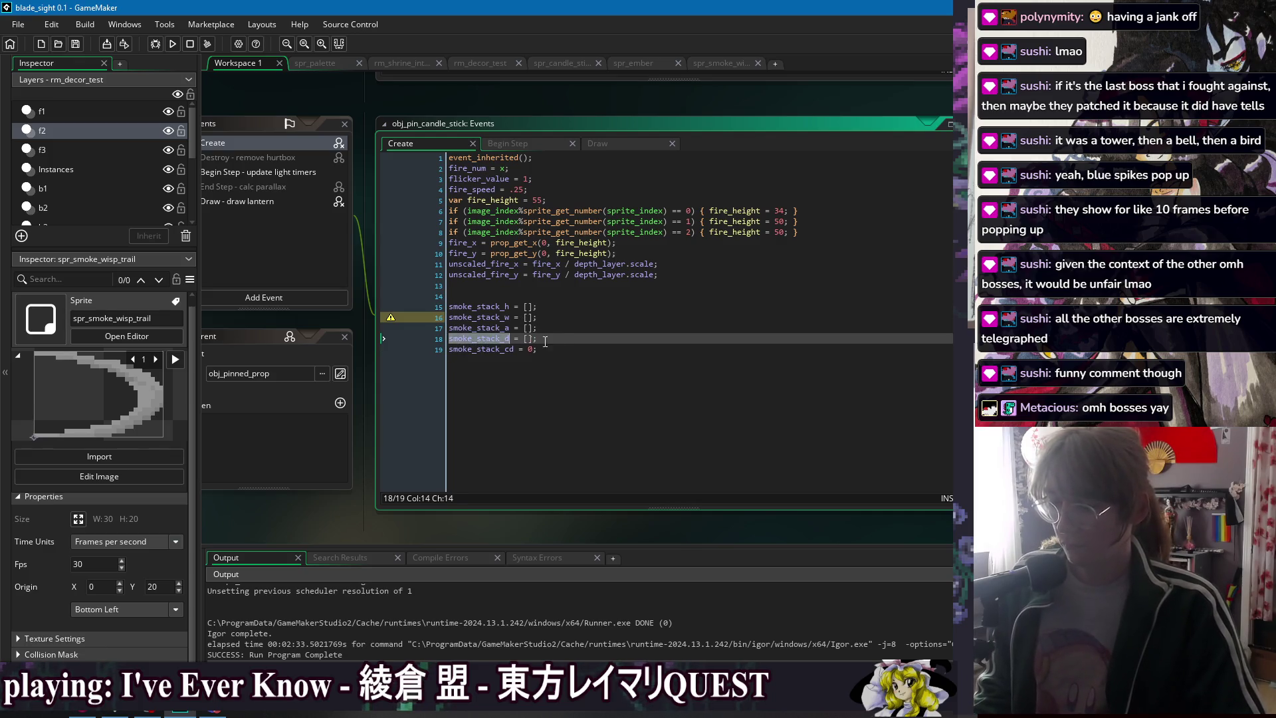
double_click(504, 339)
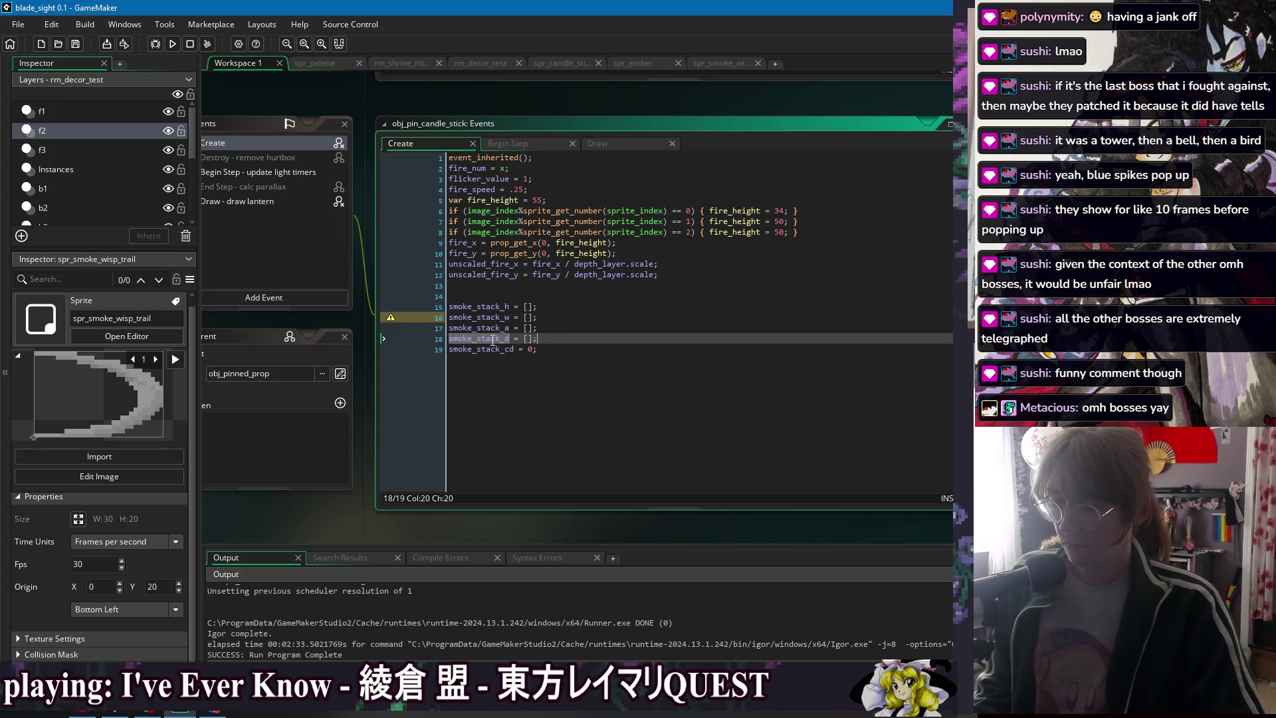
alt+shift+click(558, 329)
key(ctrl+x)
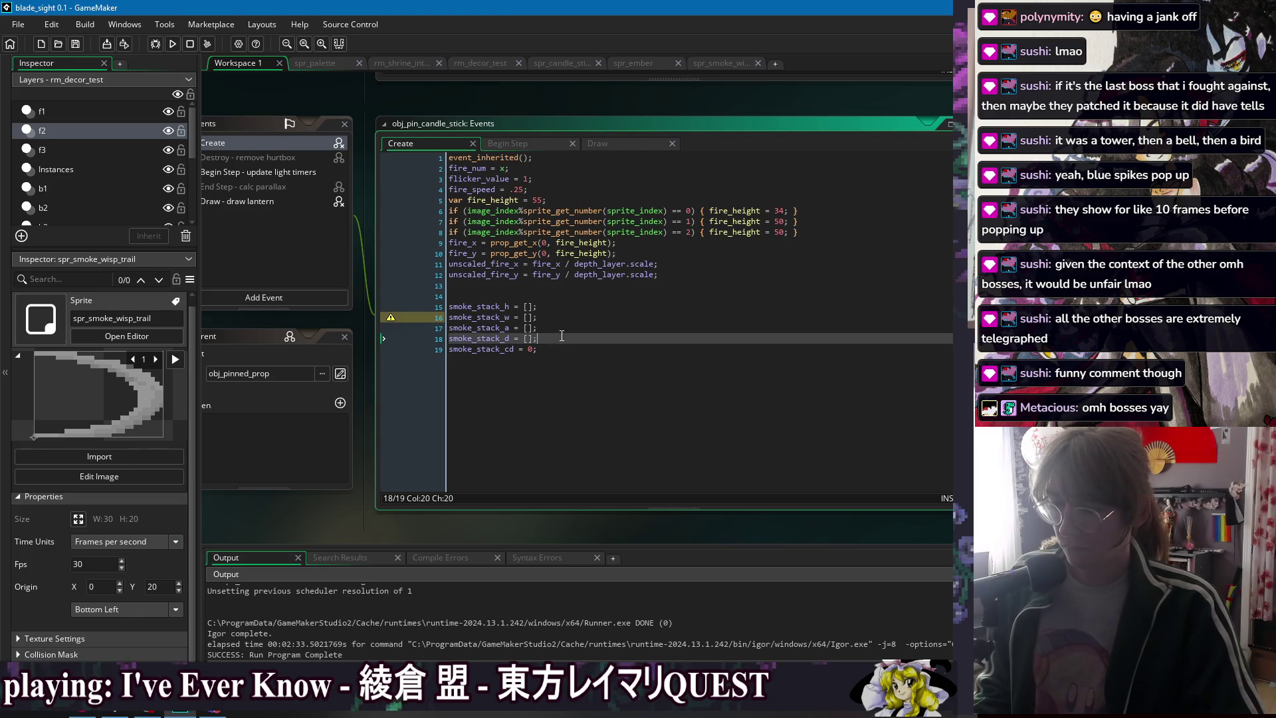
key(ctrl+Tab)
key(ctrl+v)
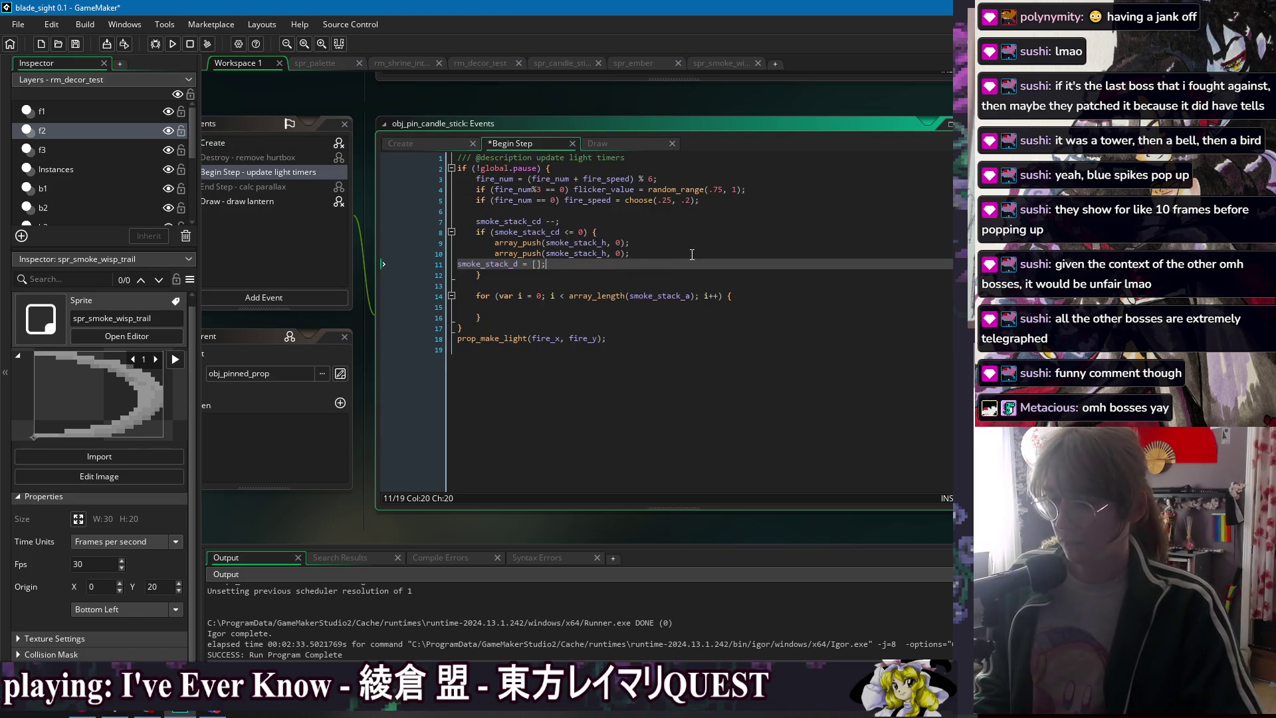
- Rewrite the pasted line as pushes of 0 onto smoke_stack_h, smoke_stack_w, smoke_stack_d and smoke_stack_a
key(Tab)
key(Tab)
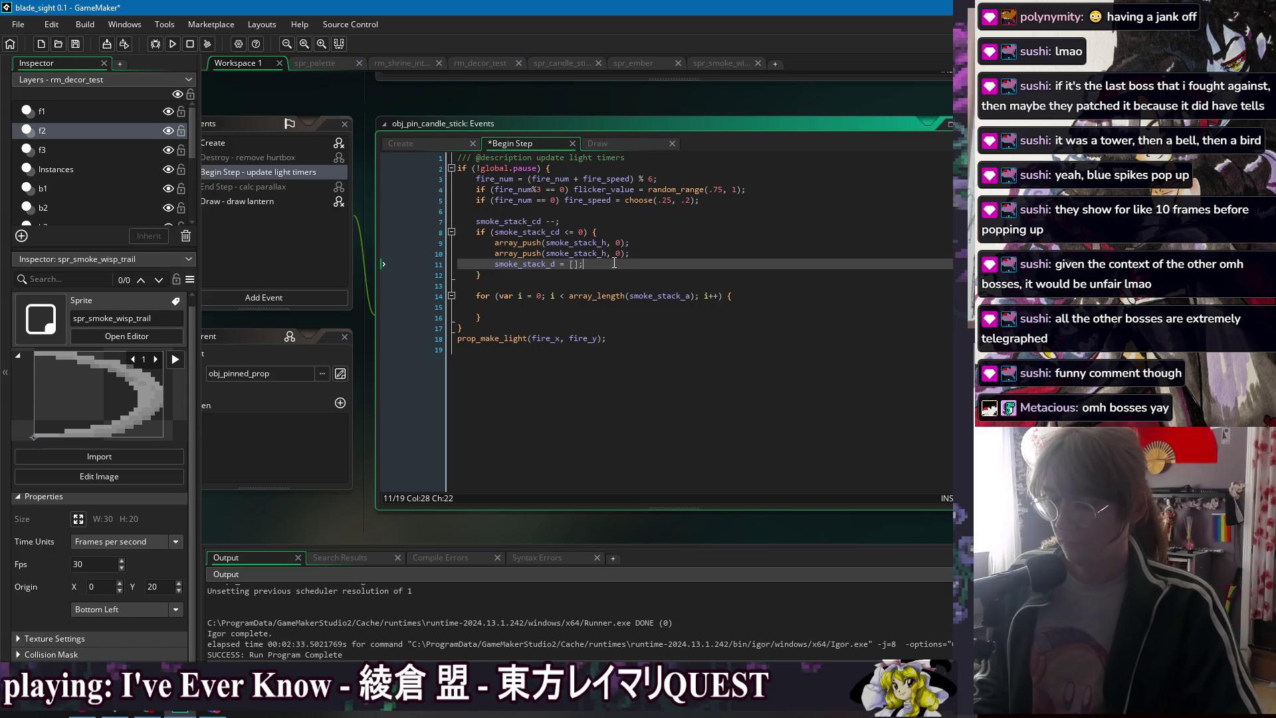
key(shift+Home)
text(array_push(smoke_stack_h, 0);)
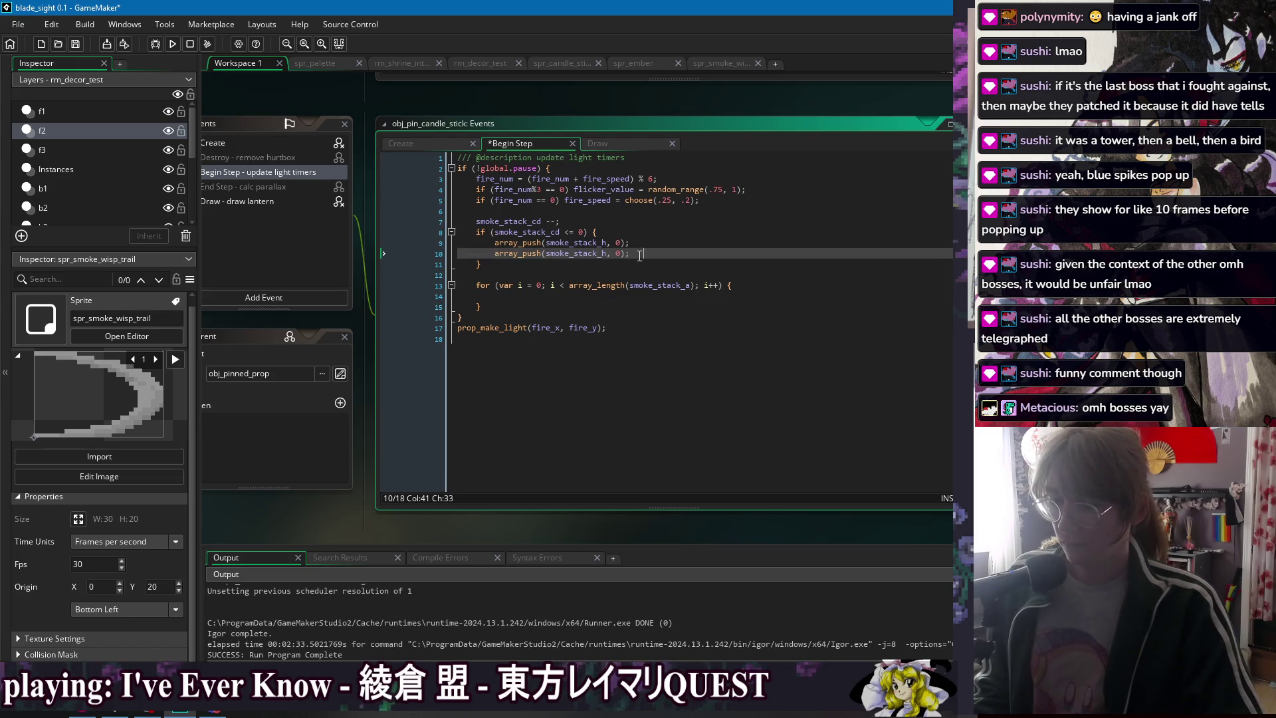
key(ctrl+d)
click(608, 253)
key(BackSpace)
text(w)
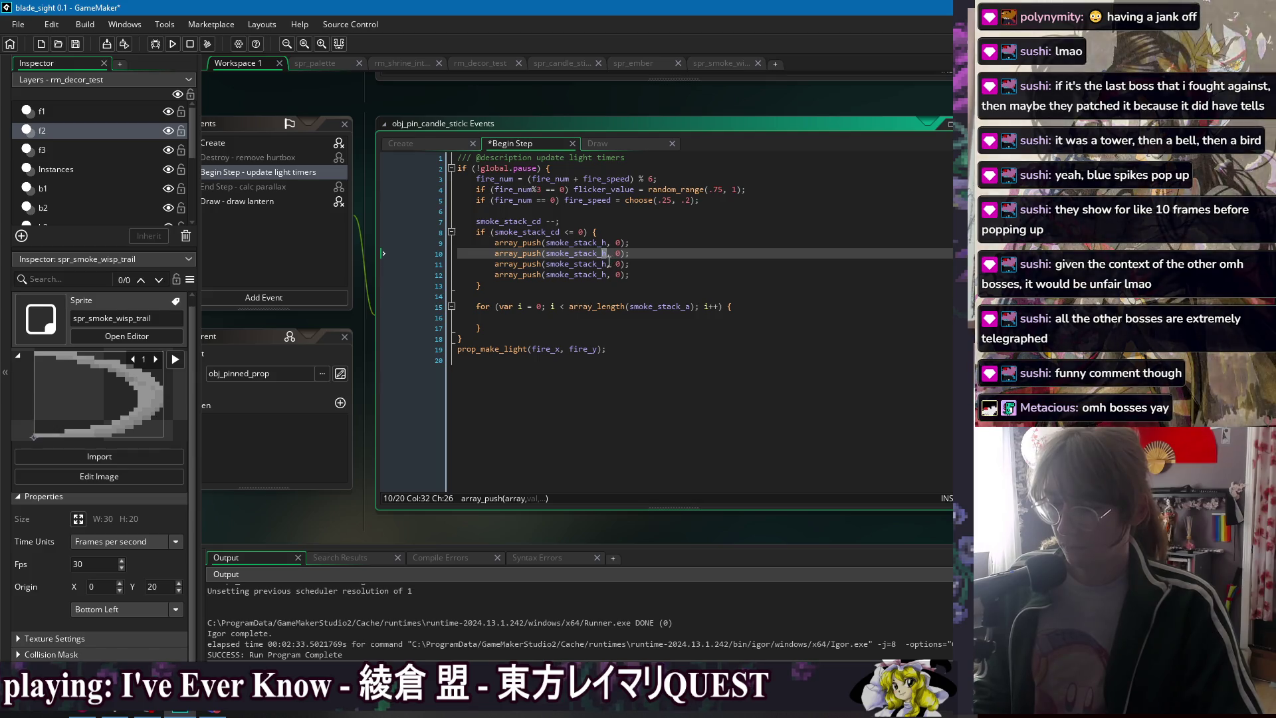
click(607, 264)
key(BackSpace)
text(d)
click(608, 273)
key(BackSpace)
text(a)
- Change the smoke_stack_a and smoke_stack_d push values to 1, then draft and discard an array_length check
key(Right)
key(Right)
key(Right)
key(BackSpace)
text(1)
click(625, 264)
key(BackSpace)
text(1)
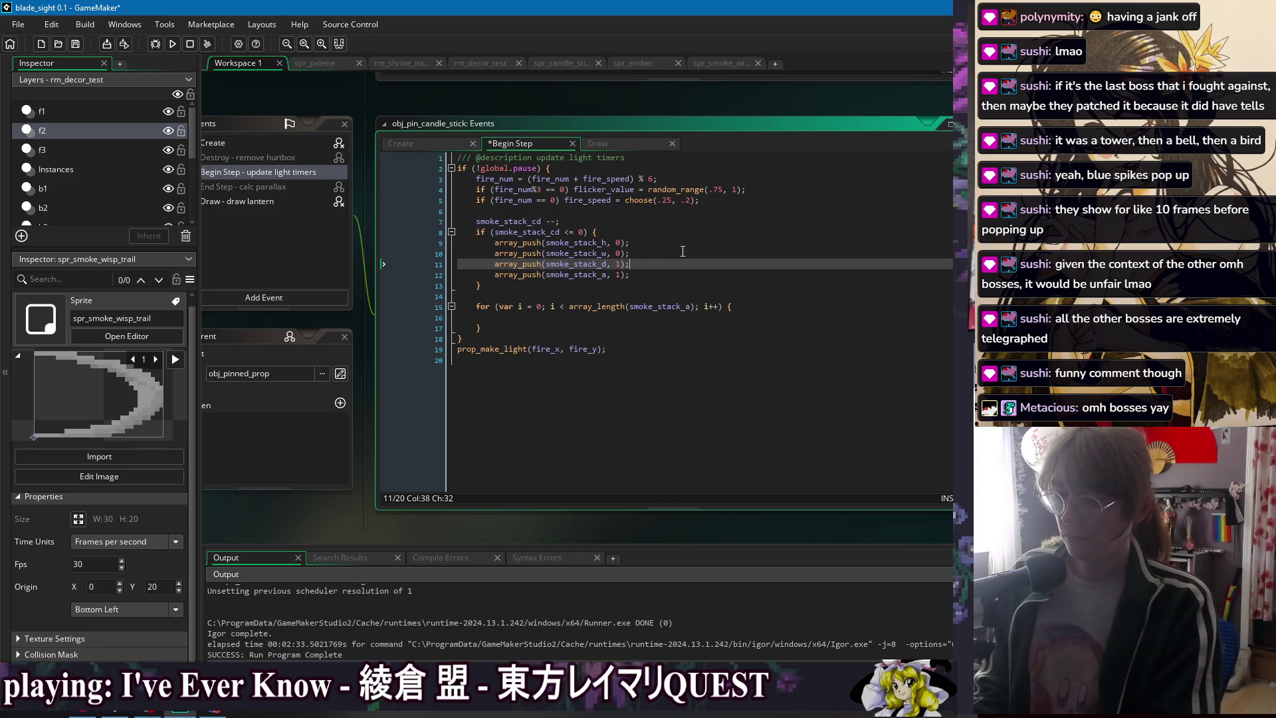
key(Return)
text(if ()
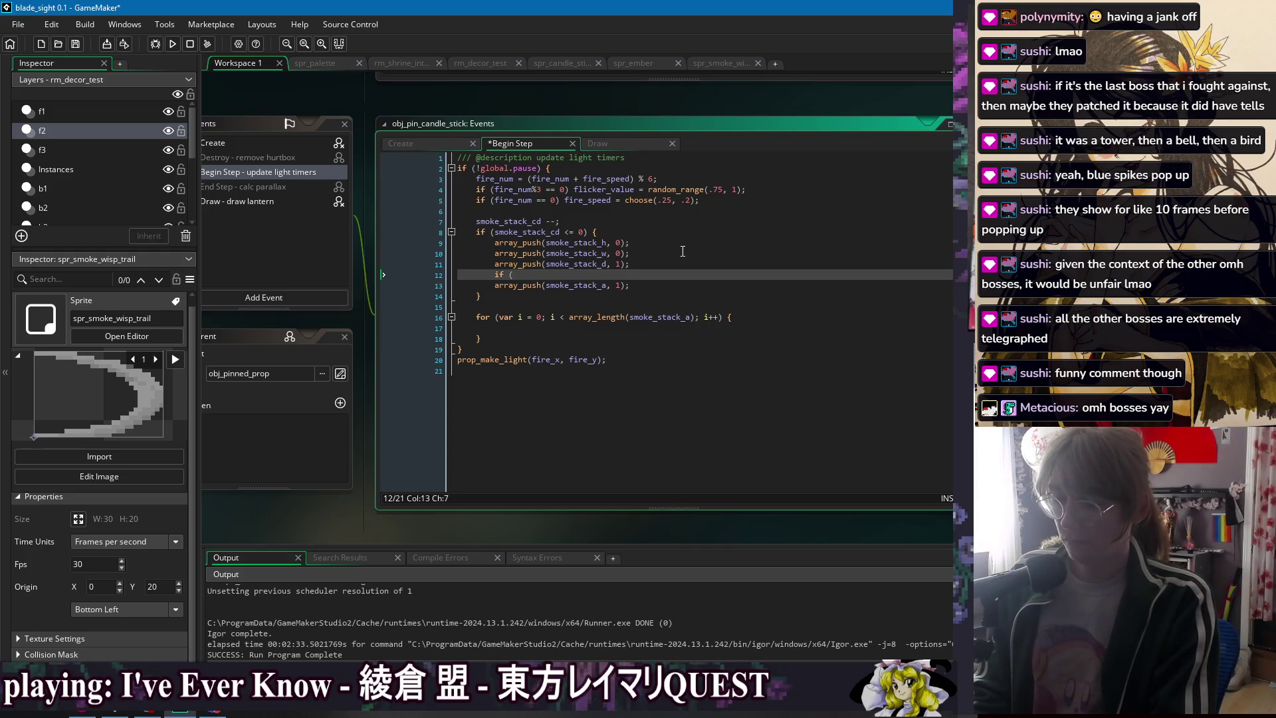
text(array_)
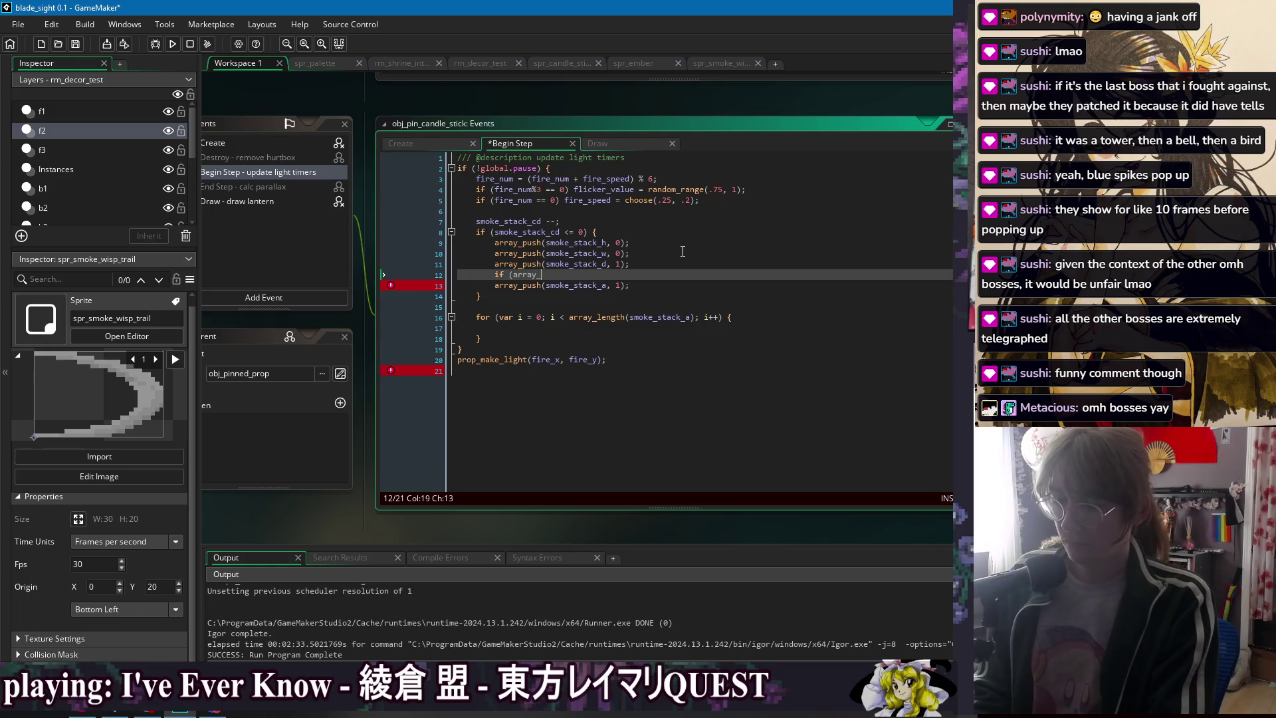
text(length()
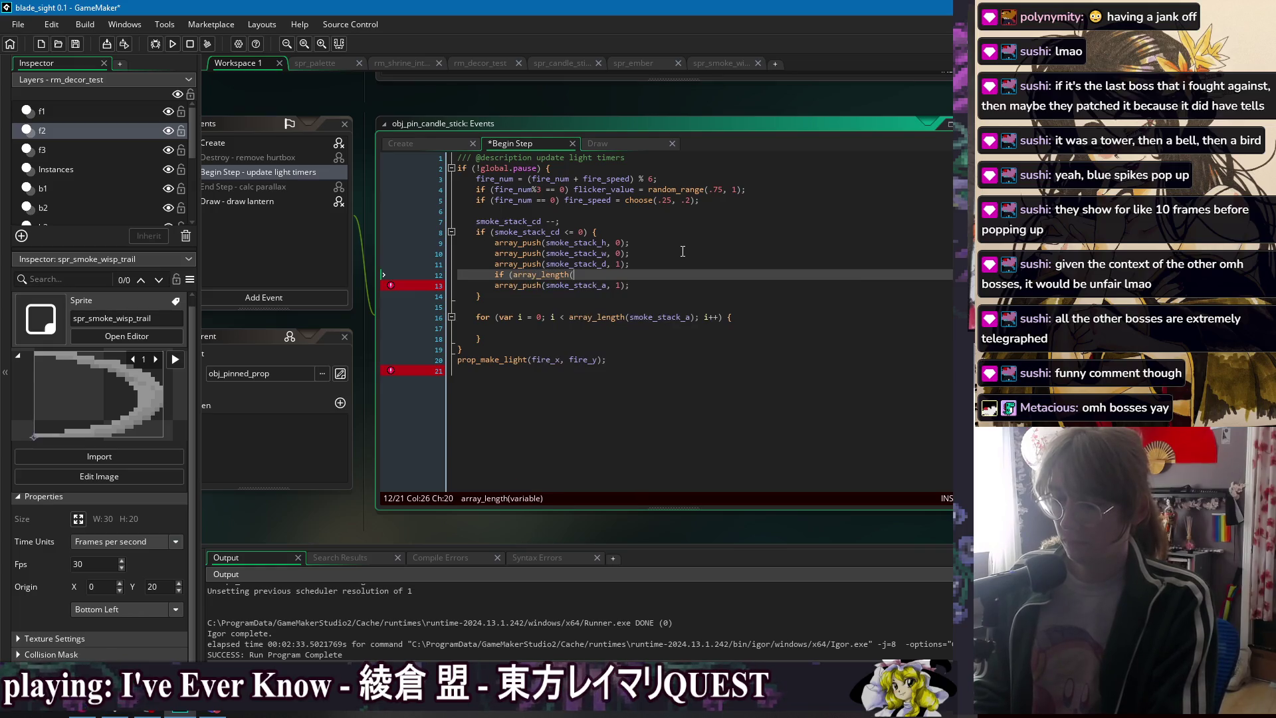
text(smoke_stack_d >)
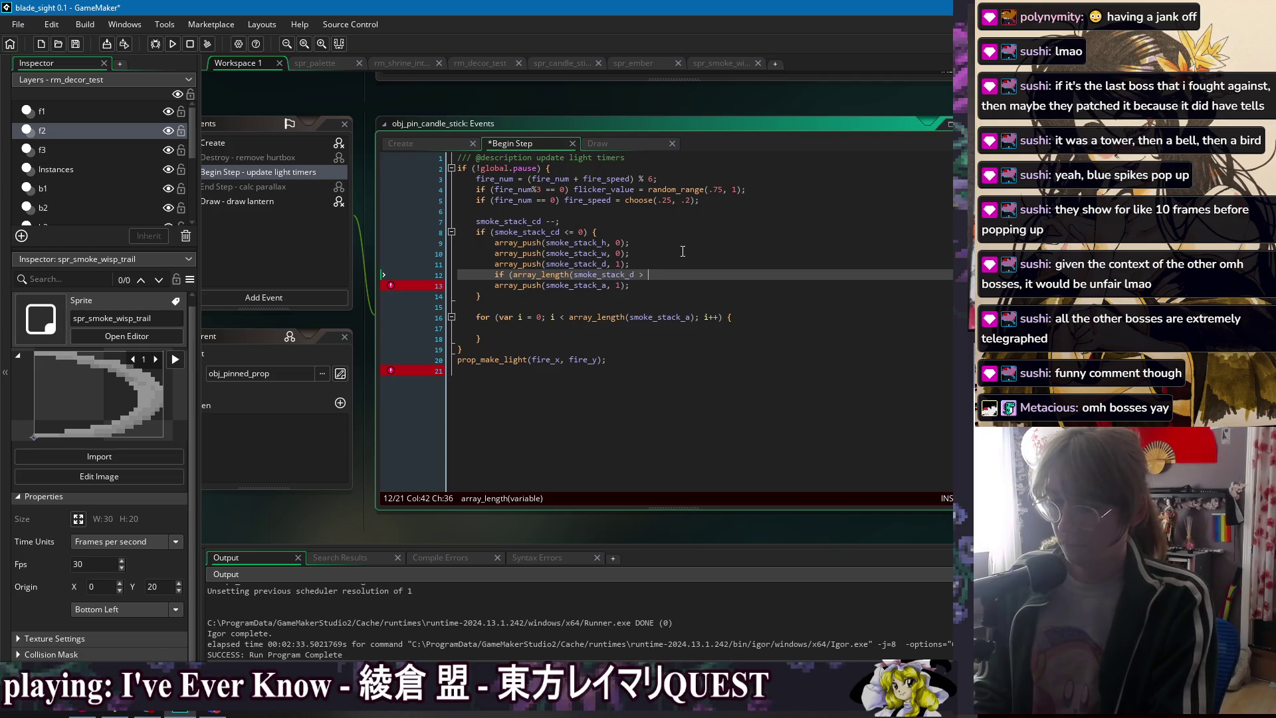
key(BackSpace)
key(BackSpace)
key(BackSpace)
text())
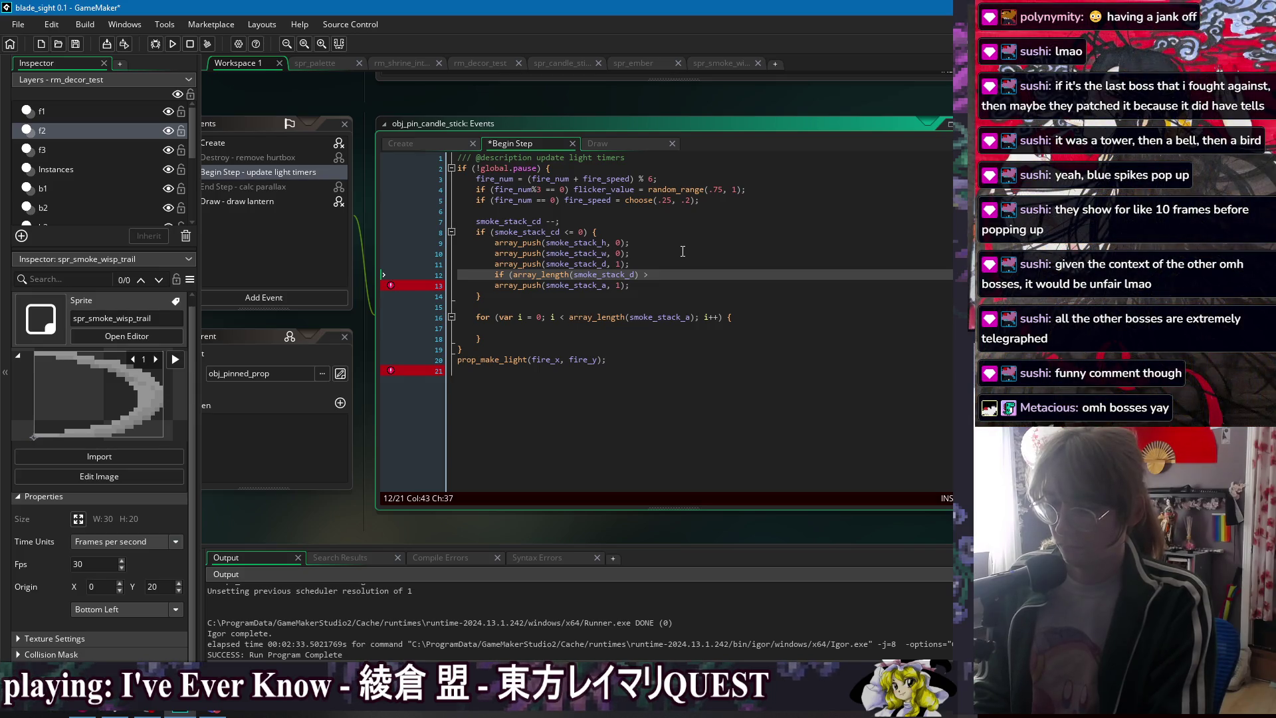
key(BackSpace)
text(1))
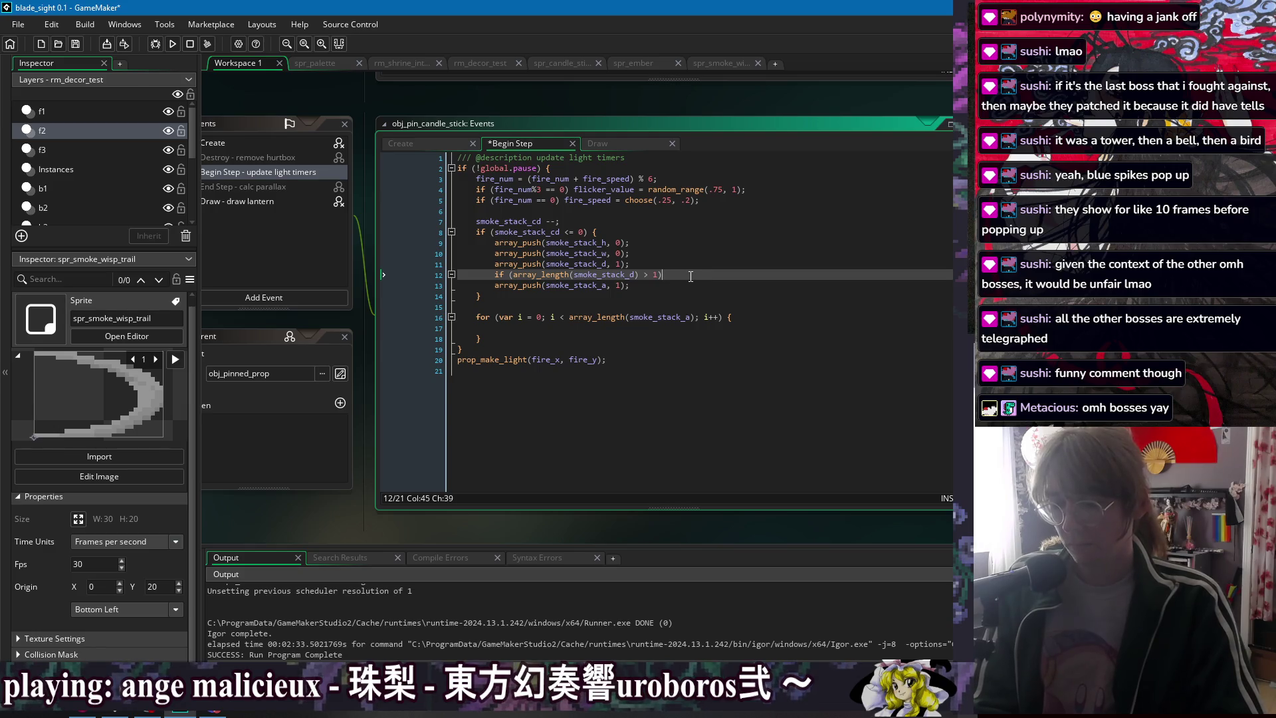
drag(673, 277, 495, 274)
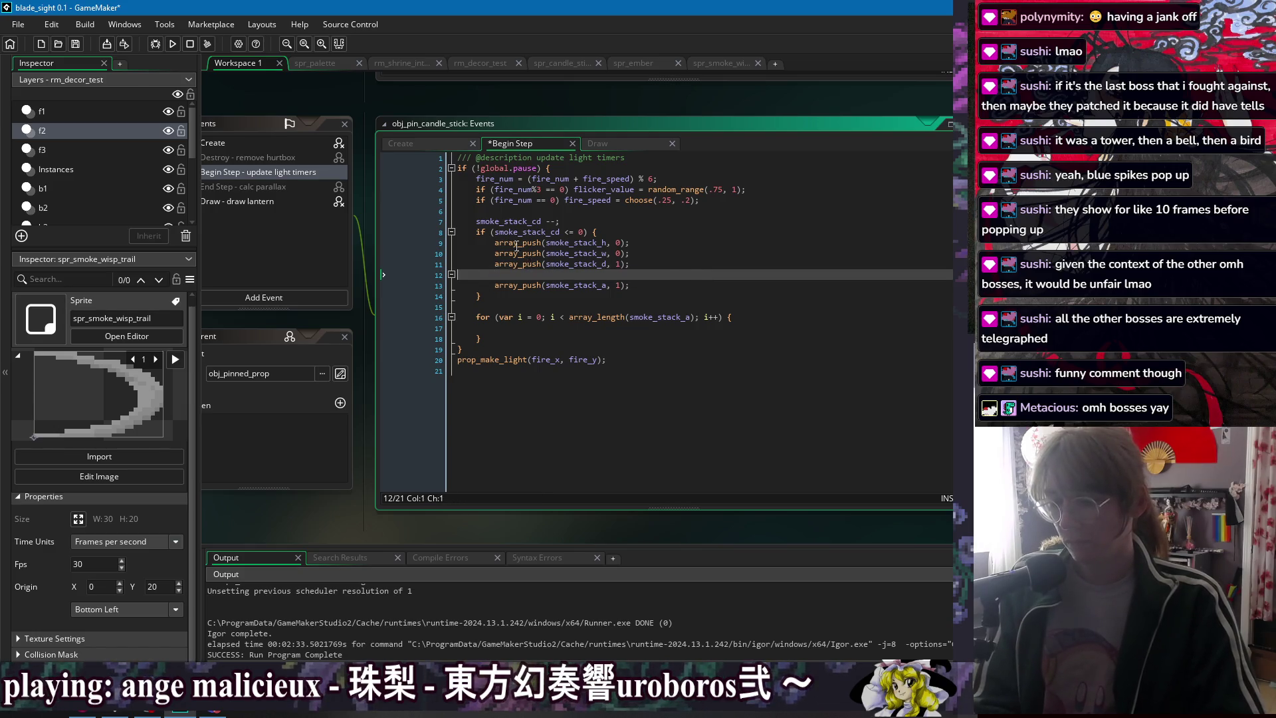
key(Delete)
- Add a smoke_stack_flip variable starting at 1 to the Create code and save
click(402, 143)
click(518, 363)
key(ctrl+d)
click(523, 360)
key(BackSpace)
key(BackSpace)
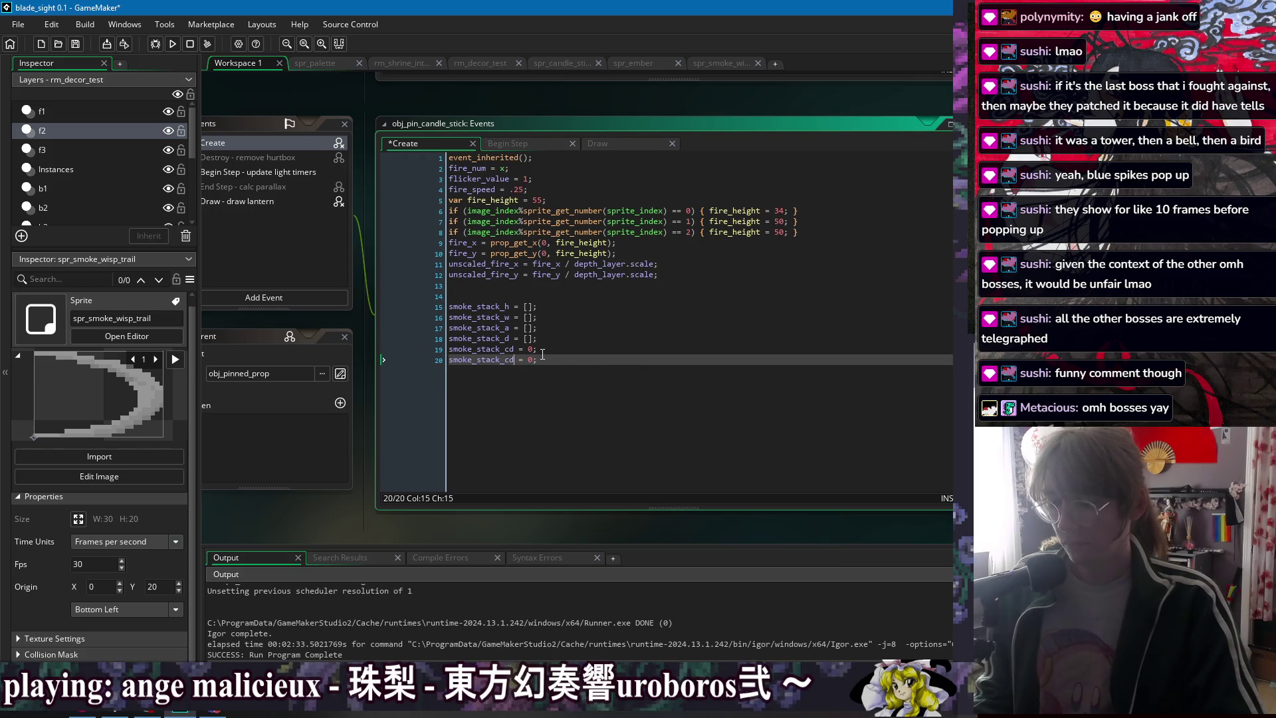
text(flip)
key(Right)
key(Right)
key(Right)
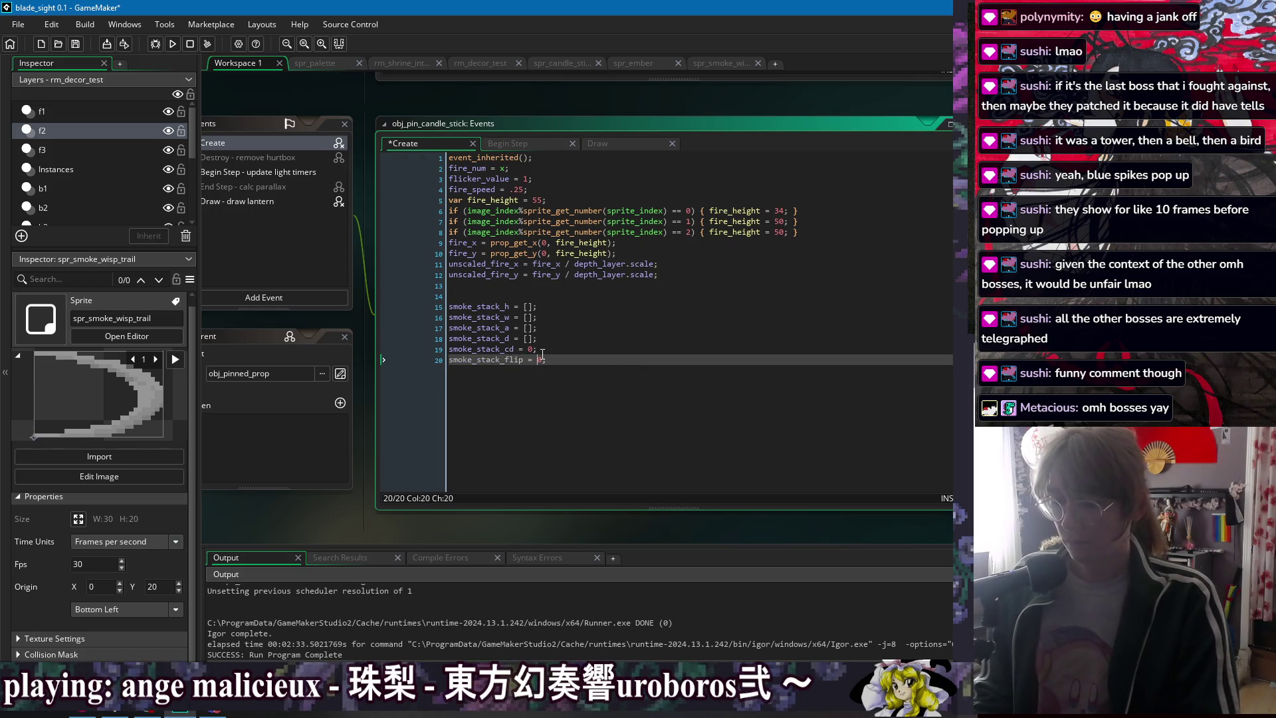
key(ctrl+s)
text(;)
- Push smoke_stack_flip onto smoke_stack_d in Begin Step and add a line negating it with -1
click(523, 144)
click(692, 274)
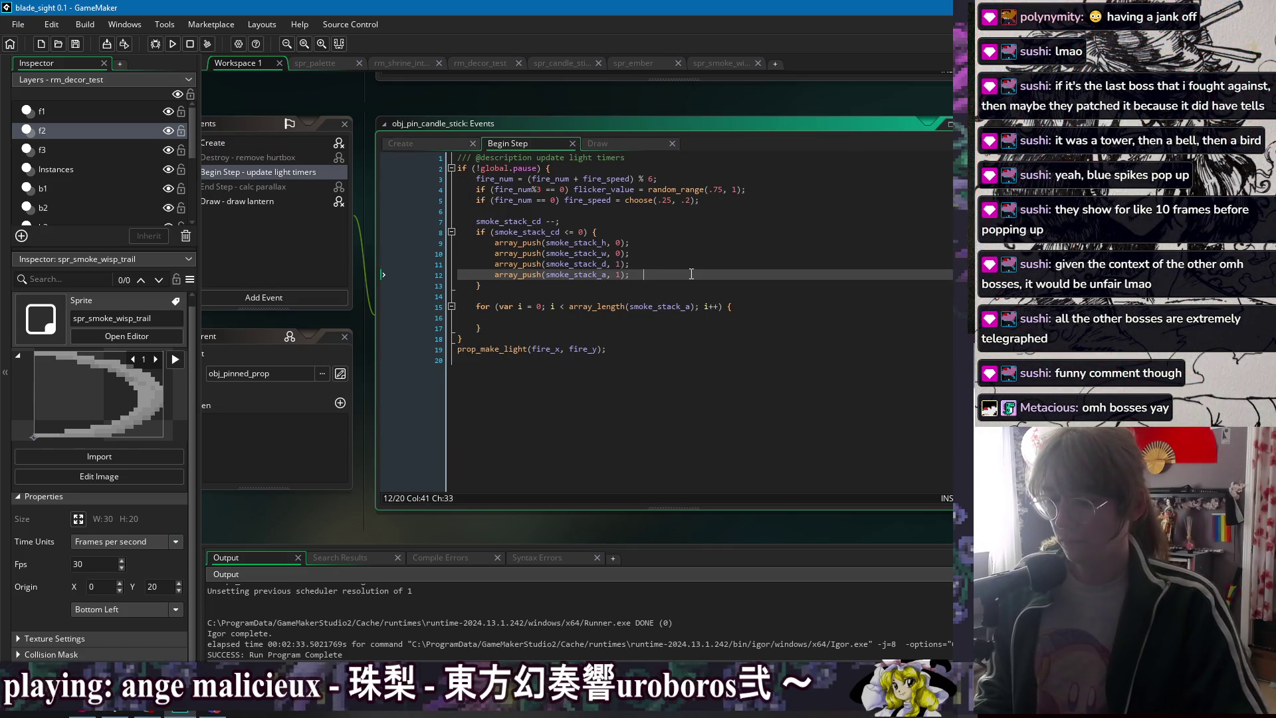
double_click(623, 265)
text(smoke_stack_flip)
click(717, 276)
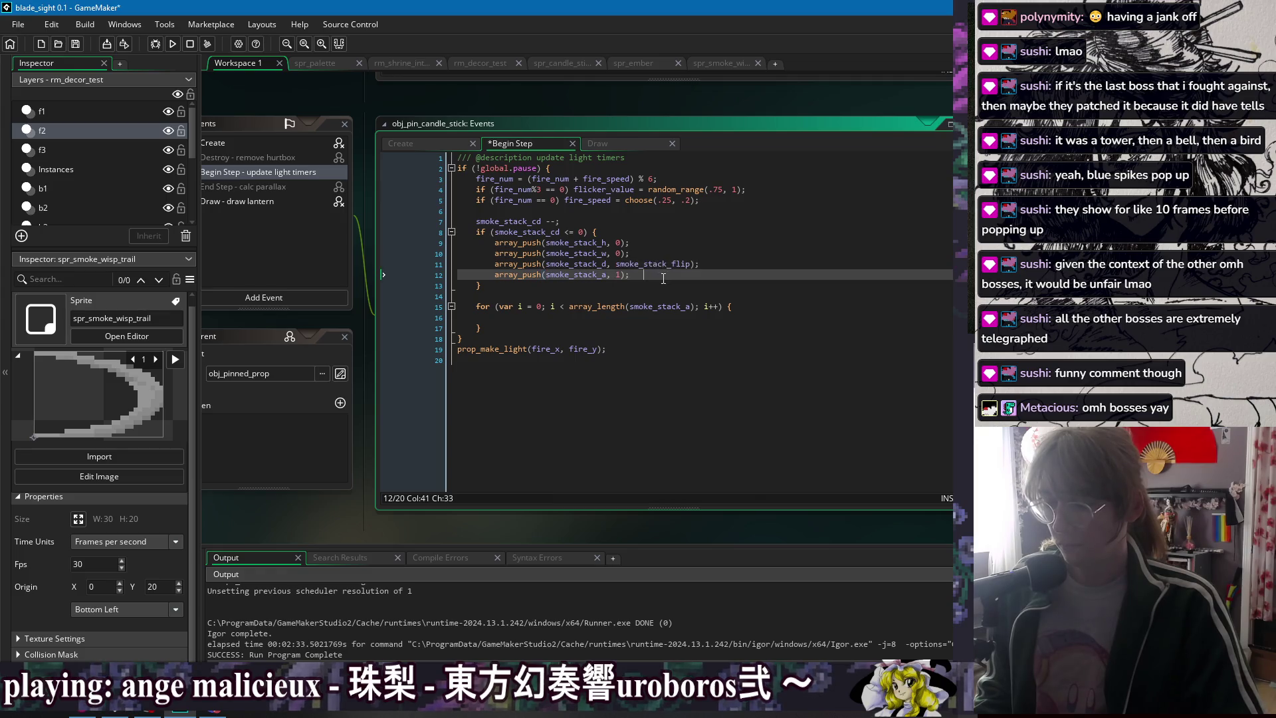
key(Return)
text(smoke_stack_flip)
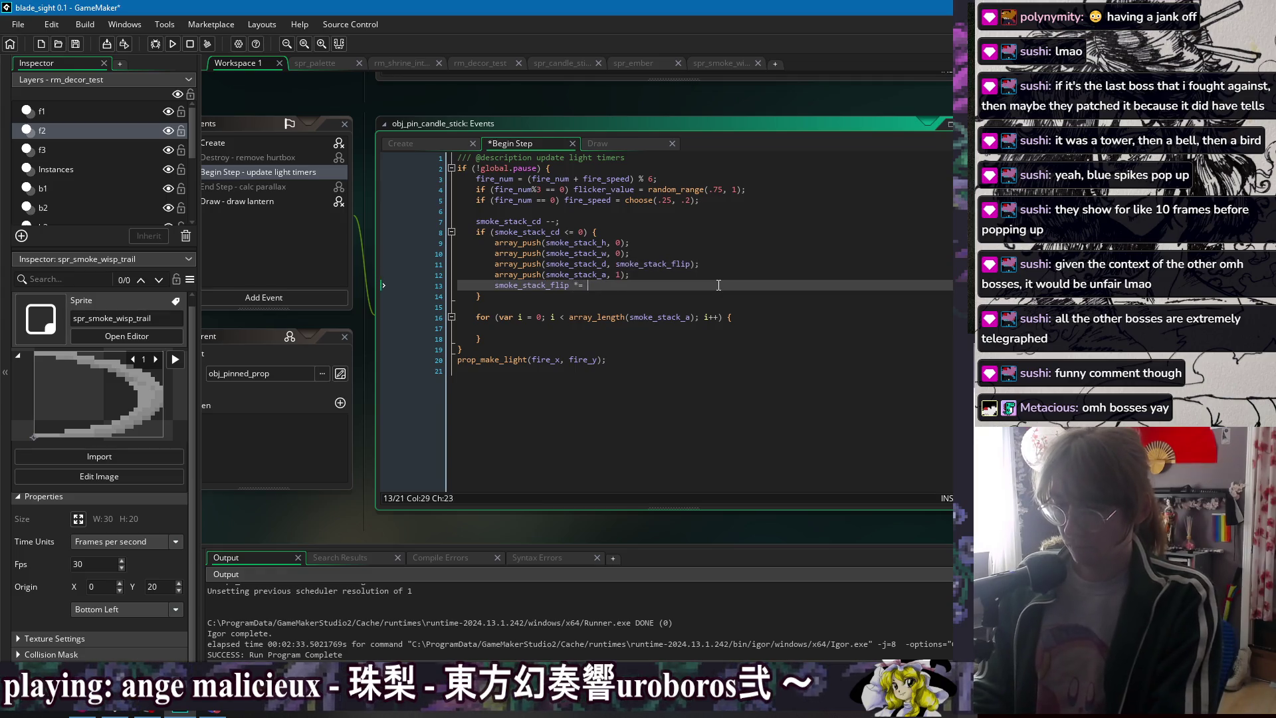
key(BackSpace)
text(-1)
key(ctrl+s)
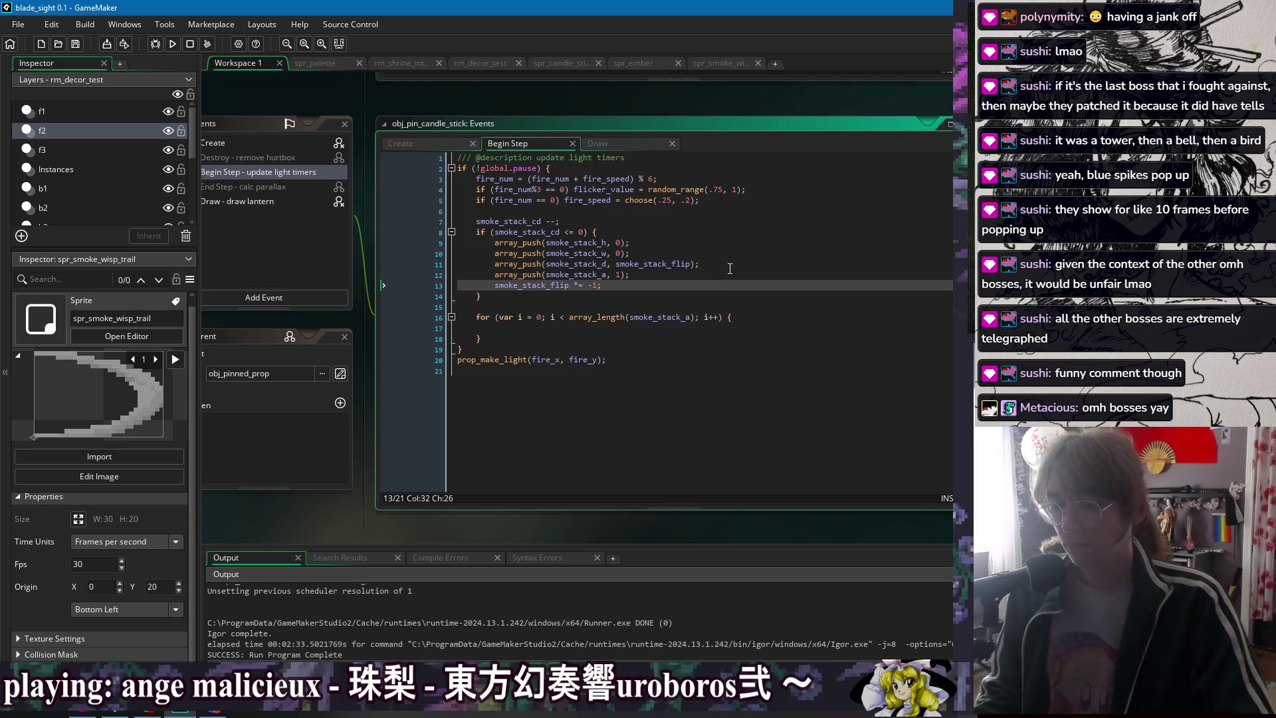
- Review the push lines in the cooldown block, save, and move below the spawn block
click(729, 251)
key(Down)
key(Down)
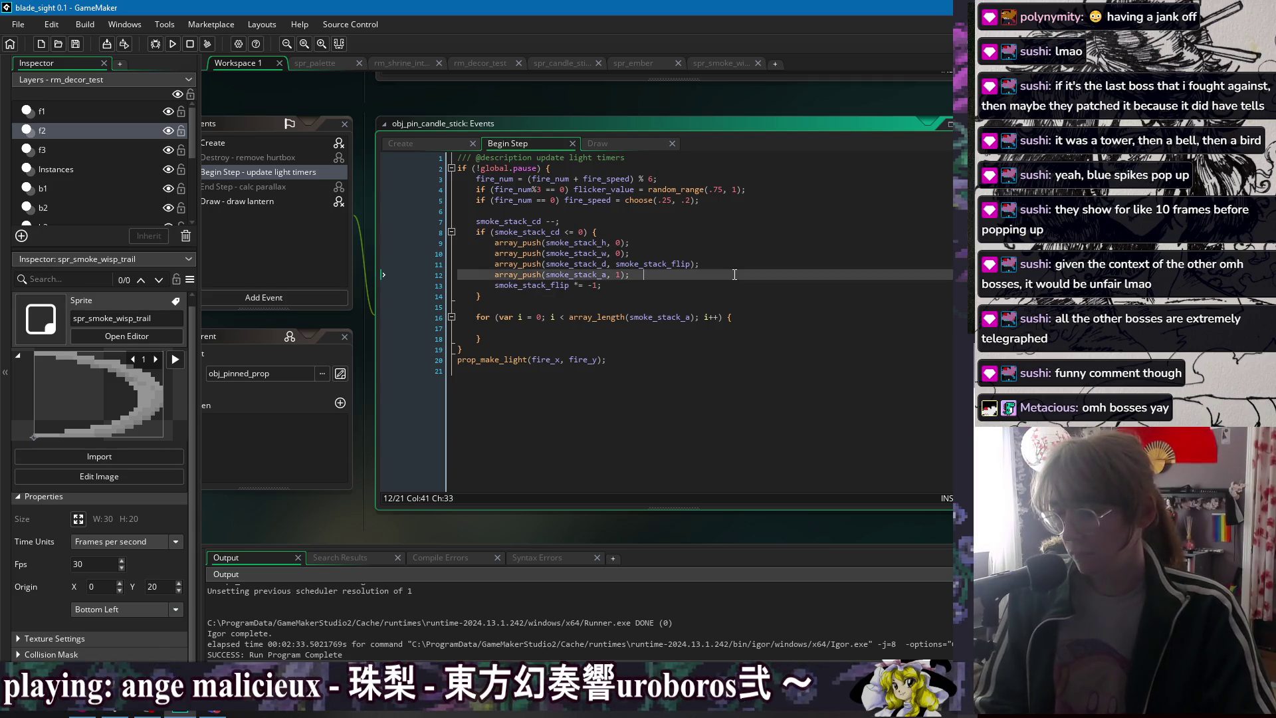
click(724, 253)
key(Up)
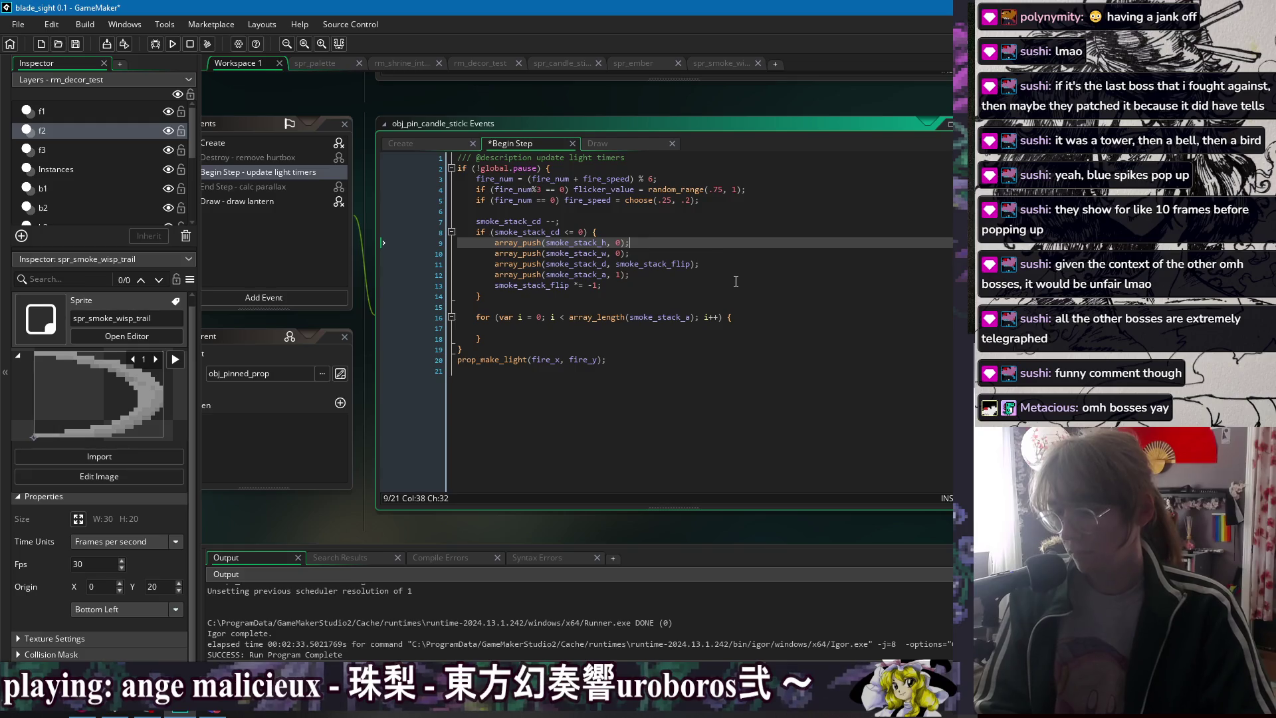
click(728, 277)
key(Up)
key(Up)
key(ctrl+s)
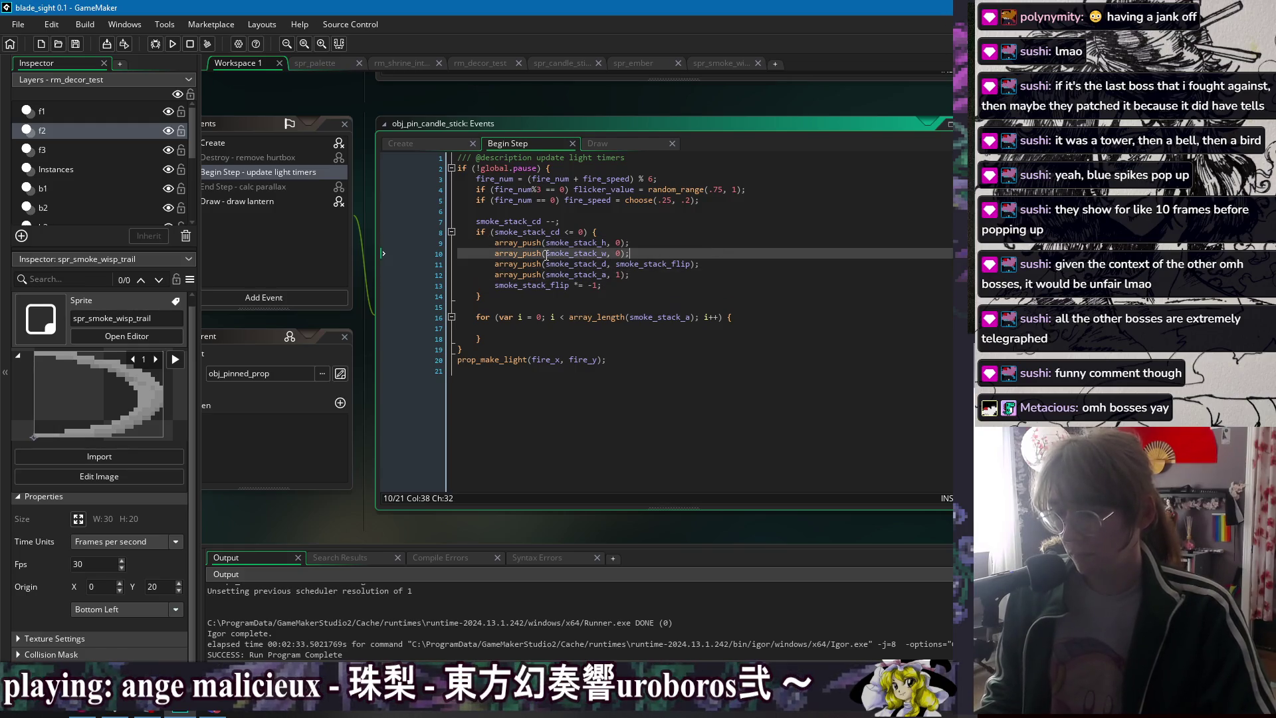
double_click(566, 243)
key(Down)
key(Down)
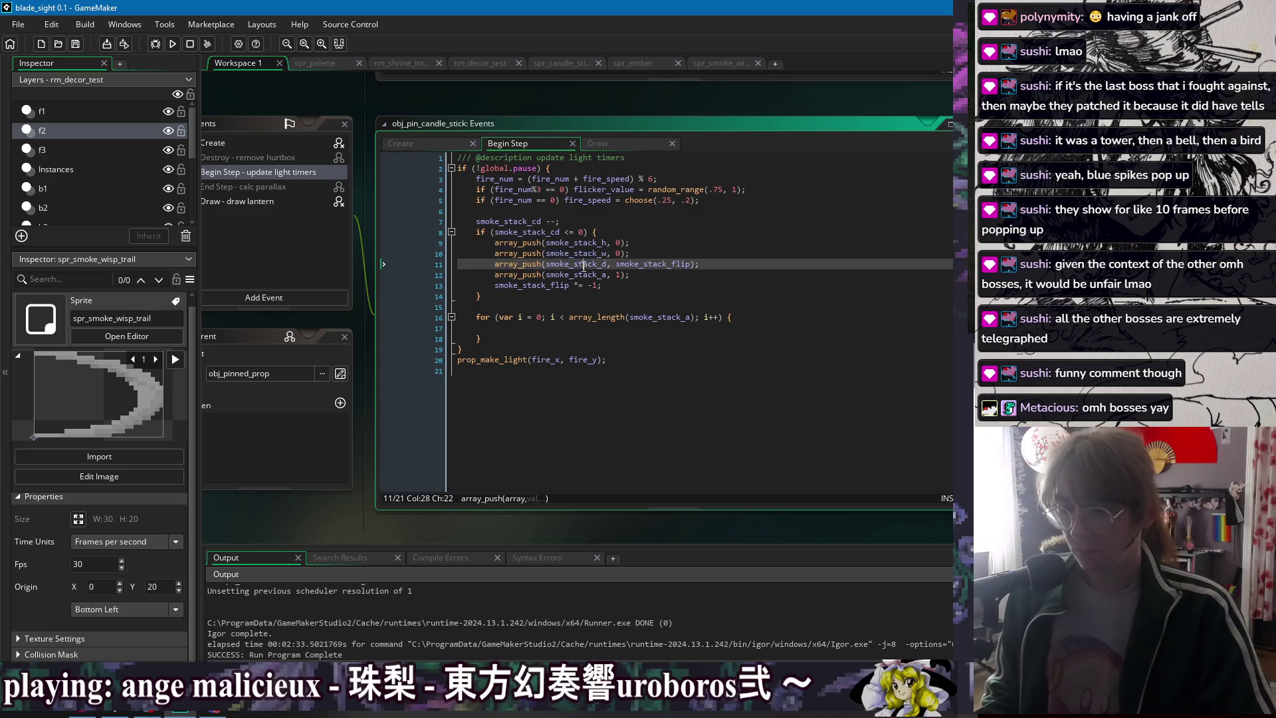
click(571, 253)
key(End)
key(Up)
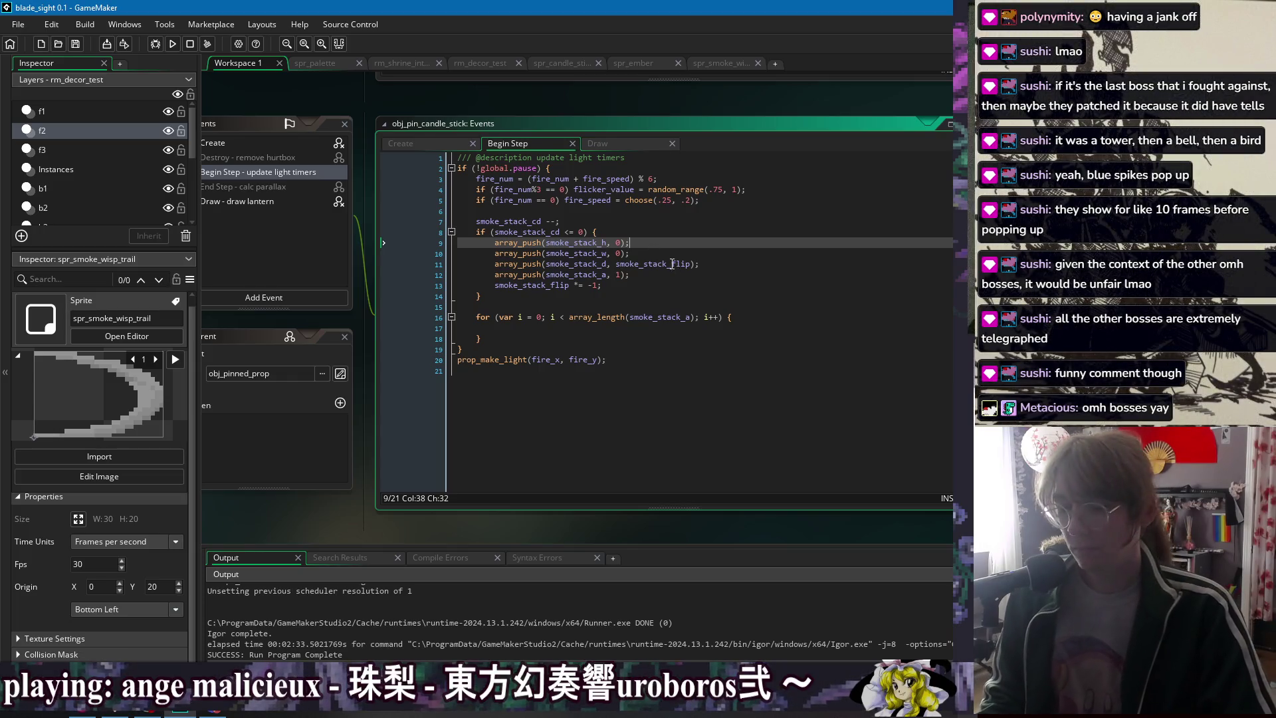
key(Down)
key(Down)
key(Down)
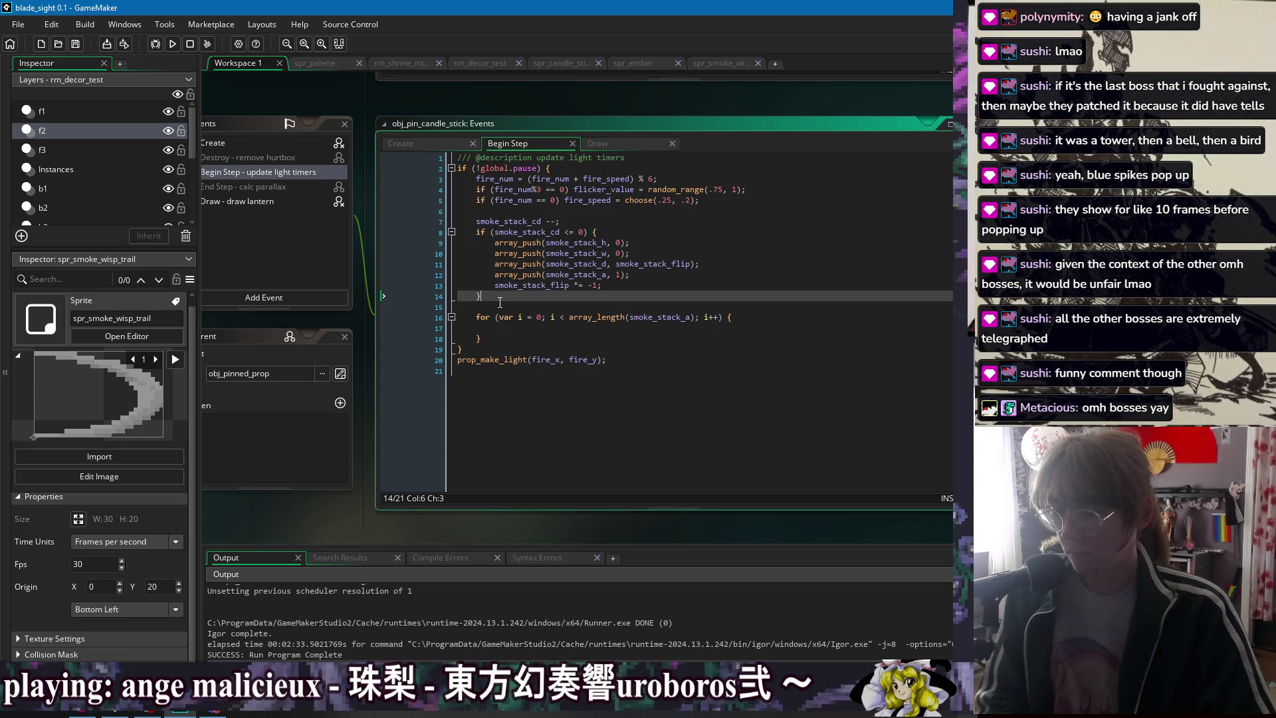
click(573, 342)
- Write smoke_stack_h += 1; in the for loop body and save
click(553, 333)
key(BackSpace)
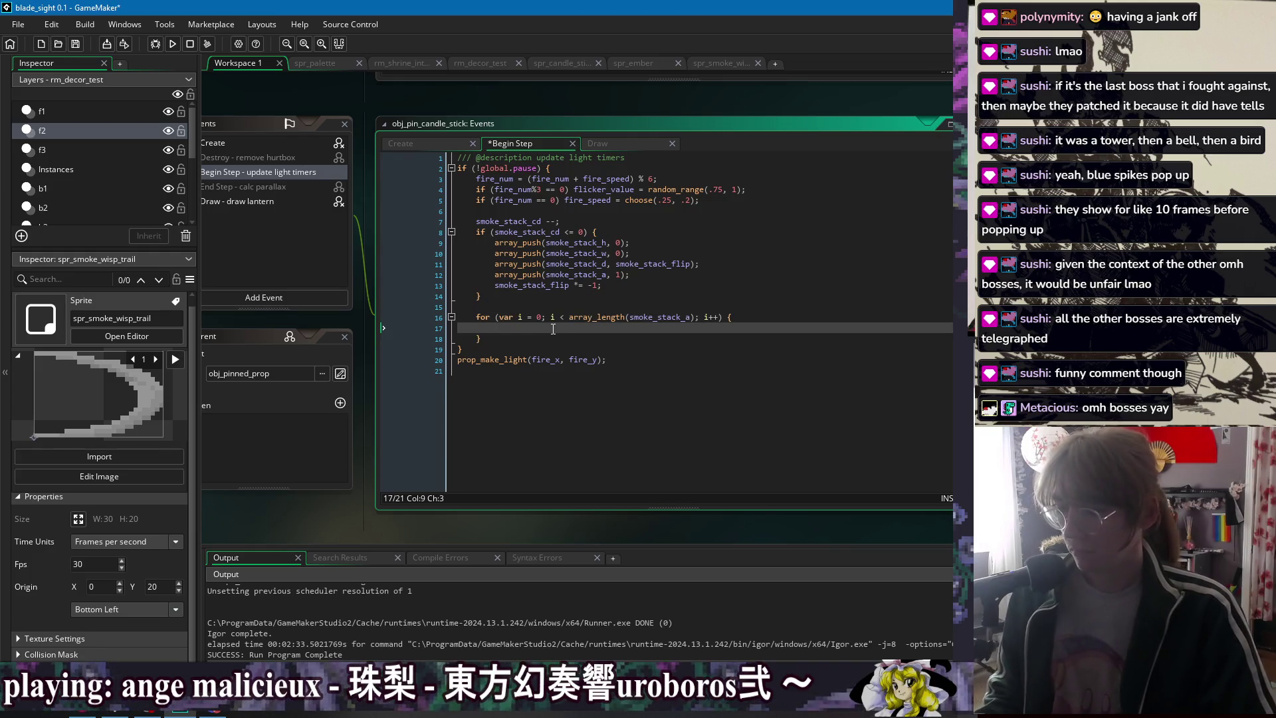
key(ctrl+s)
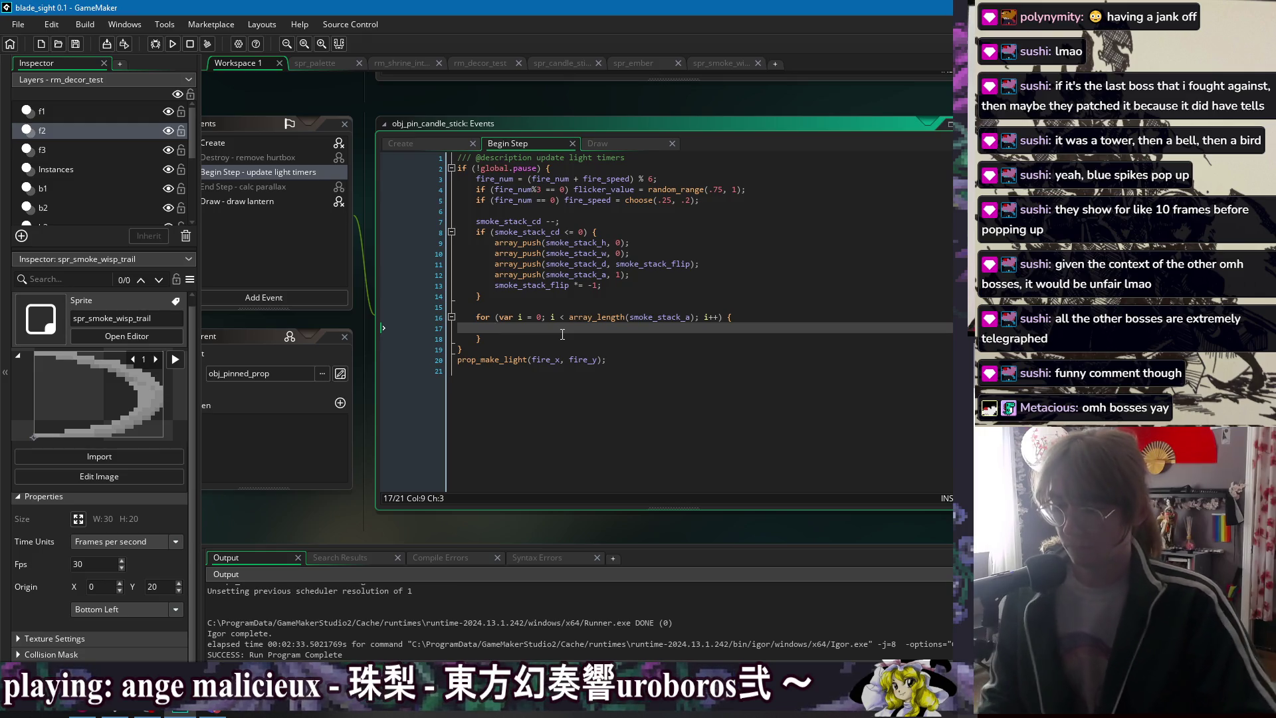
key(Return)
key(Return)
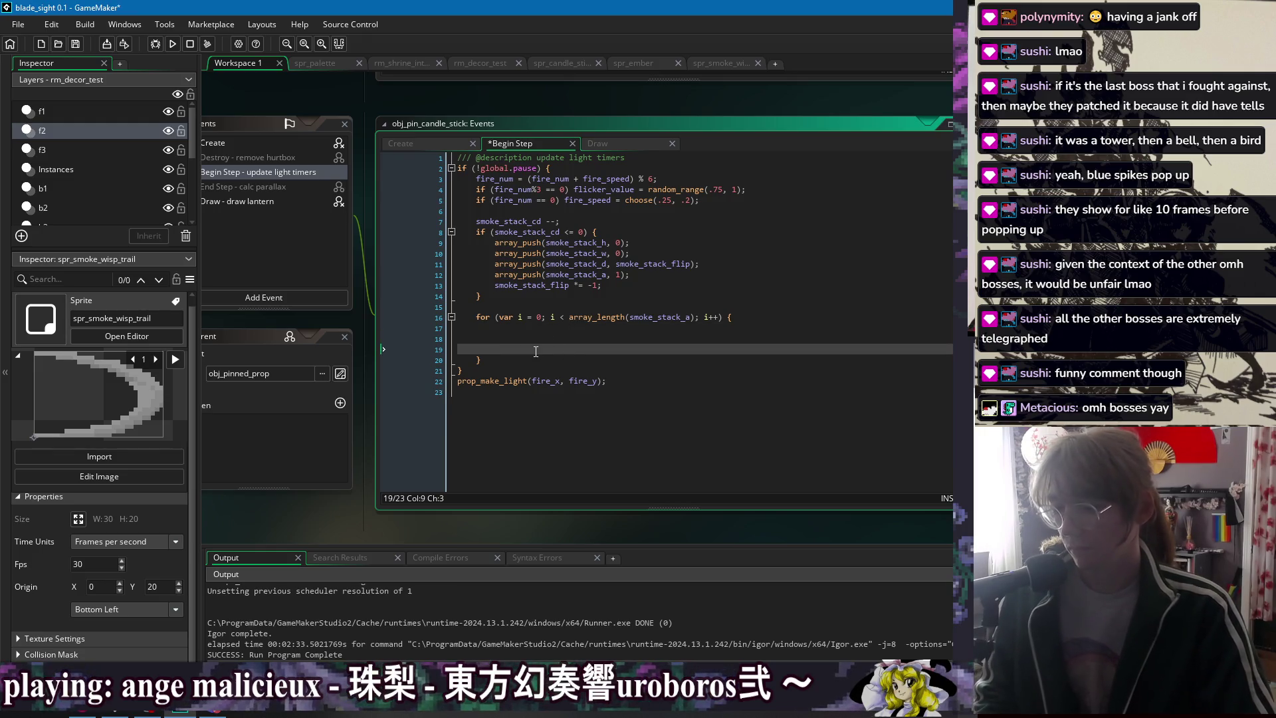
key(BackSpace)
key(BackSpace)
key(BackSpace)
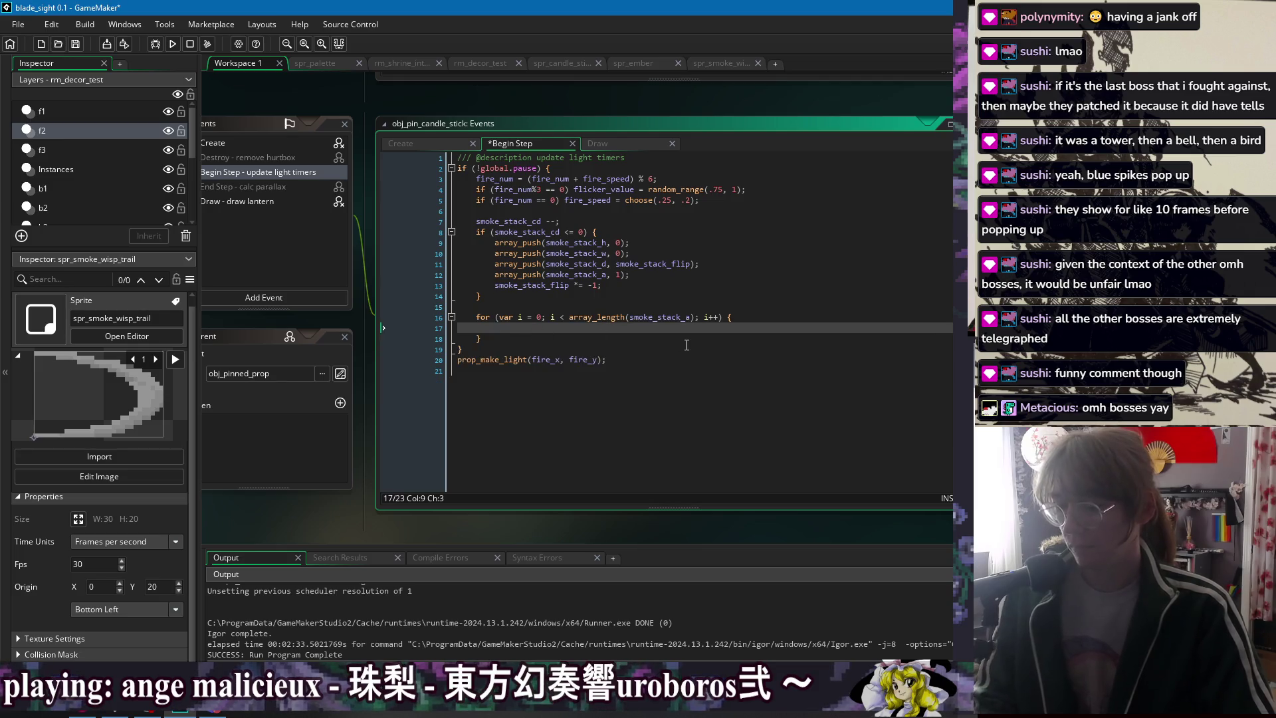
key(ctrl+s)
text(s)
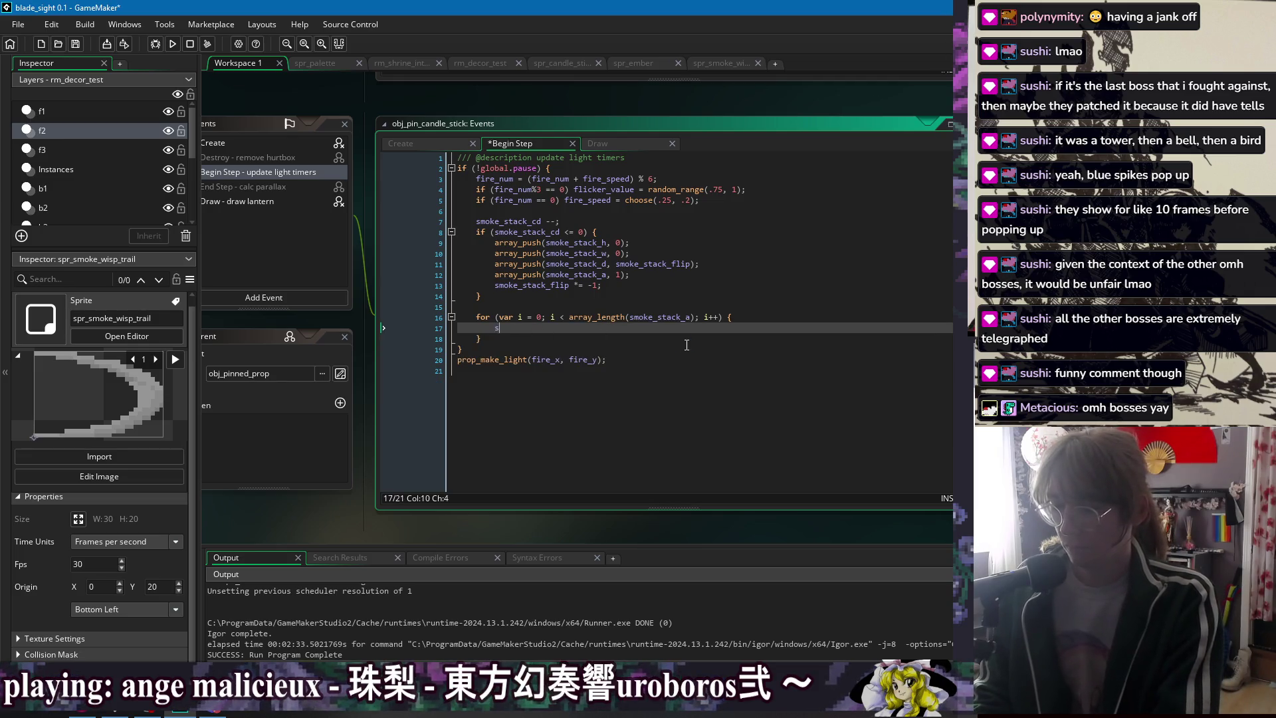
text(moke_stack_h += 1;)
key(ctrl+s)
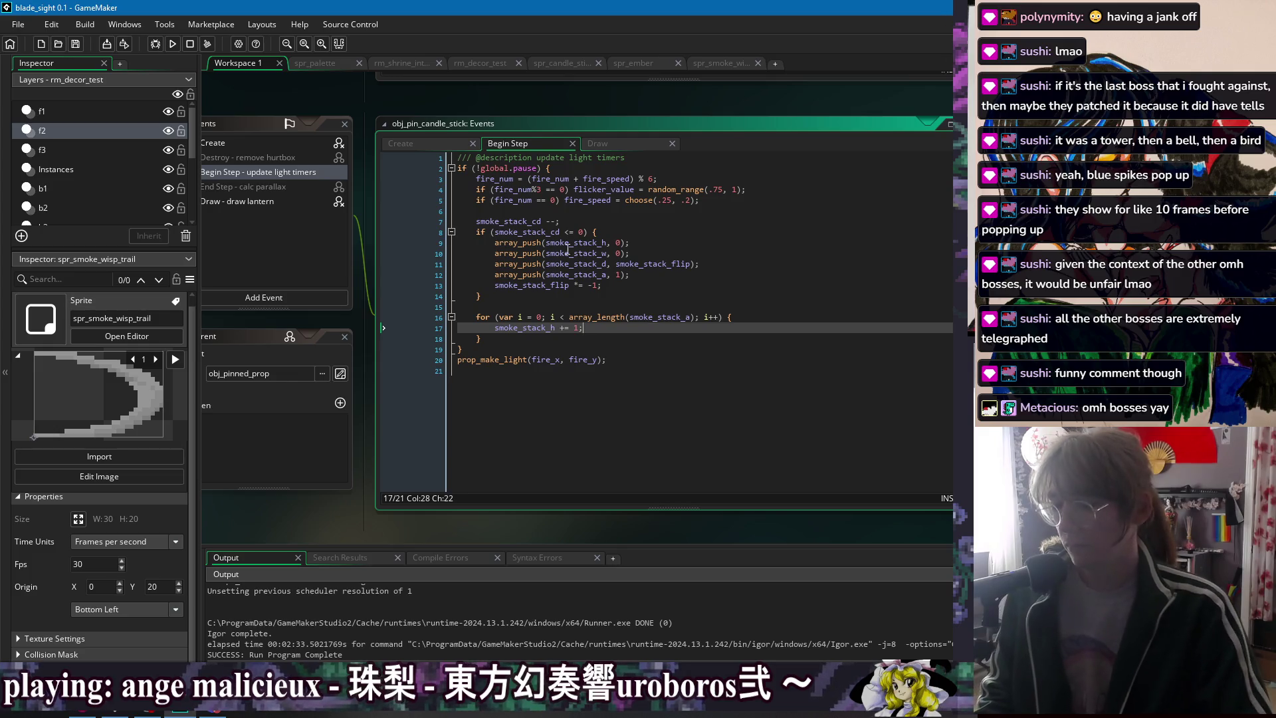
- Rename the h and w pushes in Begin Step to smoke_stack_x and smoke_stack_y
click(605, 243)
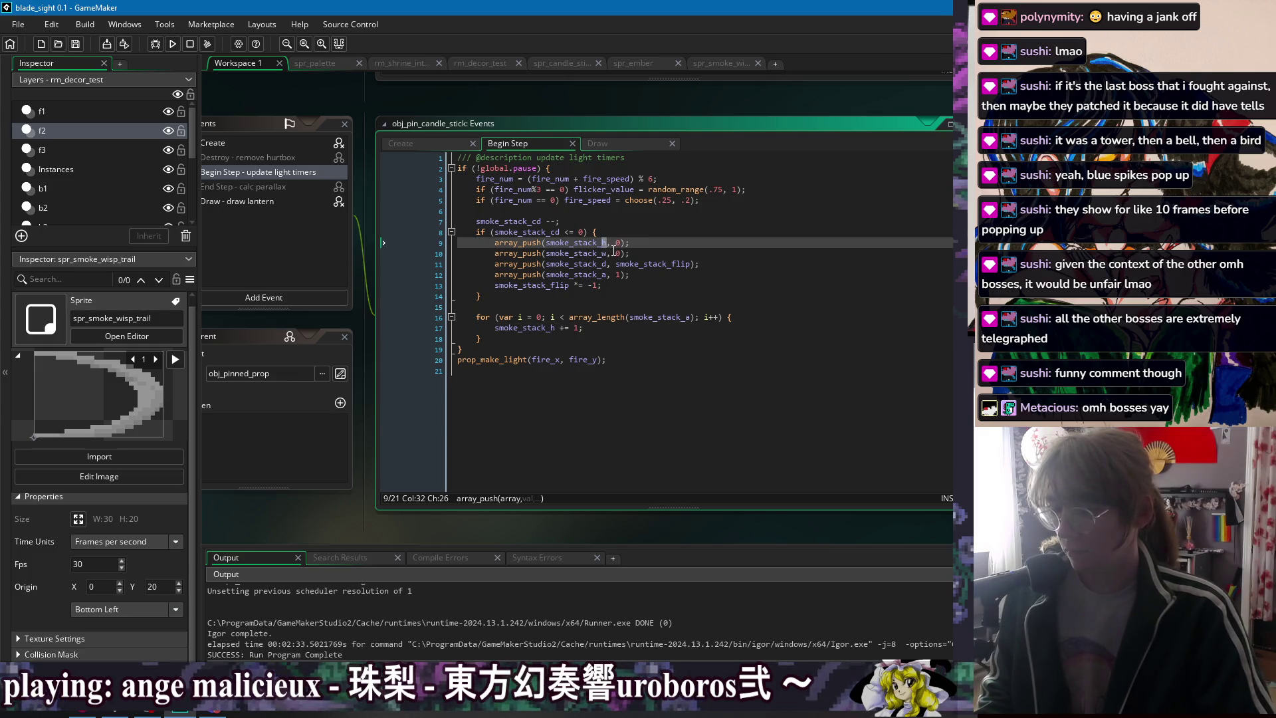
text(x)
key(Down)
key(shift+Left)
text(y)
key(shift+Left)
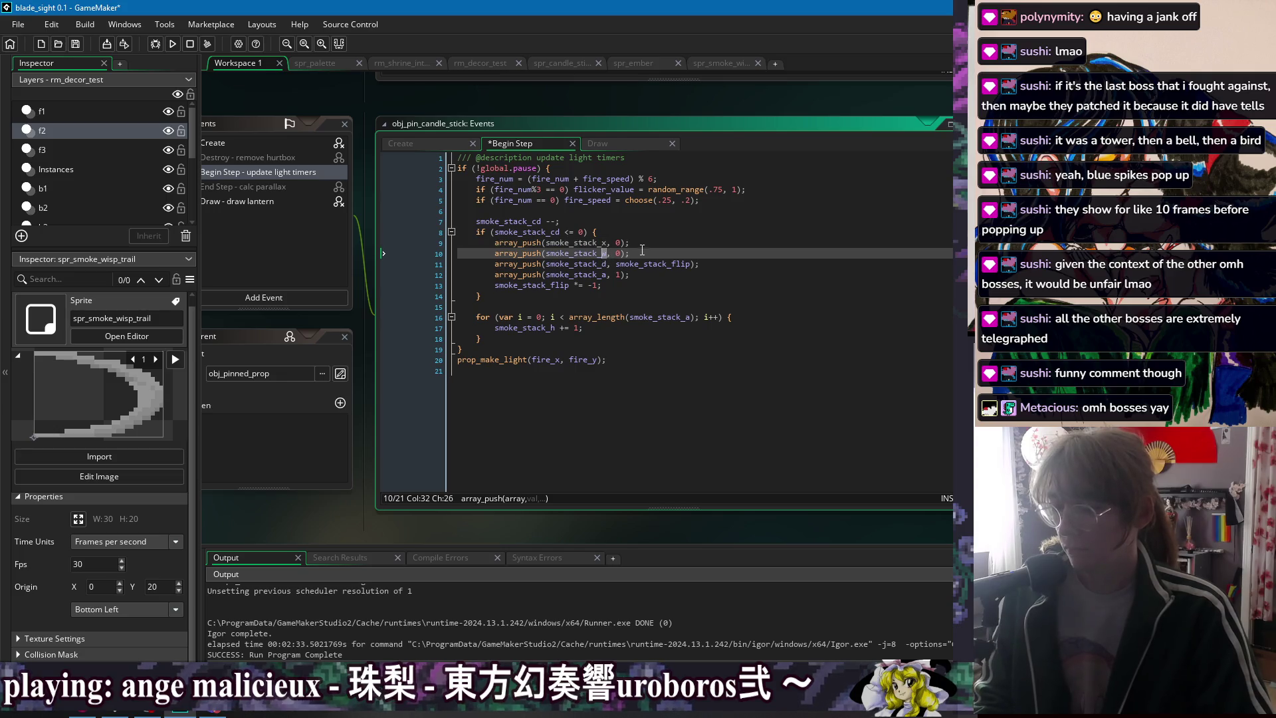
- Rename the Create declarations to smoke_stack_x and smoke_stack_y and save
click(449, 142)
click(509, 307)
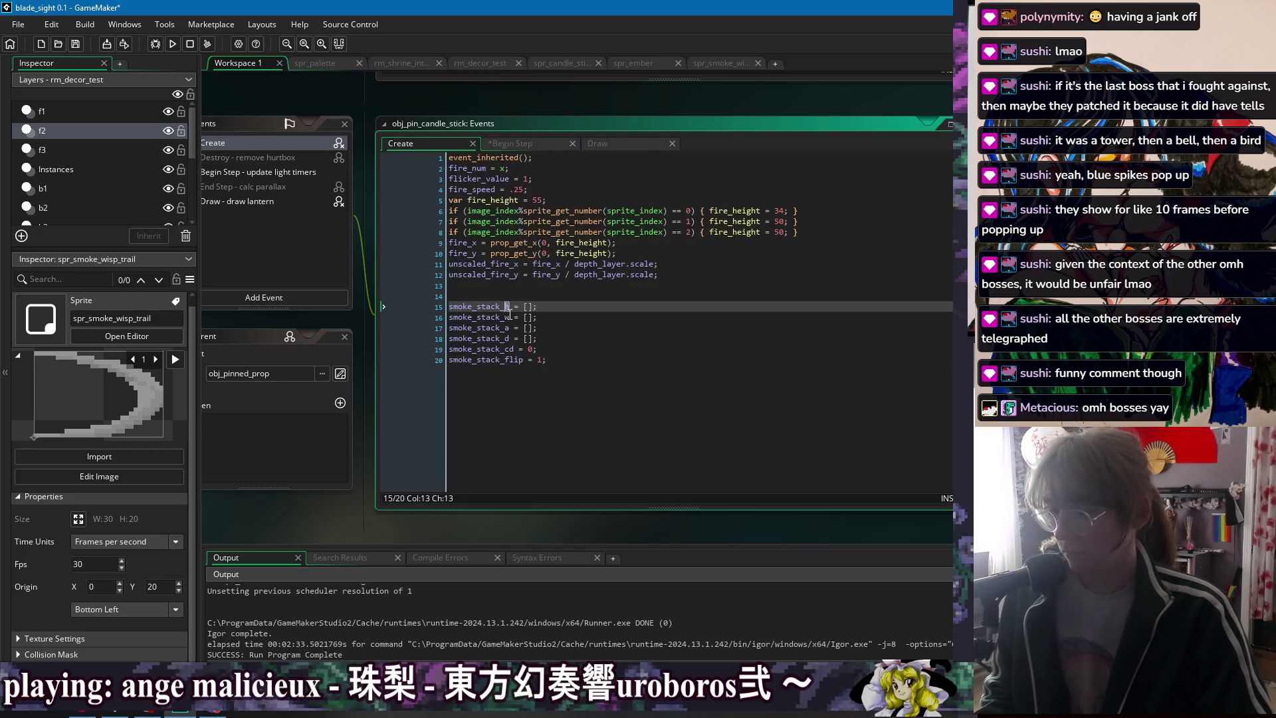
text(x)
key(Down)
key(shift+Left)
text(y)
key(Down)
key(End)
key(ctrl+s)
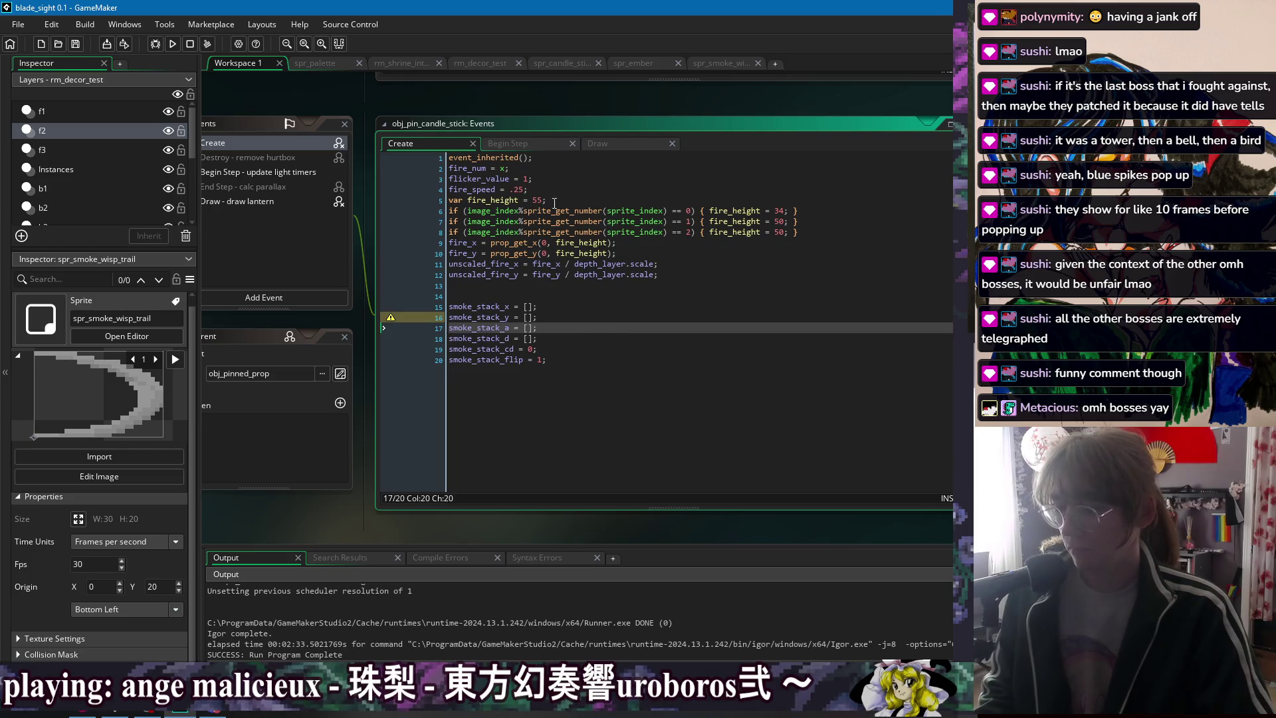
- Change the loop line to smoke_stack_y += .1 in Begin Step
click(508, 143)
click(710, 340)
click(620, 327)
click(556, 327)
key(BackSpace)
text(y)
click(584, 329)
click(566, 329)
double_click(576, 328)
text(.)
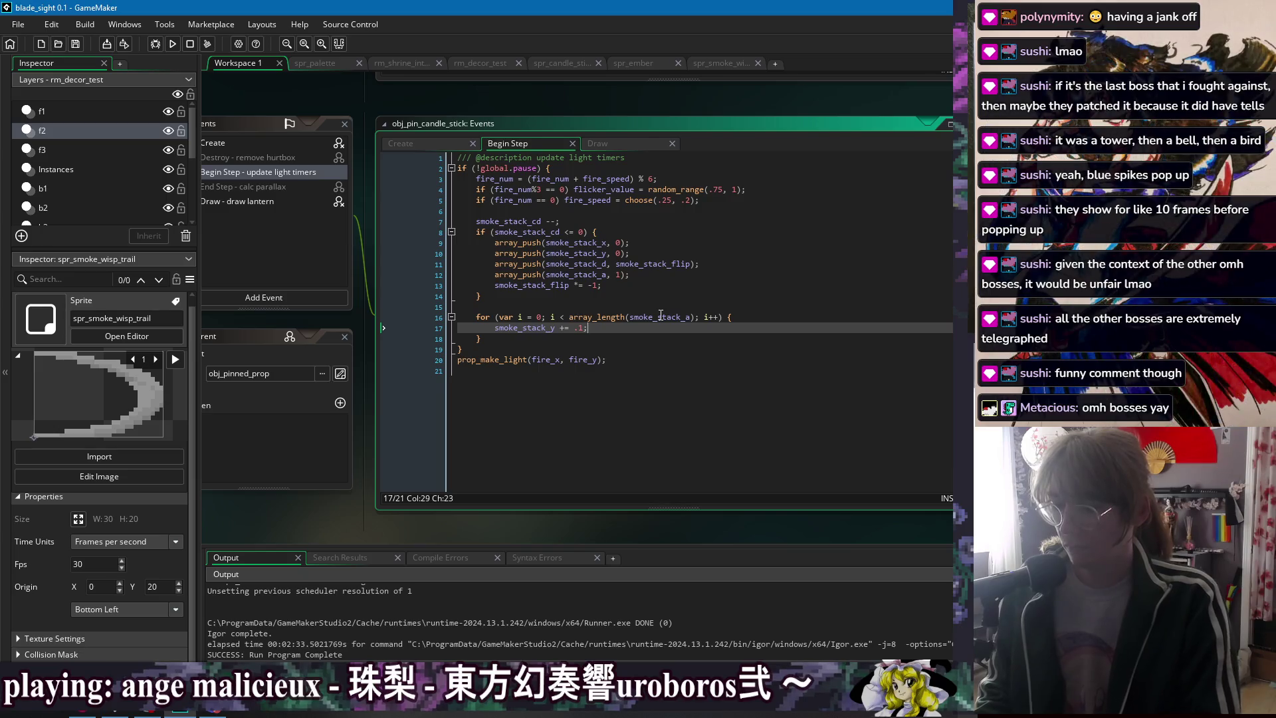
text(1)
- Add smoke_stack_x += .1 and smoke_stack_a -= .05 lines below the y increment, then save
key(End)
key(Return)
text(smoke_stack_)
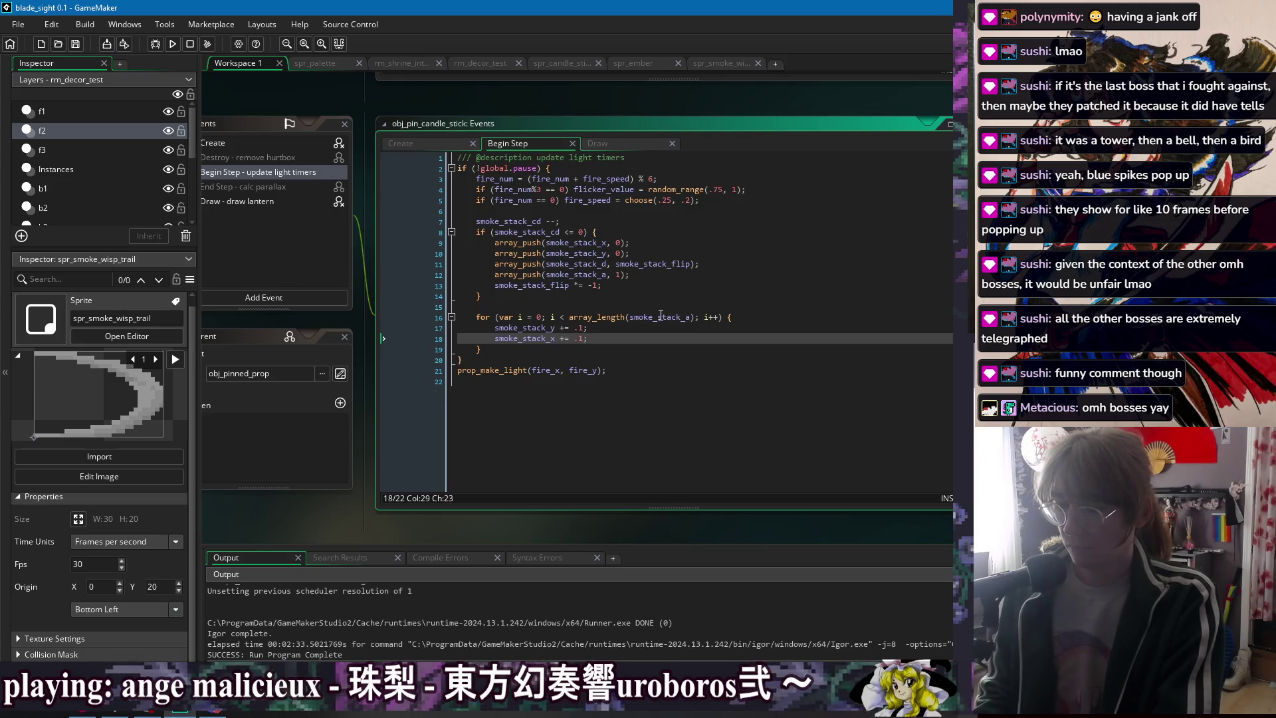
key(Return)
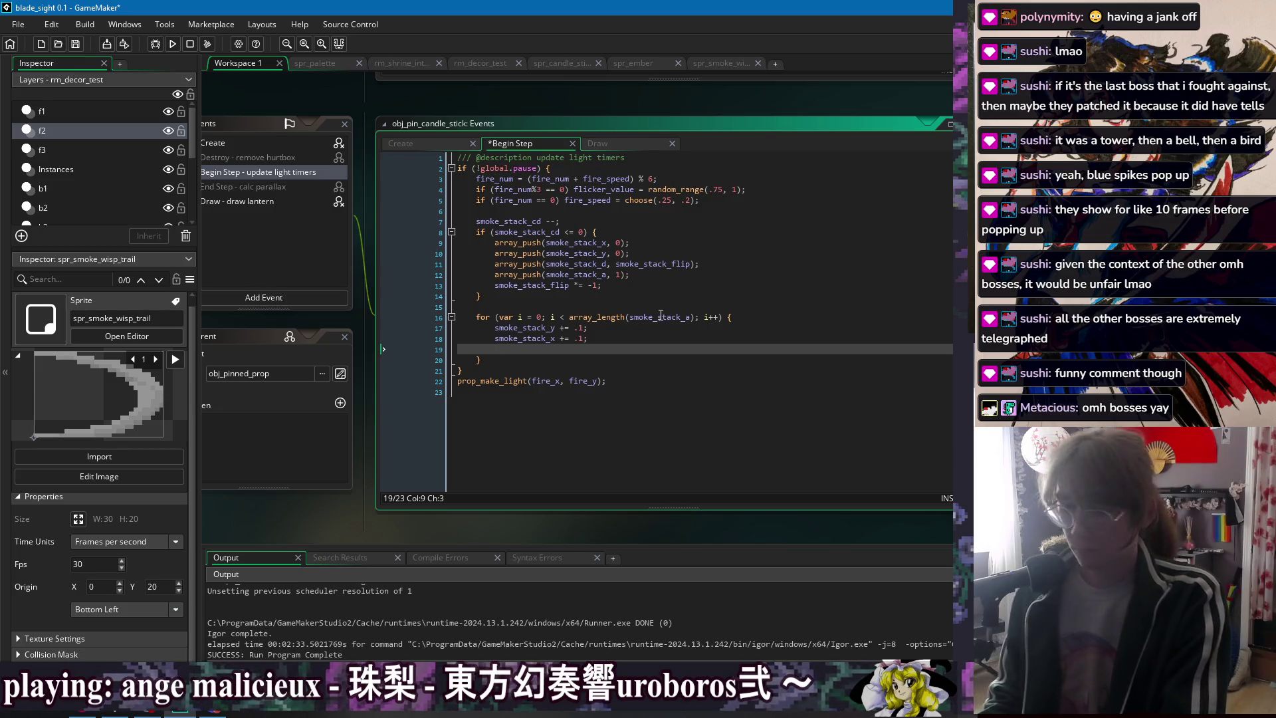
text(smoke_stack_a -= .05;)
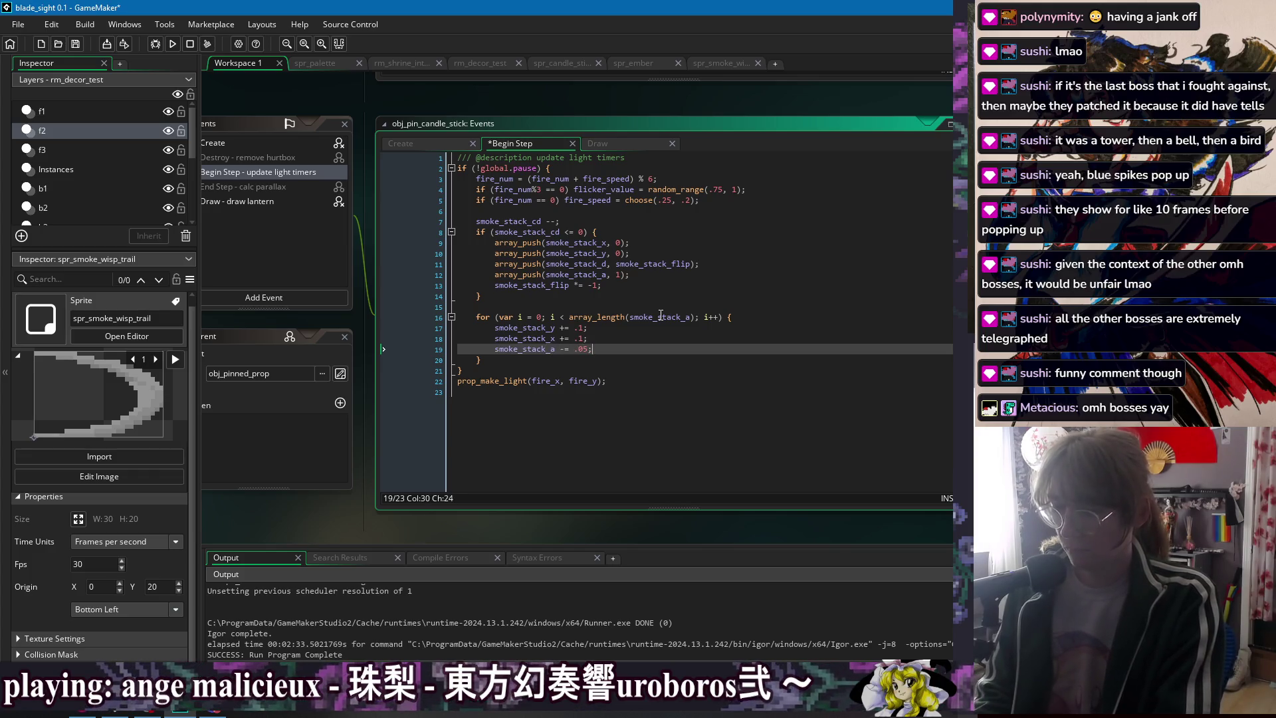
key(ctrl+s)
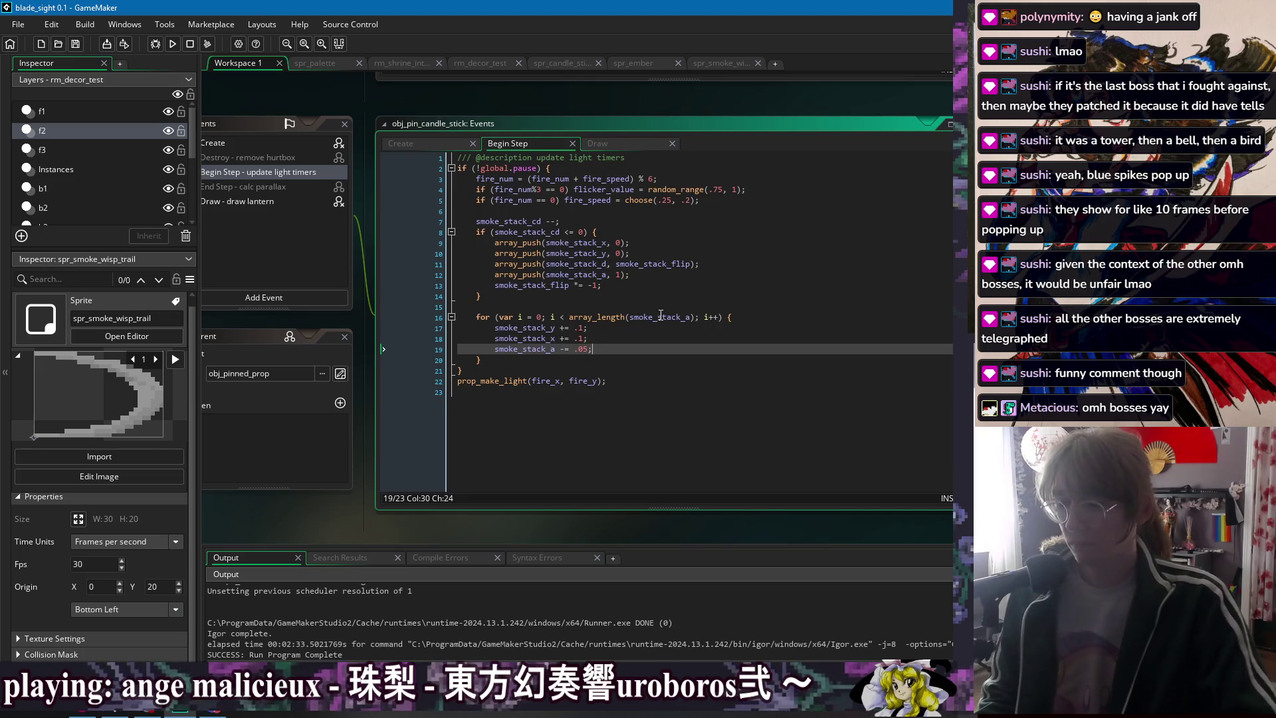
- Undo the stray if line and the array_length deletion, then open a line after the loop
key(Return)
text(if (sm)
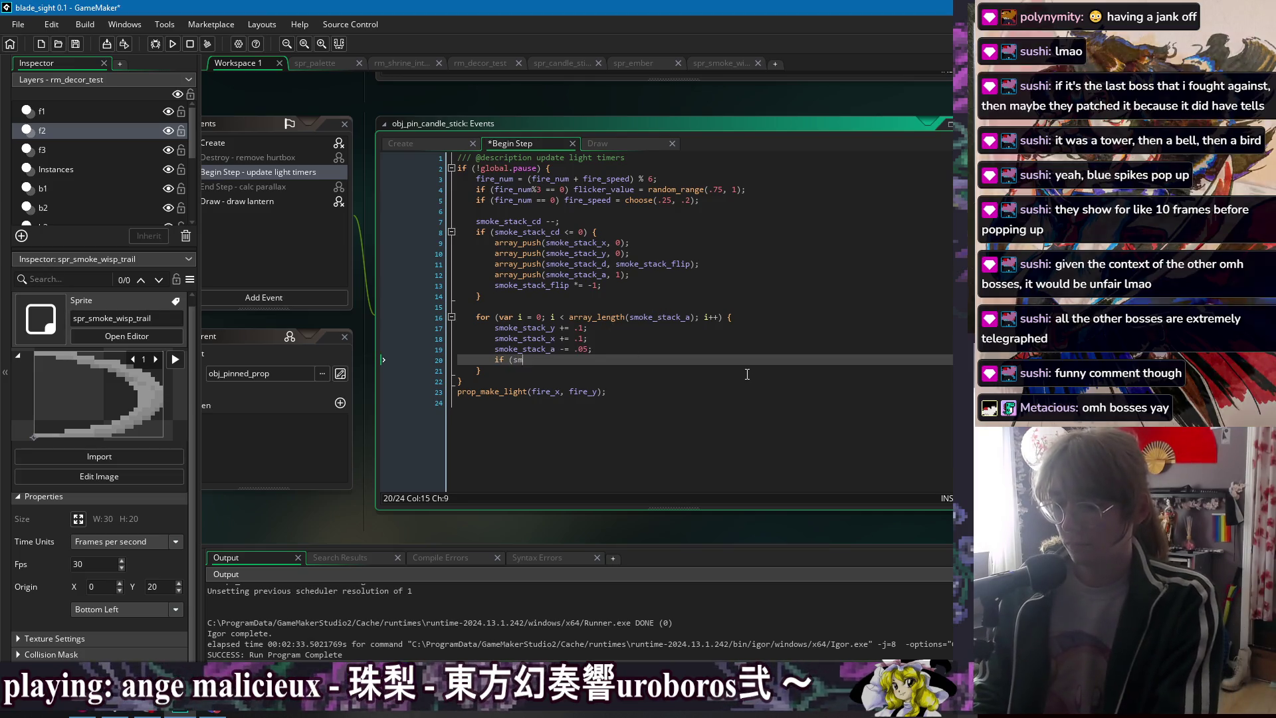
text(oke_stacka)
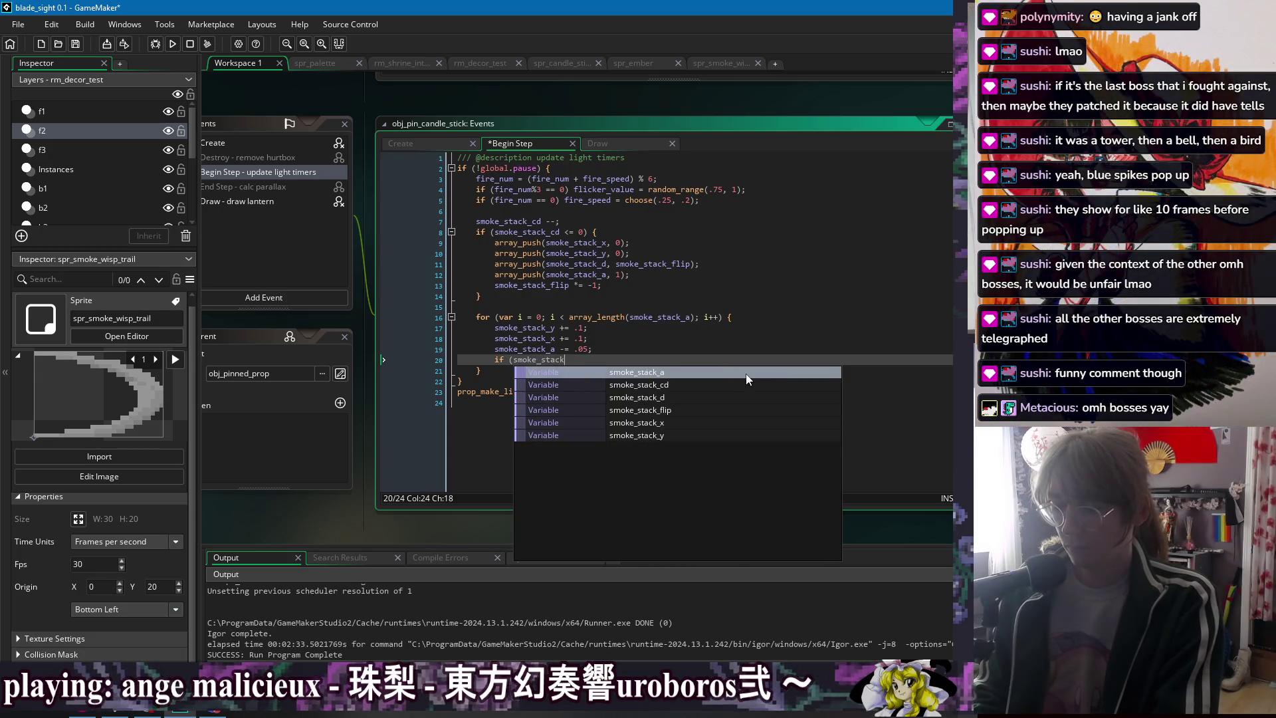
drag(569, 317, 695, 319)
key(BackSpace)
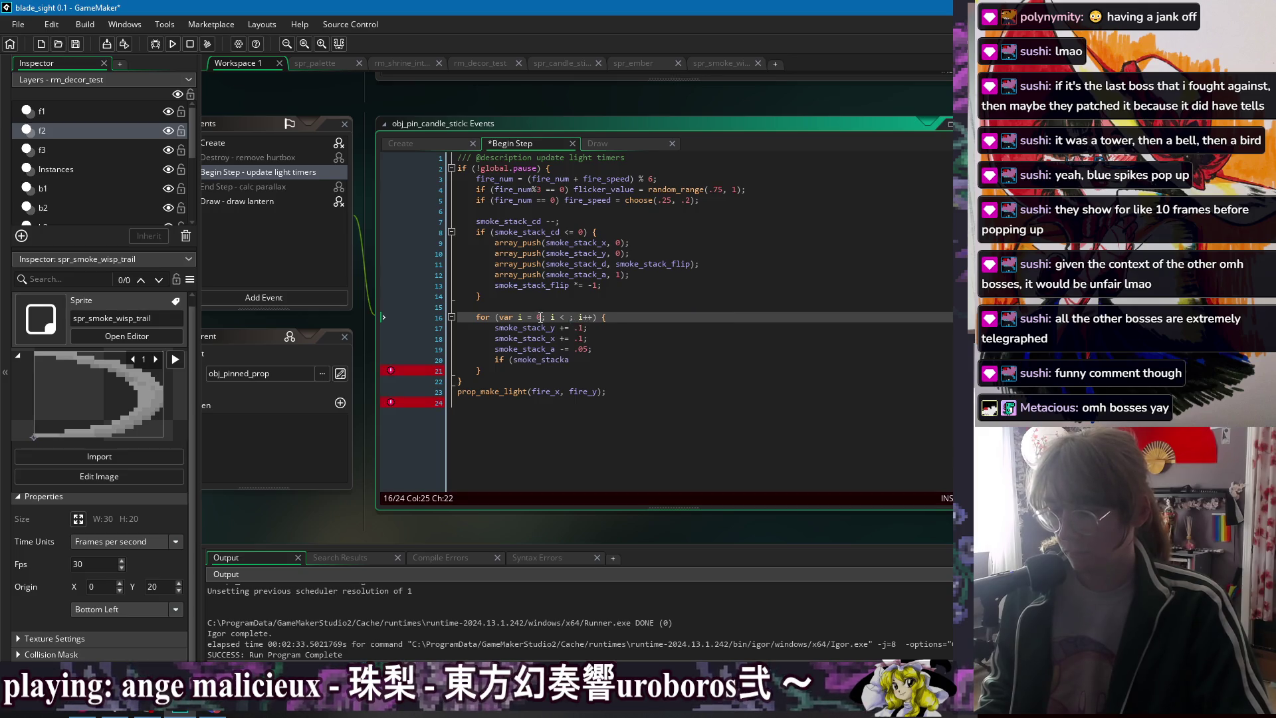
key(ctrl+z)
key(ctrl+z)
key(ctrl+z)
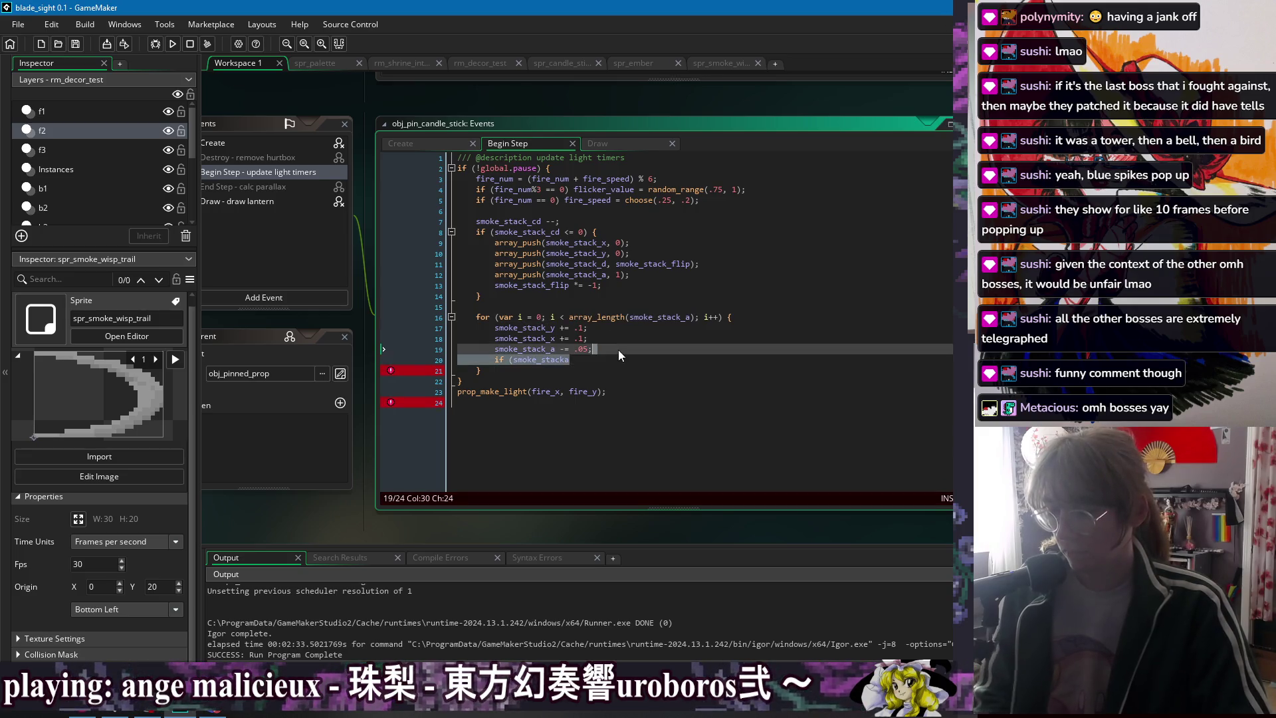
click(617, 364)
key(Return)
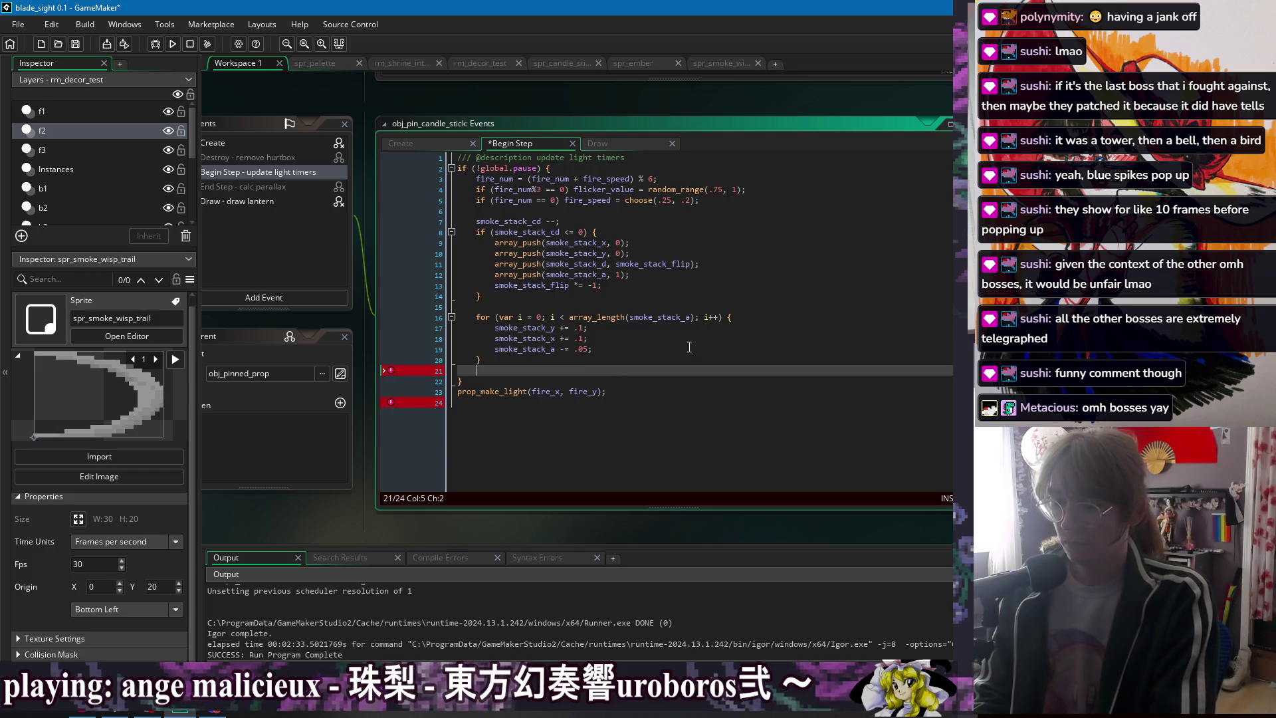
- Write the line 21 condition: array_length(smoke_stack_a) > 0 && smoke_stack_a[0] below .1
text(if (smoke_stack)
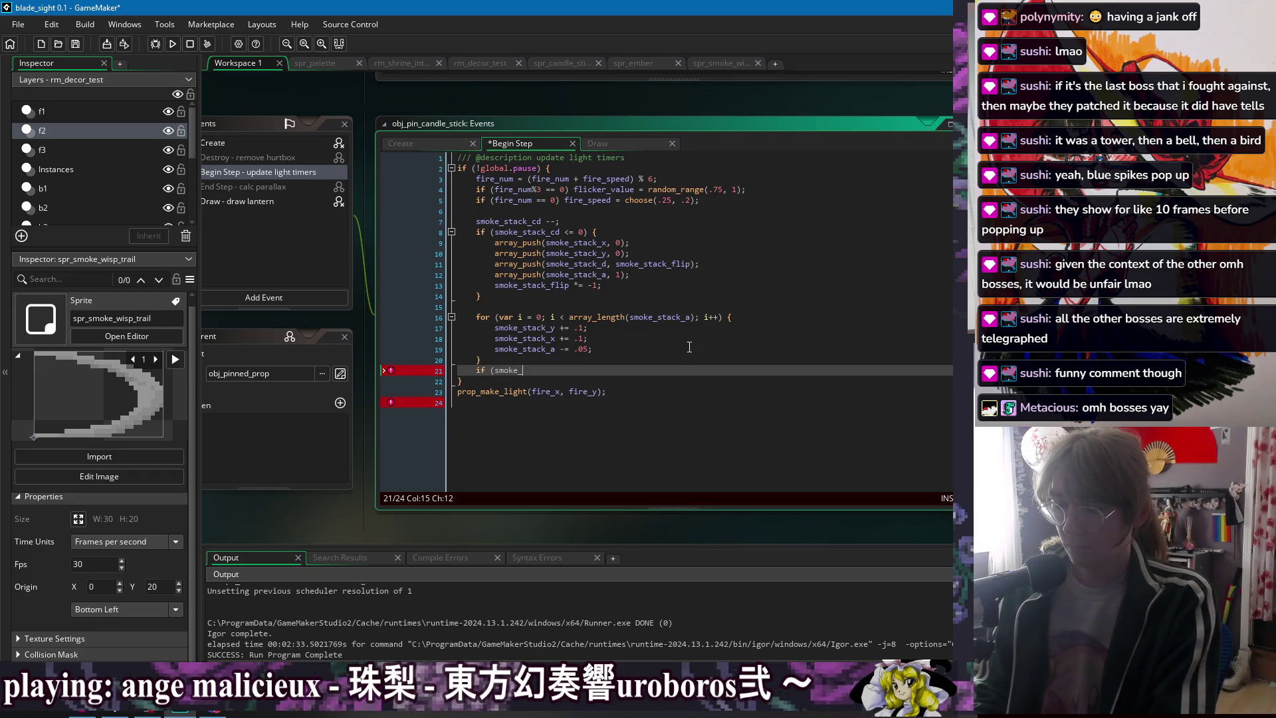
text(_a)
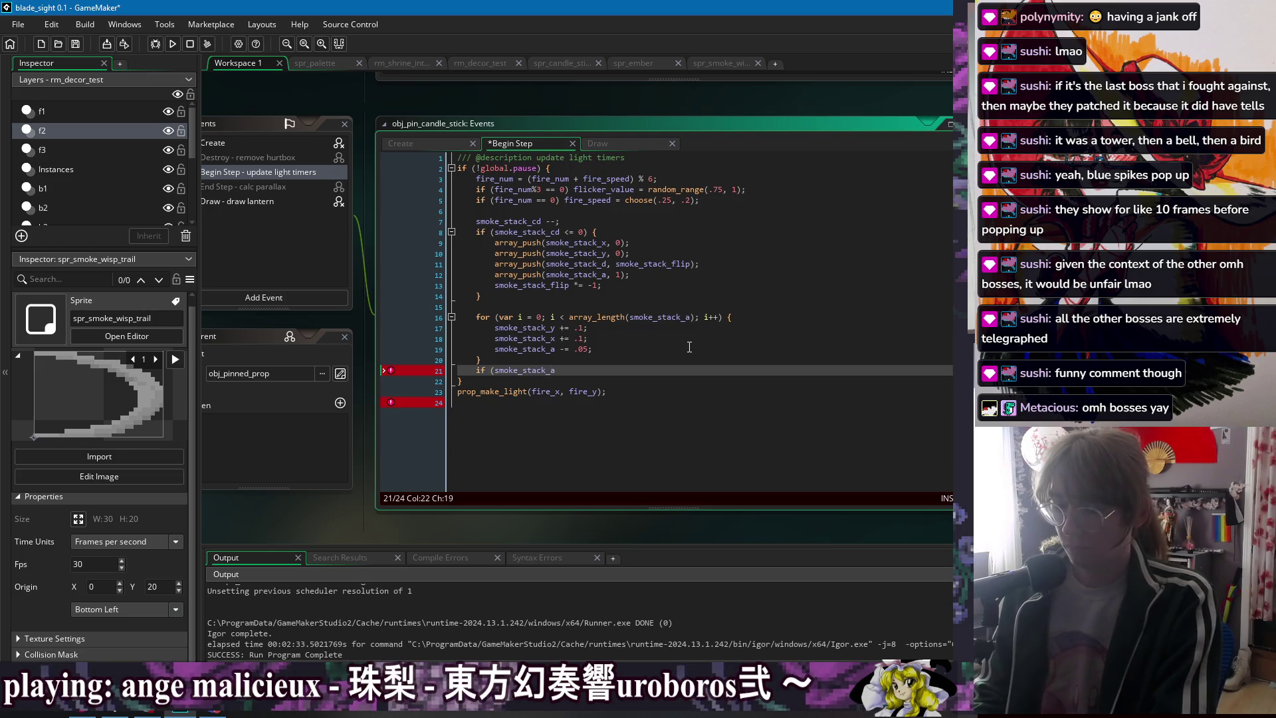
text([array_length)
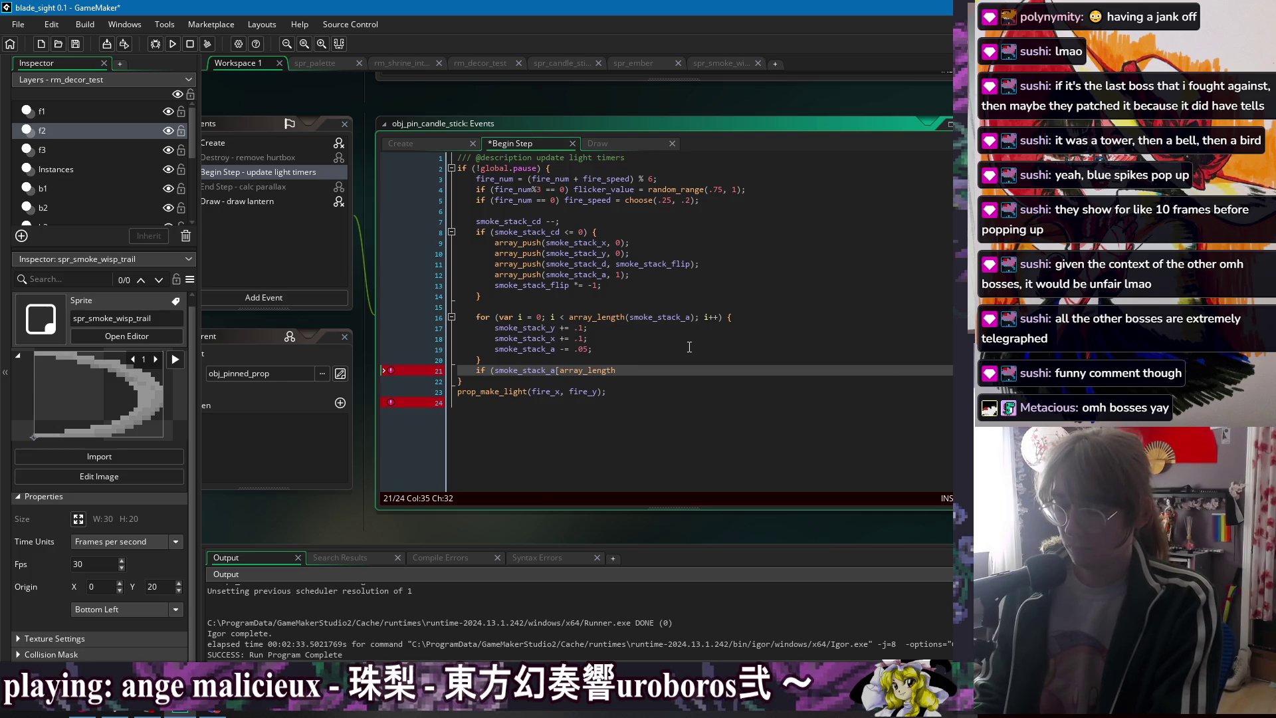
key(BackSpace)
key(BackSpace)
key(BackSpace)
text(0] <)
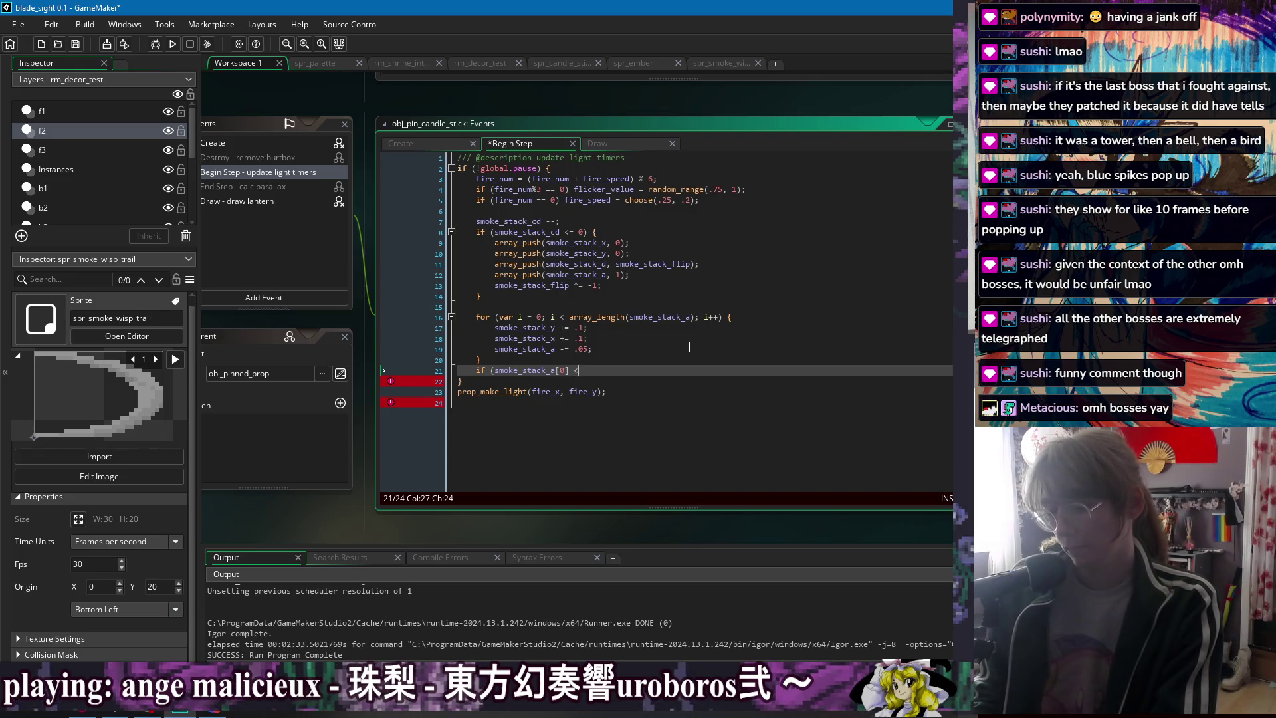
text( .1)
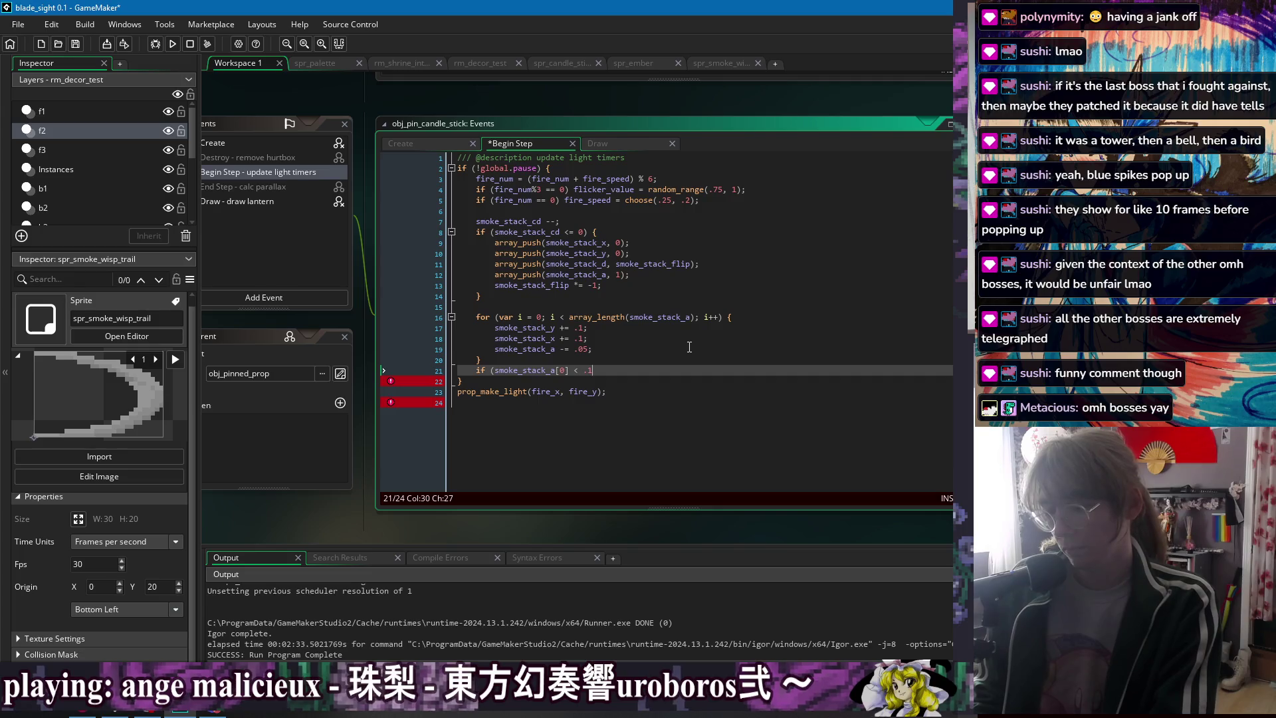
text())
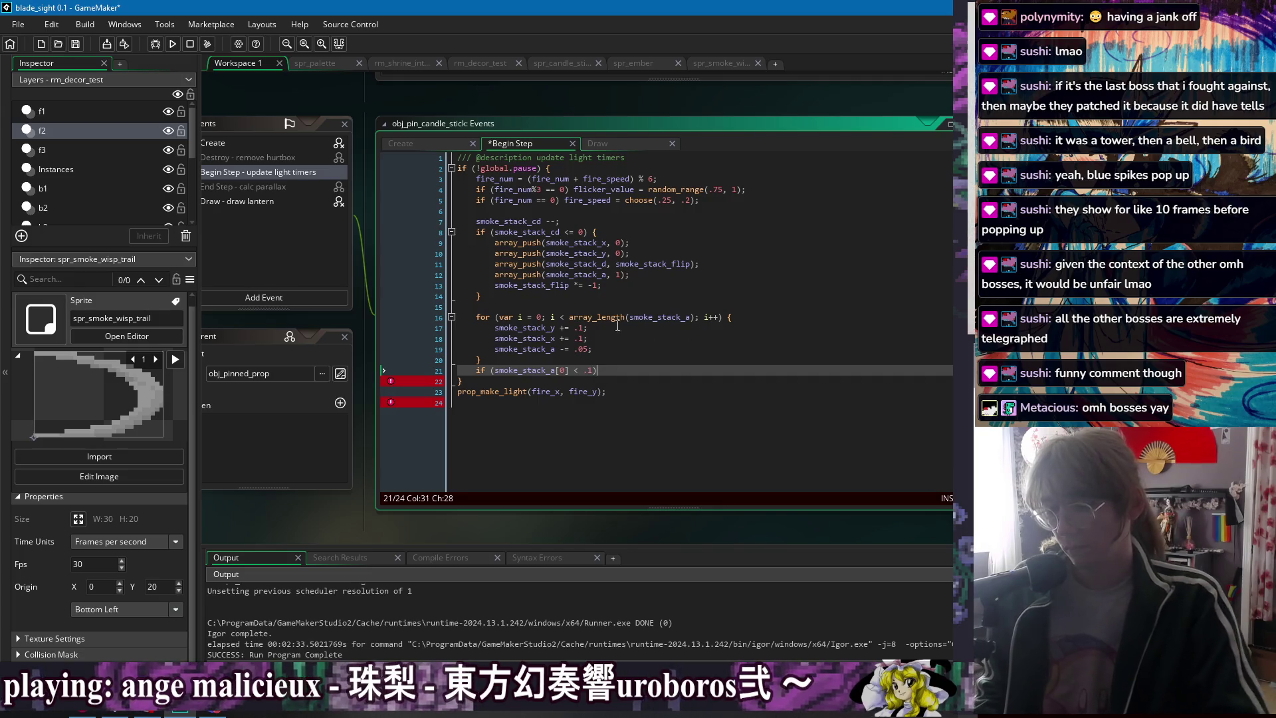
drag(568, 317, 694, 319)
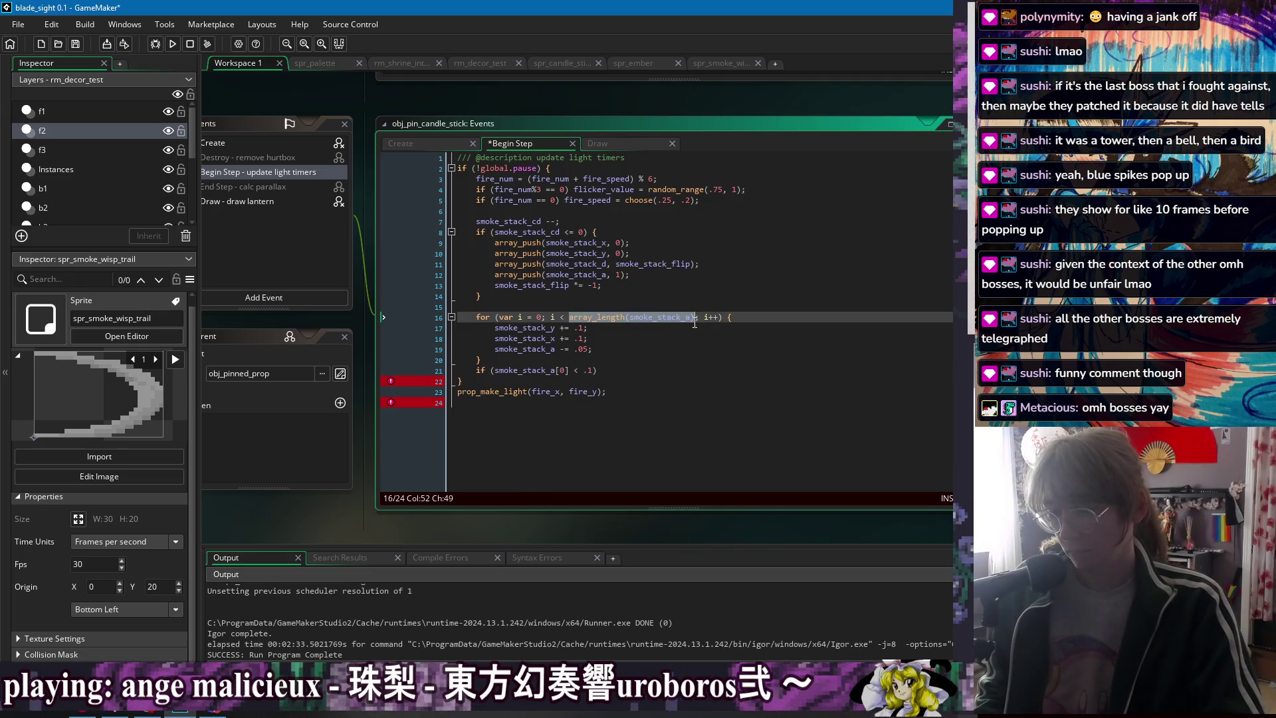
key(ctrl+c)
click(494, 371)
key(ctrl+v)
text(> )
text(0 &&)
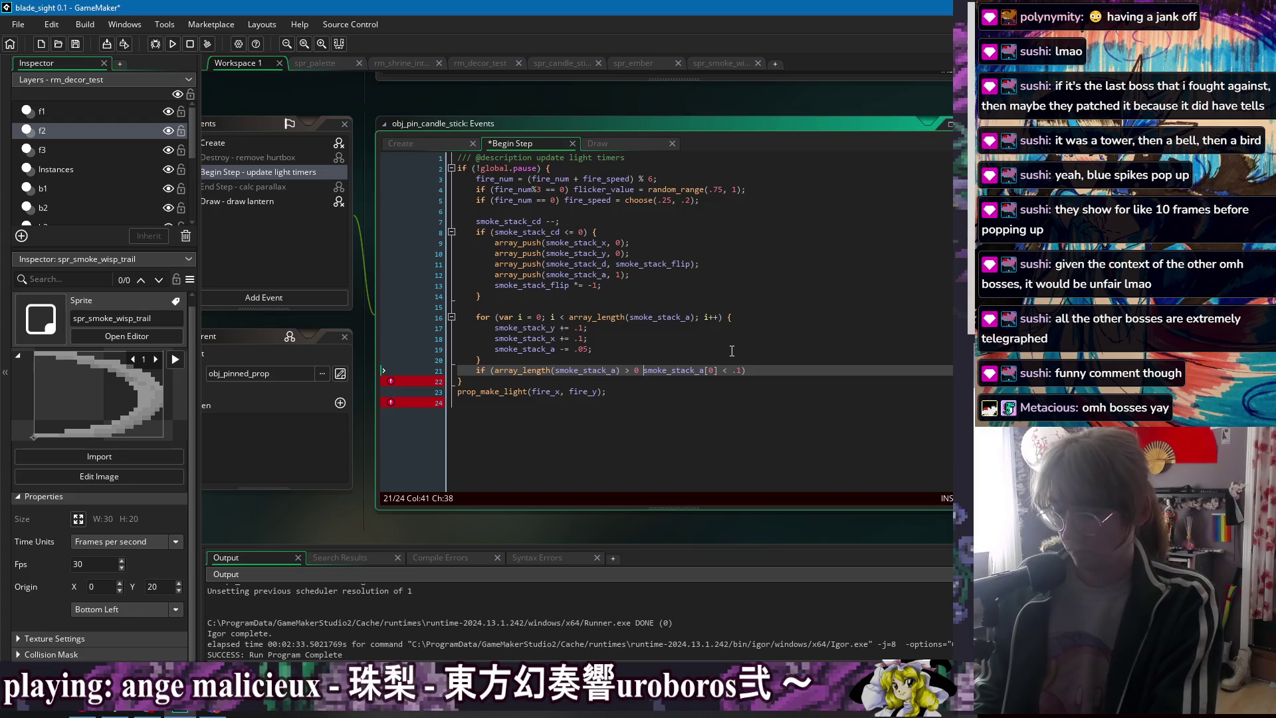
- Open a brace block under the condition and start an array_shift( call inside it
click(877, 366)
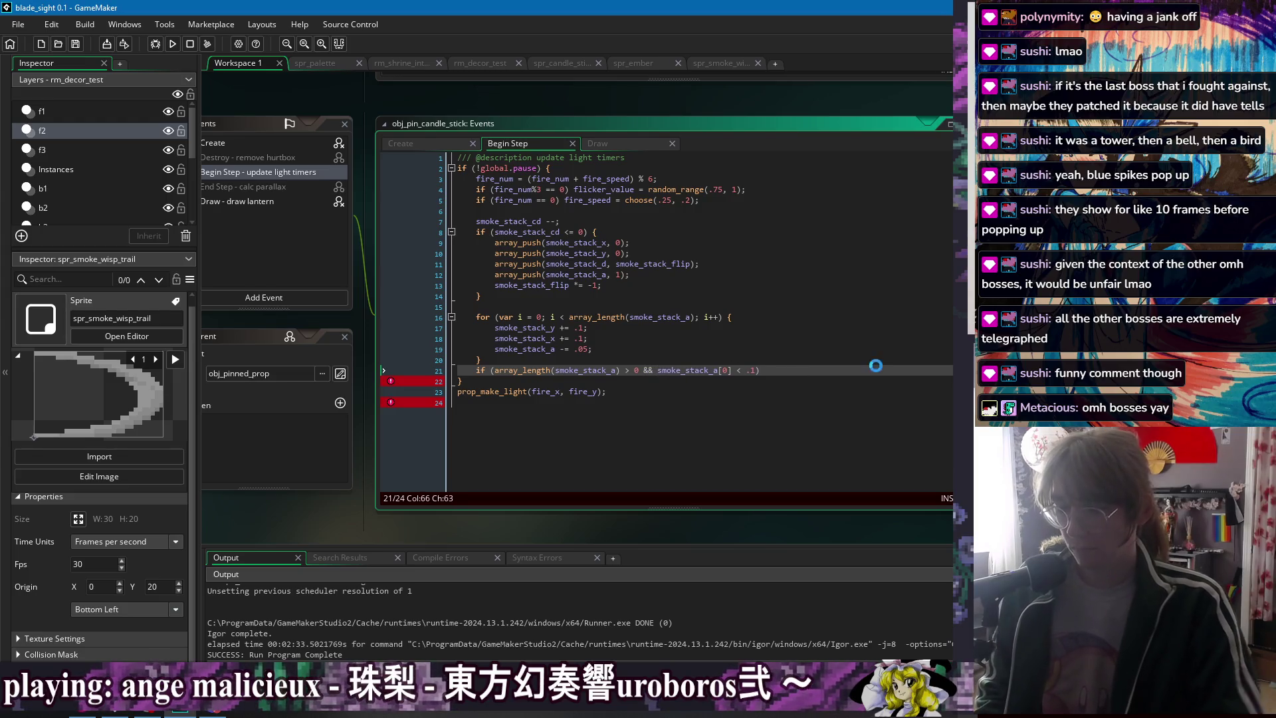
key(Return)
text({)
key(BackSpace)
key(BackSpace)
key(BackSpace)
text({)
key(Return)
text(array_shift())
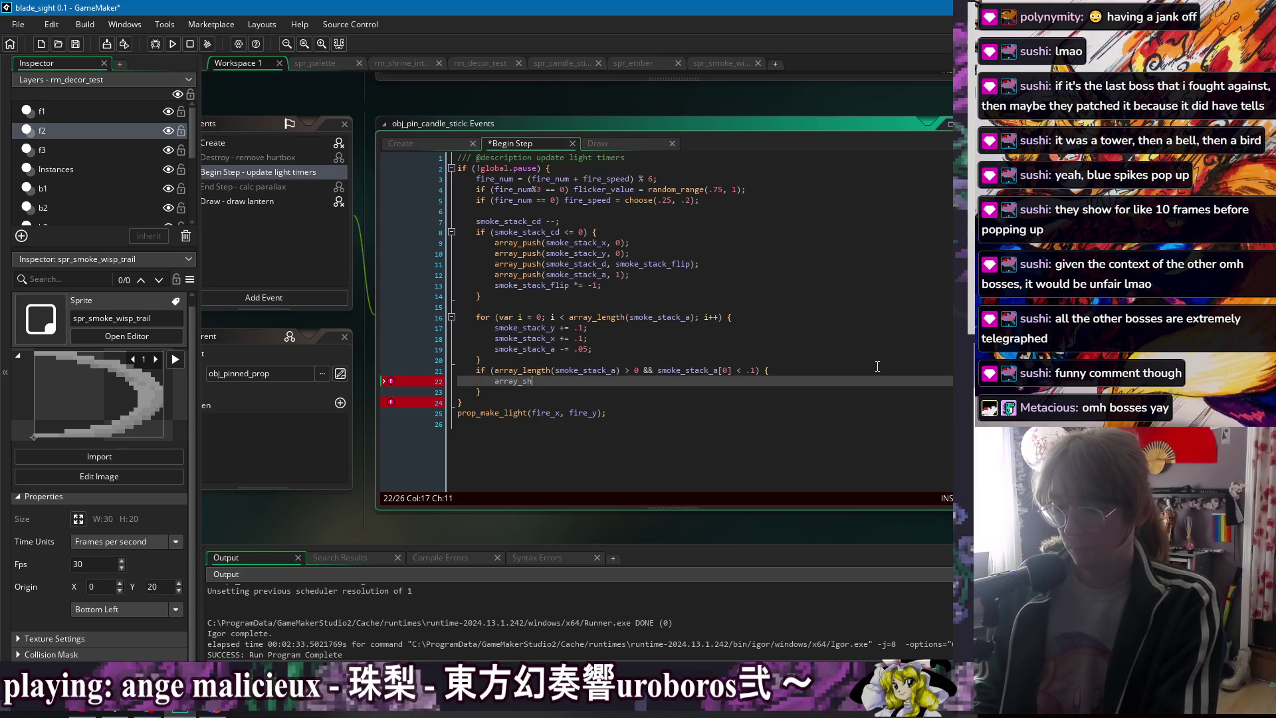
key(BackSpace)
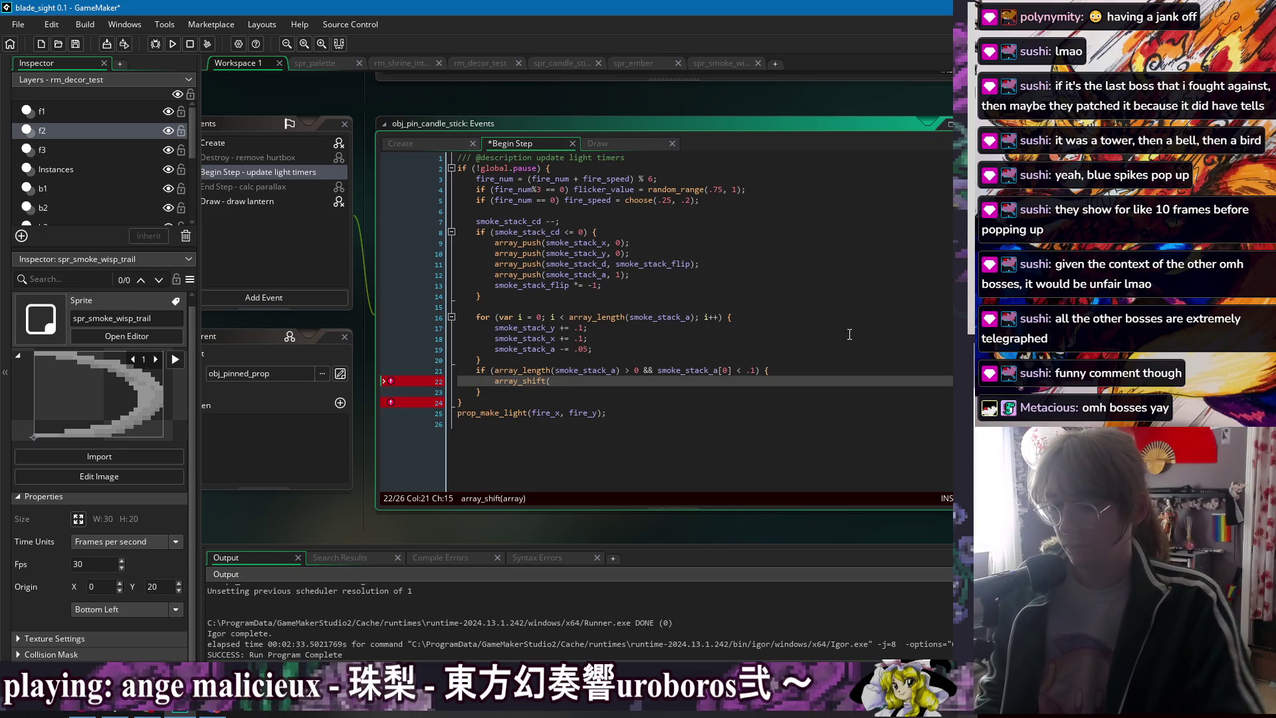
- Reuse the four array_push lines in the block, renaming each call to array_shift
drag(633, 274, 637, 235)
key(ctrl+c)
click(551, 381)
key(ctrl+v)
double_click(527, 392)
text(array_shift)
double_click(517, 402)
text(array_shift)
double_click(517, 413)
text(array_shift)
double_click(517, 423)
text(array_shift)
- Strip the extra 0, flip and 1 arguments so each array_shift takes only its array
key(Up)
key(Up)
key(Up)
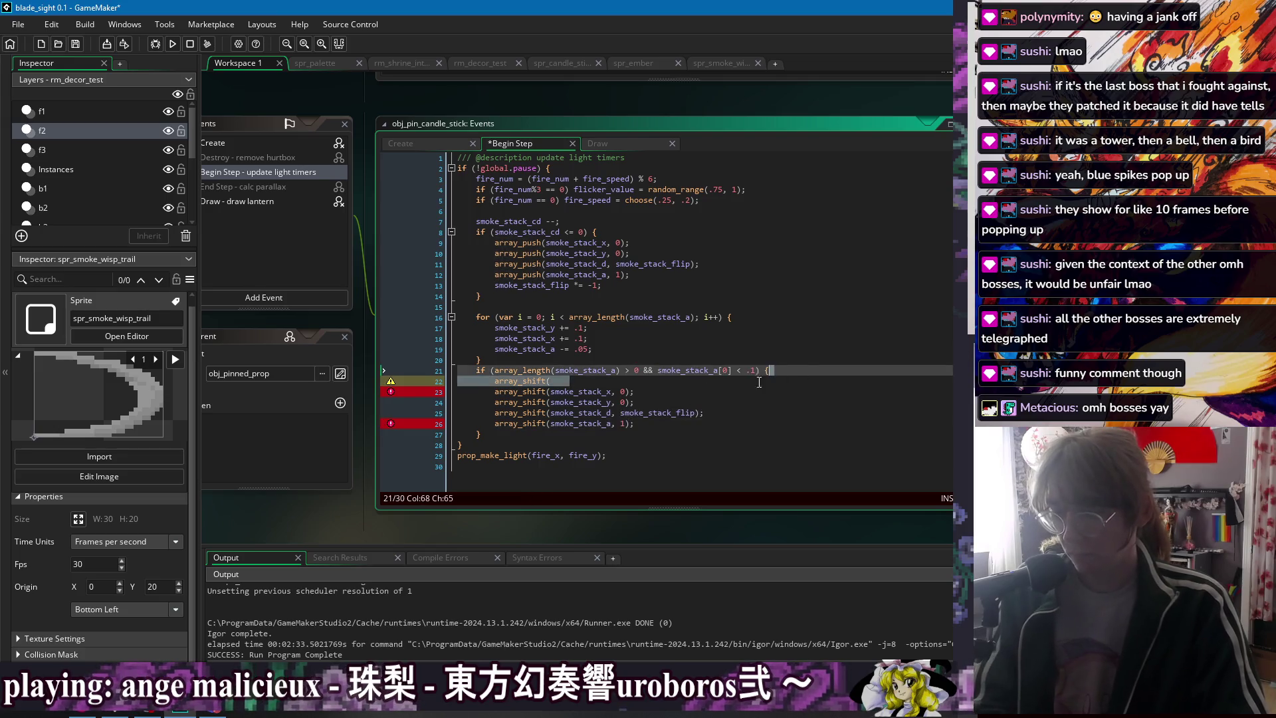
key(shift+Down)
key(Delete)
key(End)
key(Left)
key(Left)
key(BackSpace)
key(BackSpace)
key(BackSpace)
click(626, 393)
key(BackSpace)
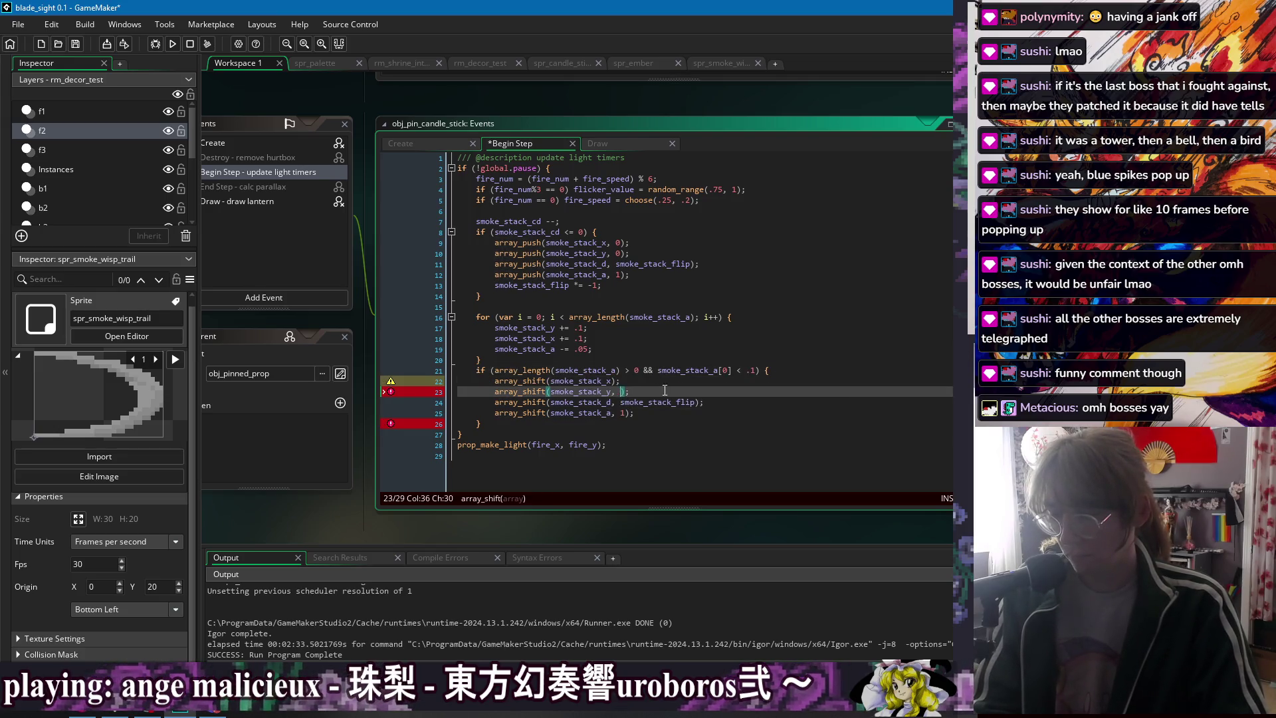
drag(698, 402, 610, 402)
key(BackSpace)
click(626, 412)
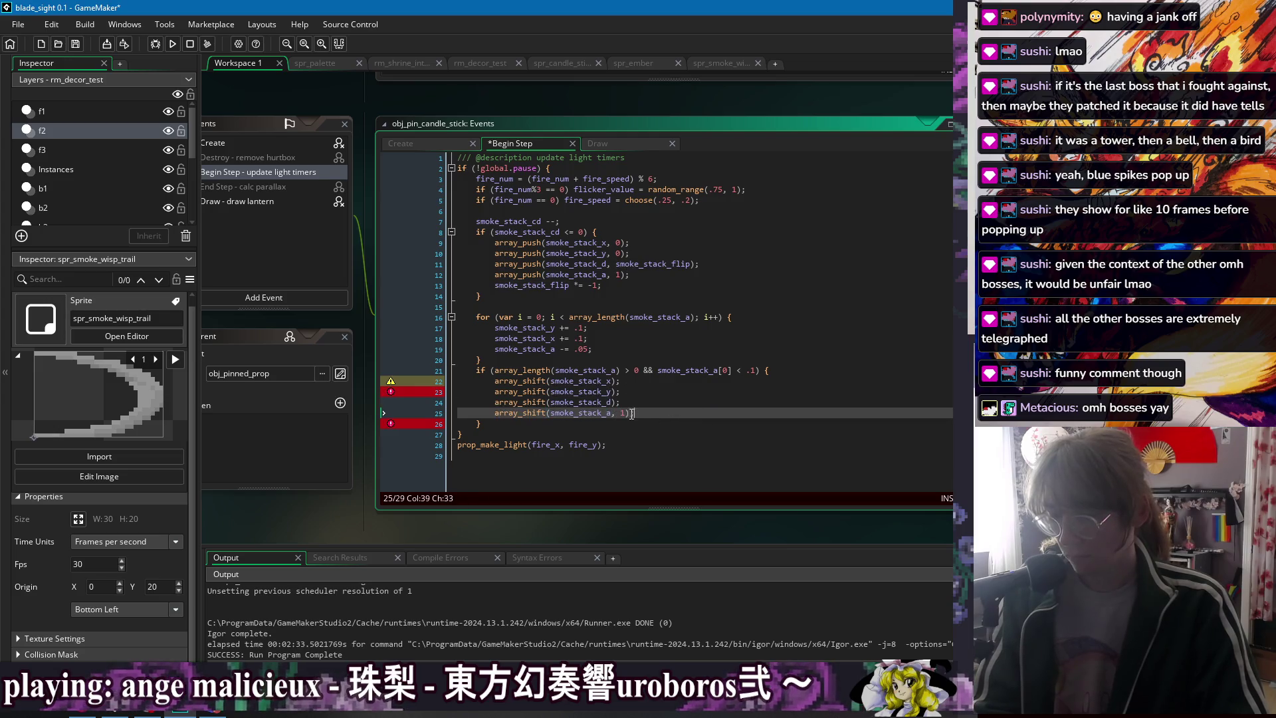
key(BackSpace)
key(BackSpace)
key(BackSpace)
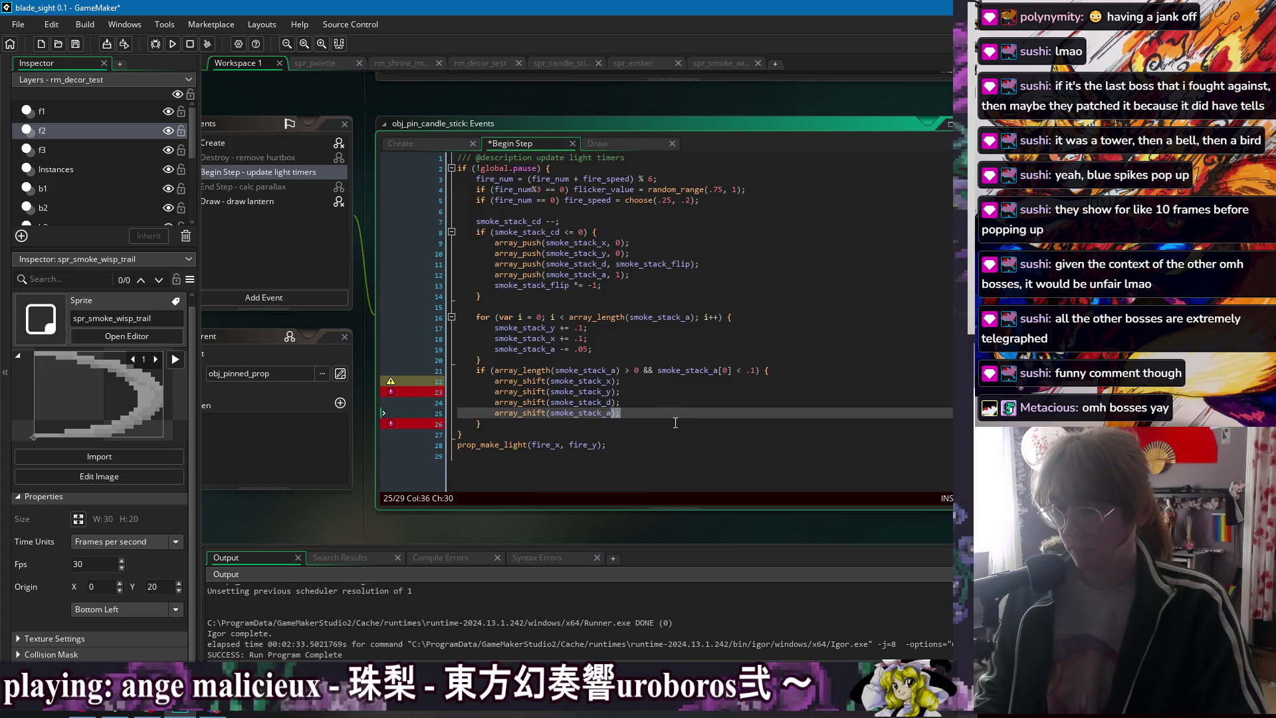
- Delete the blank line before the for loop and save the Begin Step code
click(691, 393)
key(ctrl+s)
click(712, 370)
click(604, 423)
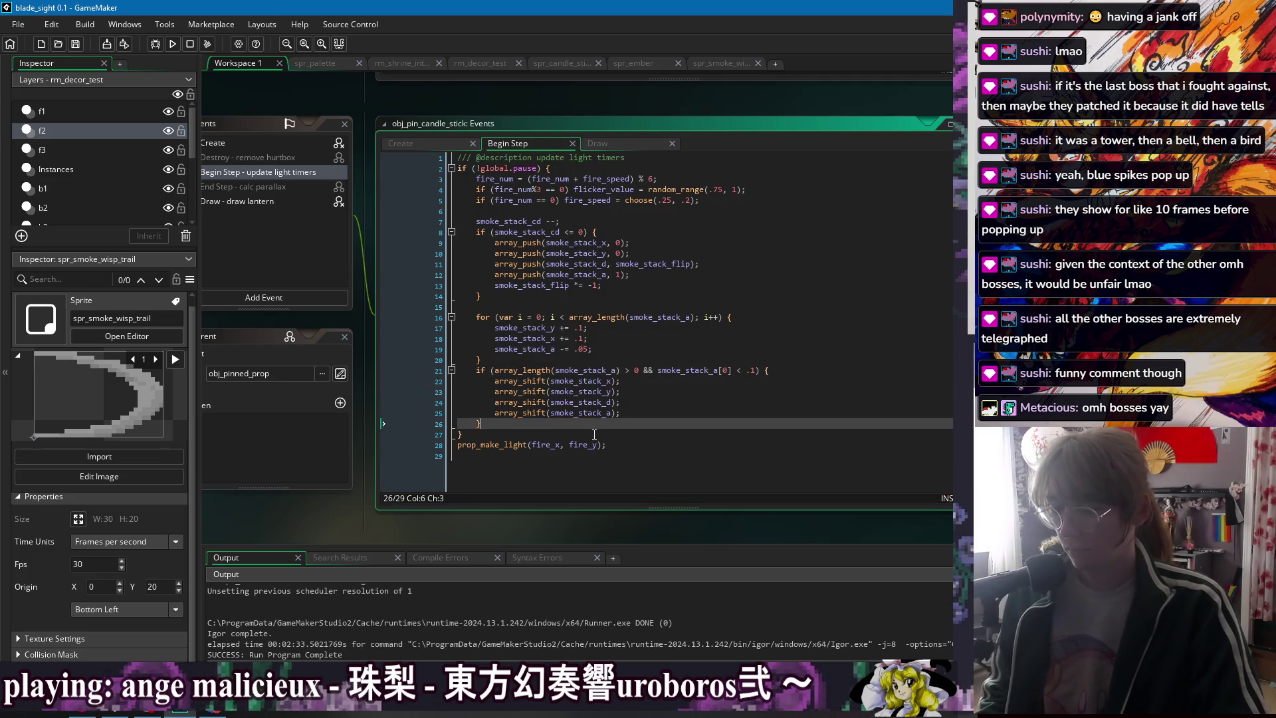
click(610, 361)
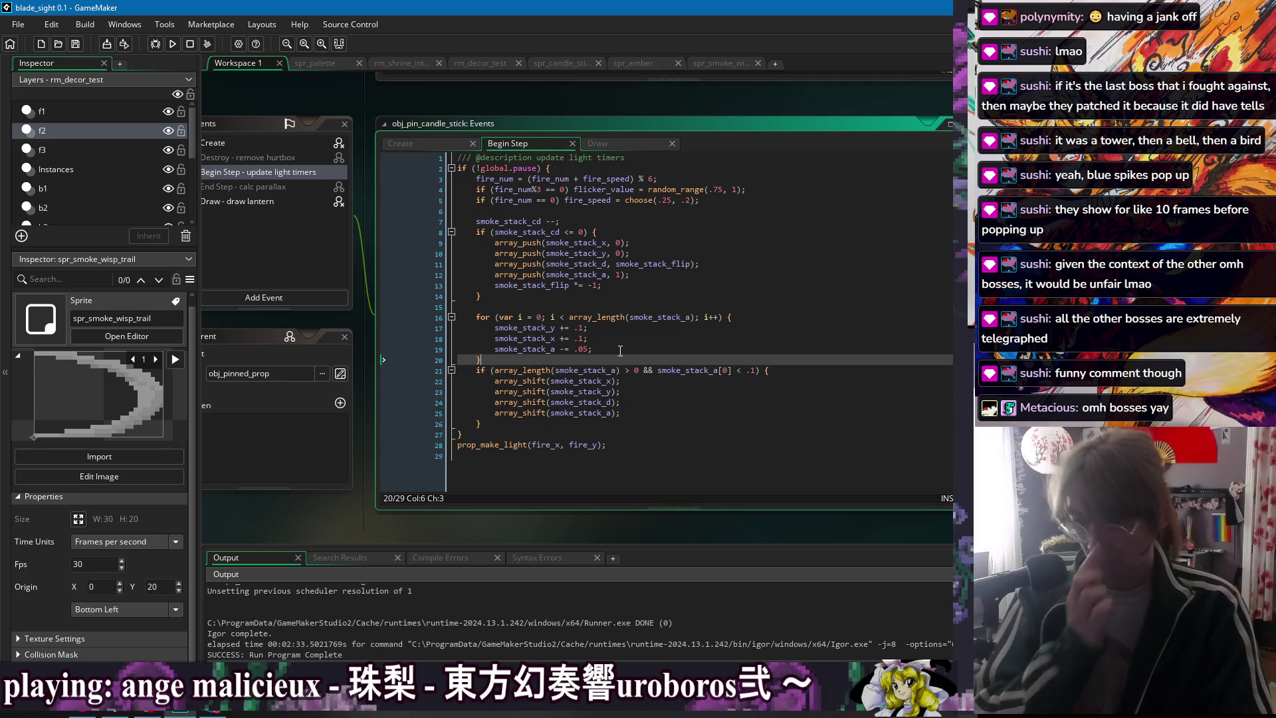
click(578, 304)
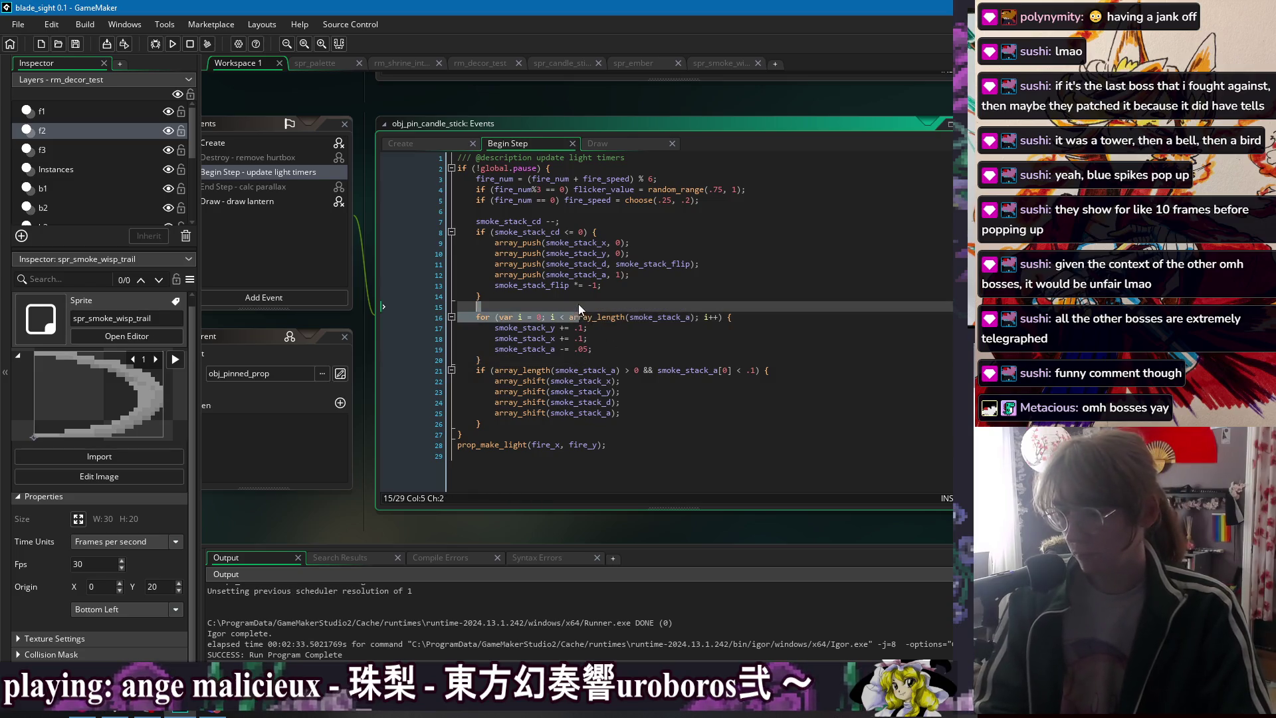
key(BackSpace)
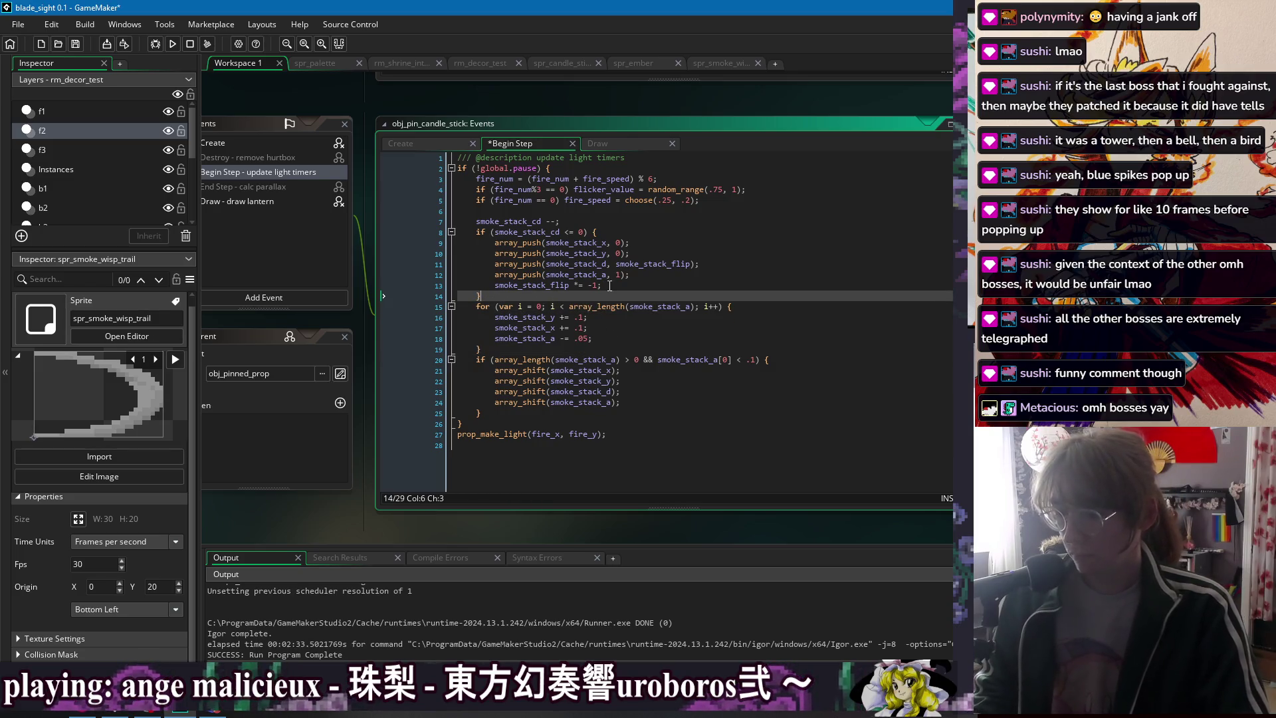
key(ctrl+s)
- Add smoke_stack_cd = irandom_range(7, 12); after the flip line and save
click(544, 223)
double_click(544, 223)
key(ctrl+c)
click(640, 285)
text(+)
key(Return)
key(ctrl+v)
text(= choose()
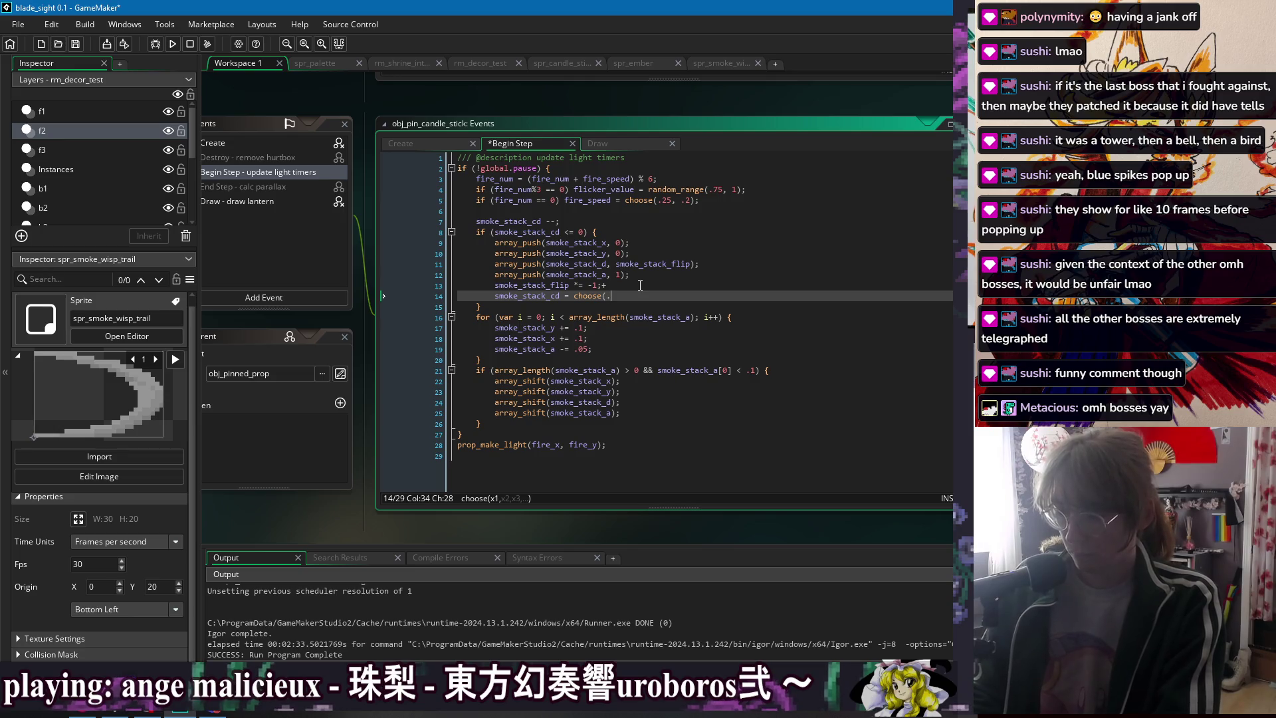
text(.2)
key(BackSpace)
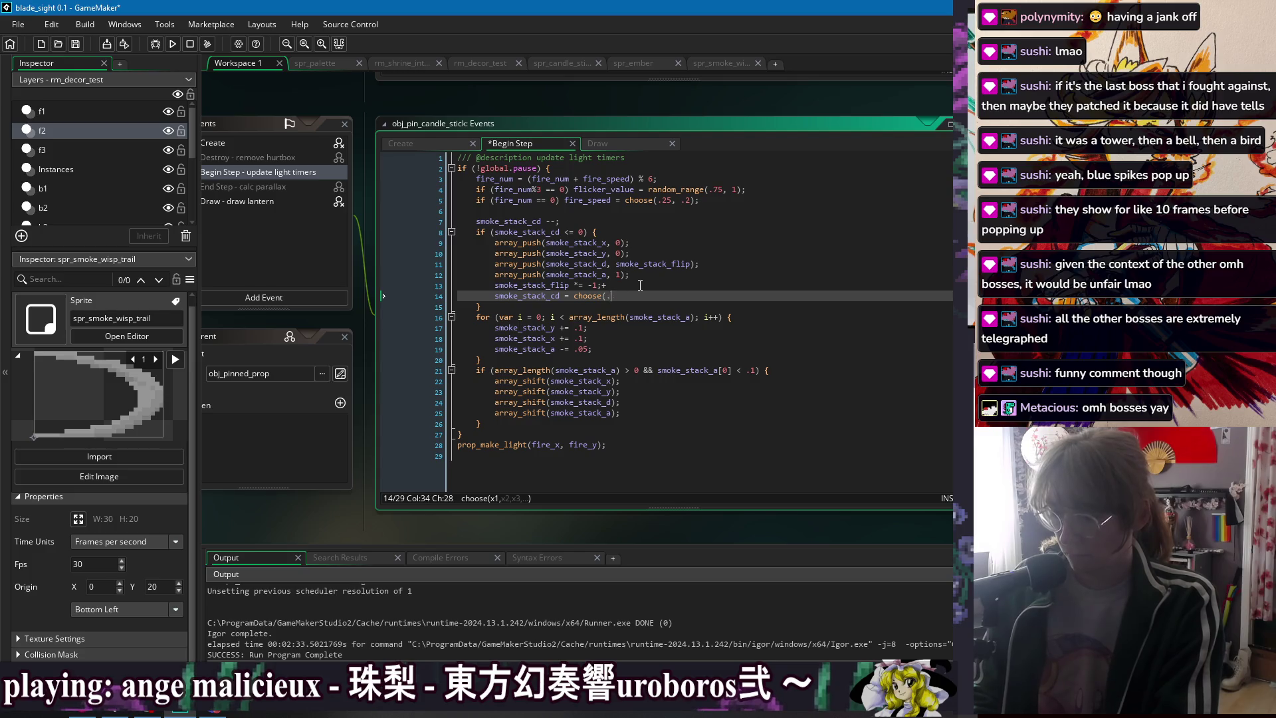
key(BackSpace)
key(BackSpace)
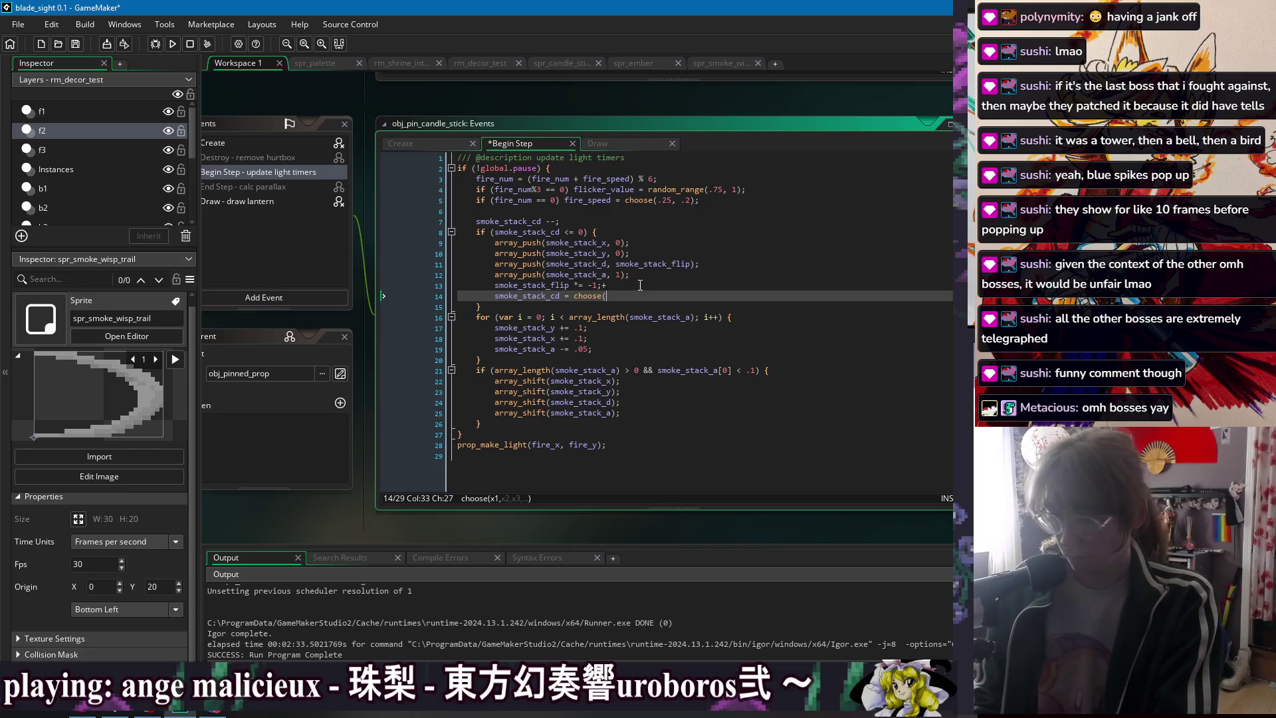
key(BackSpace)
key(BackSpace)
key(BackSpace)
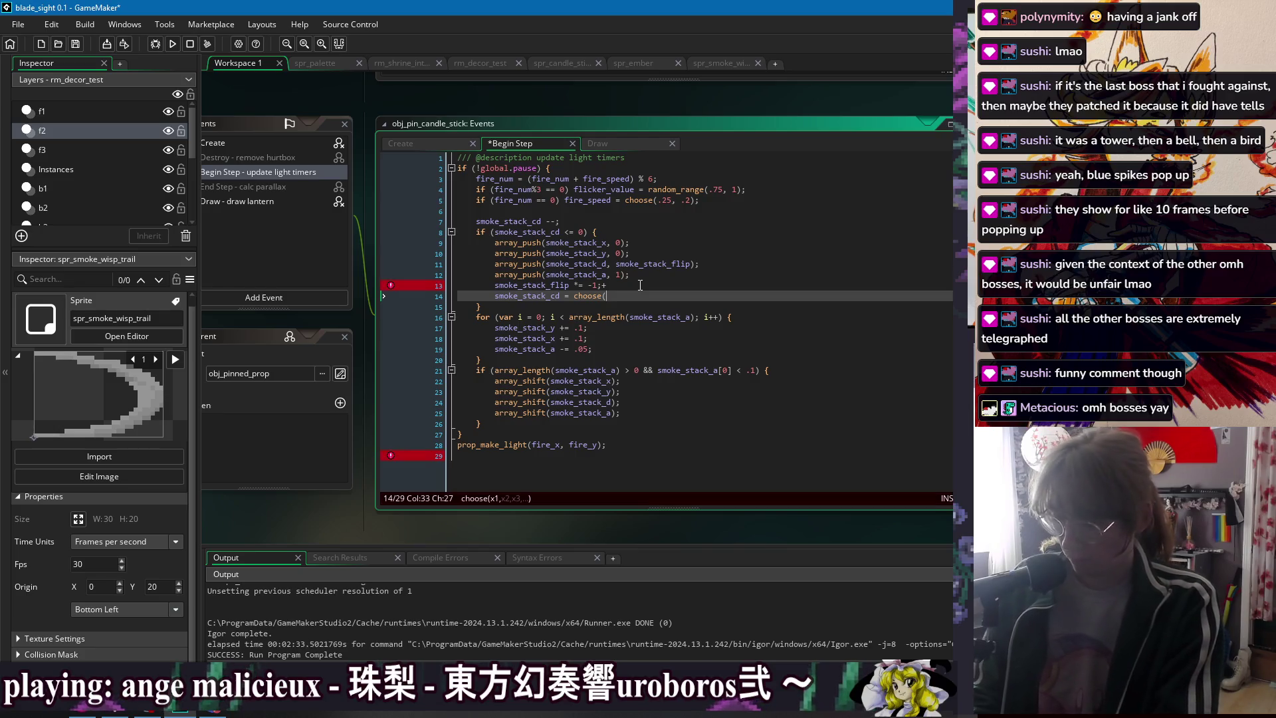
key(BackSpace)
key(BackSpace)
text(i)
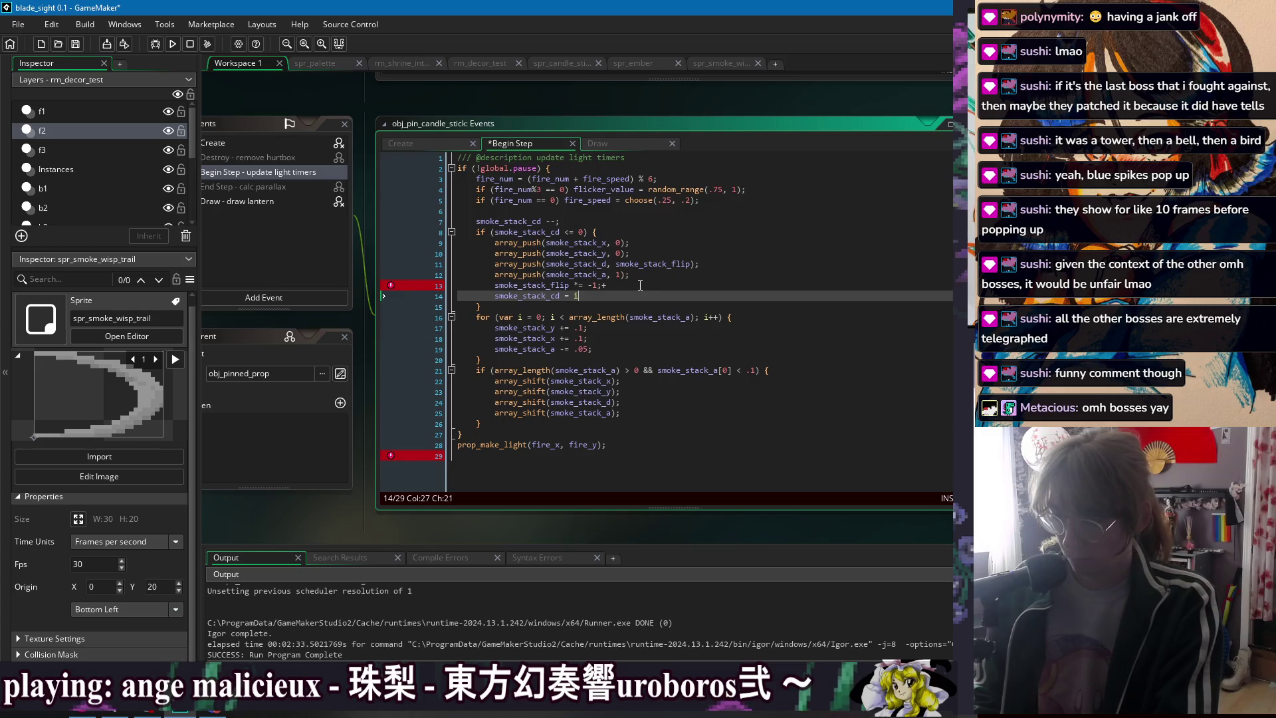
text(random_range()
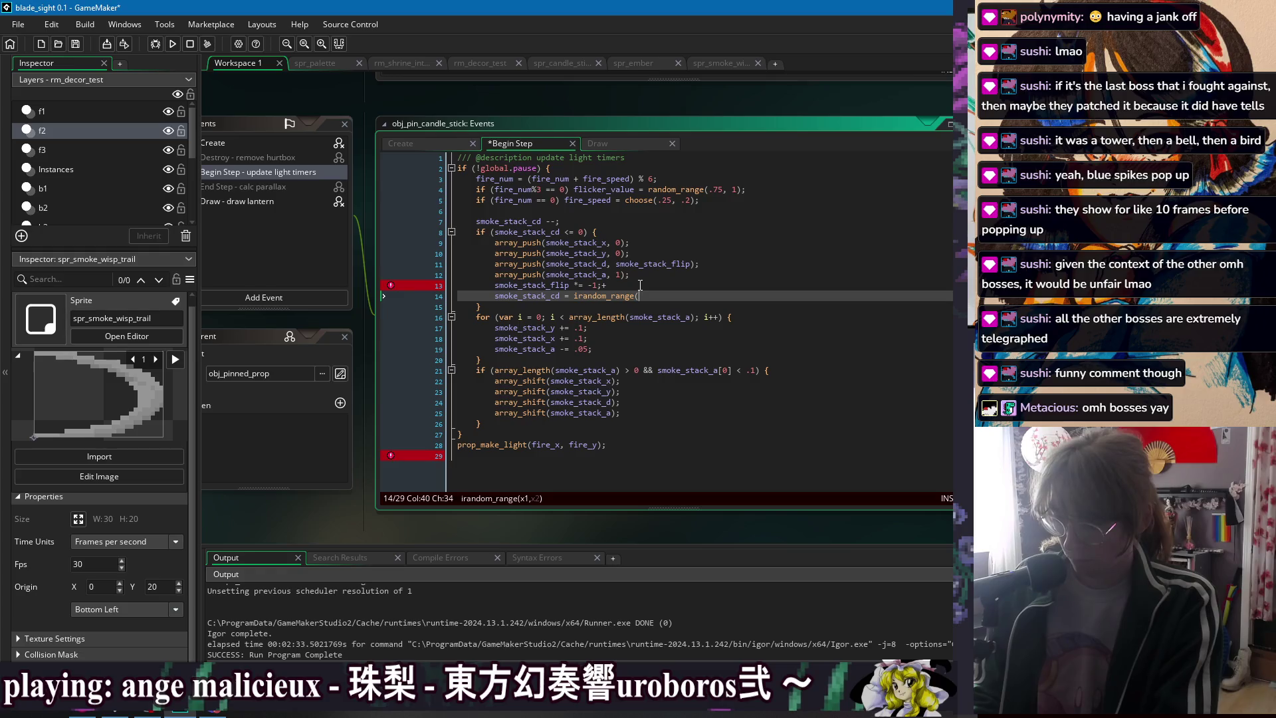
text(7, 12);)
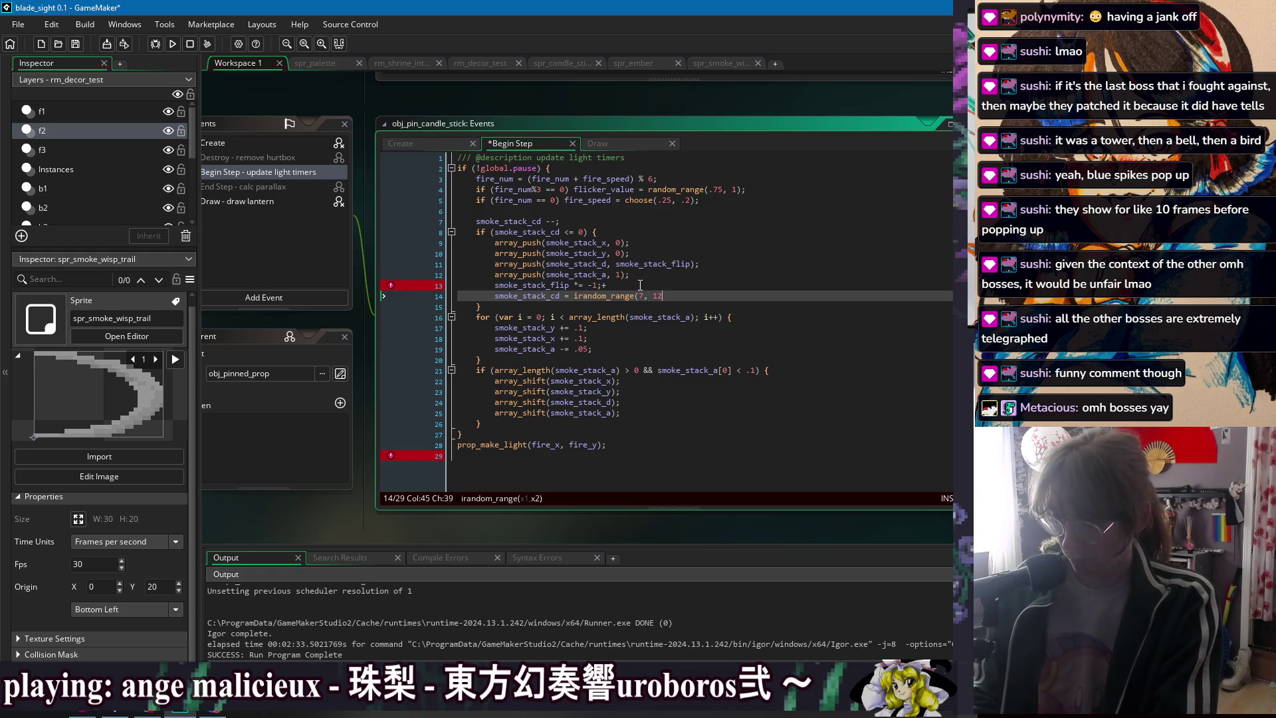
key(ctrl+s)
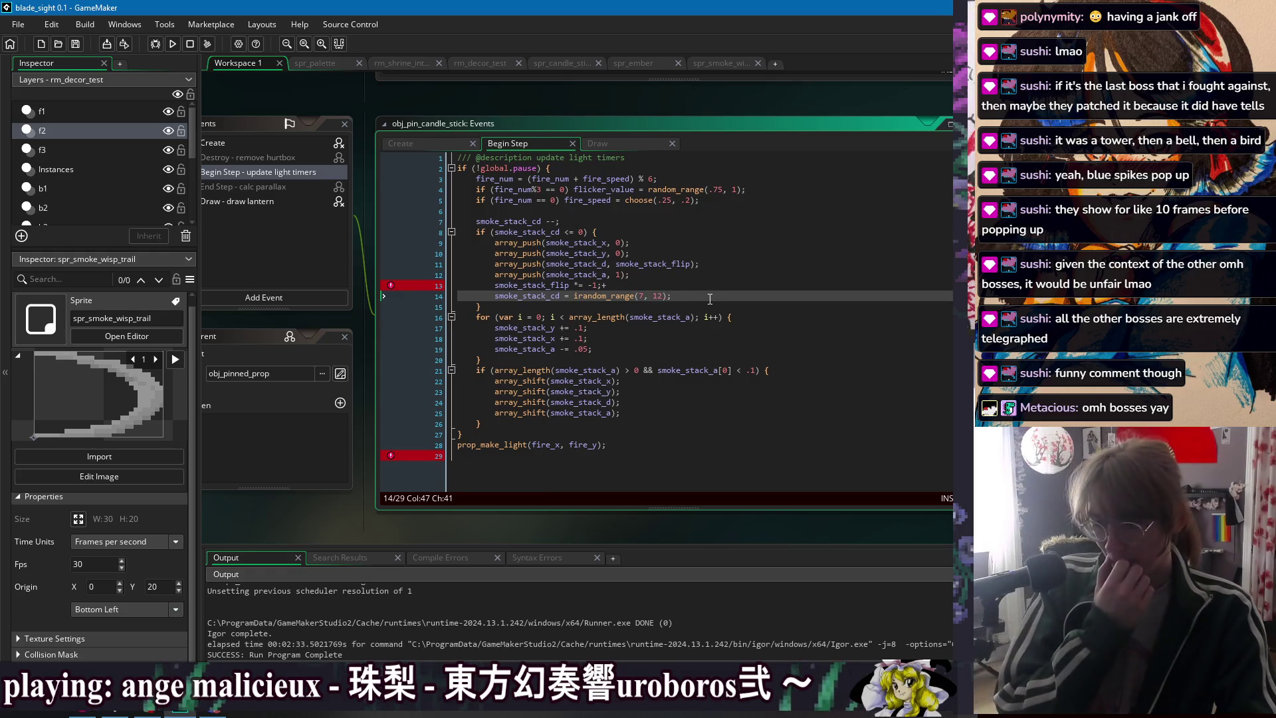
- Remove the stray plus on line 13 and switch to the Draw event code
click(711, 316)
key(Down)
key(Down)
key(Down)
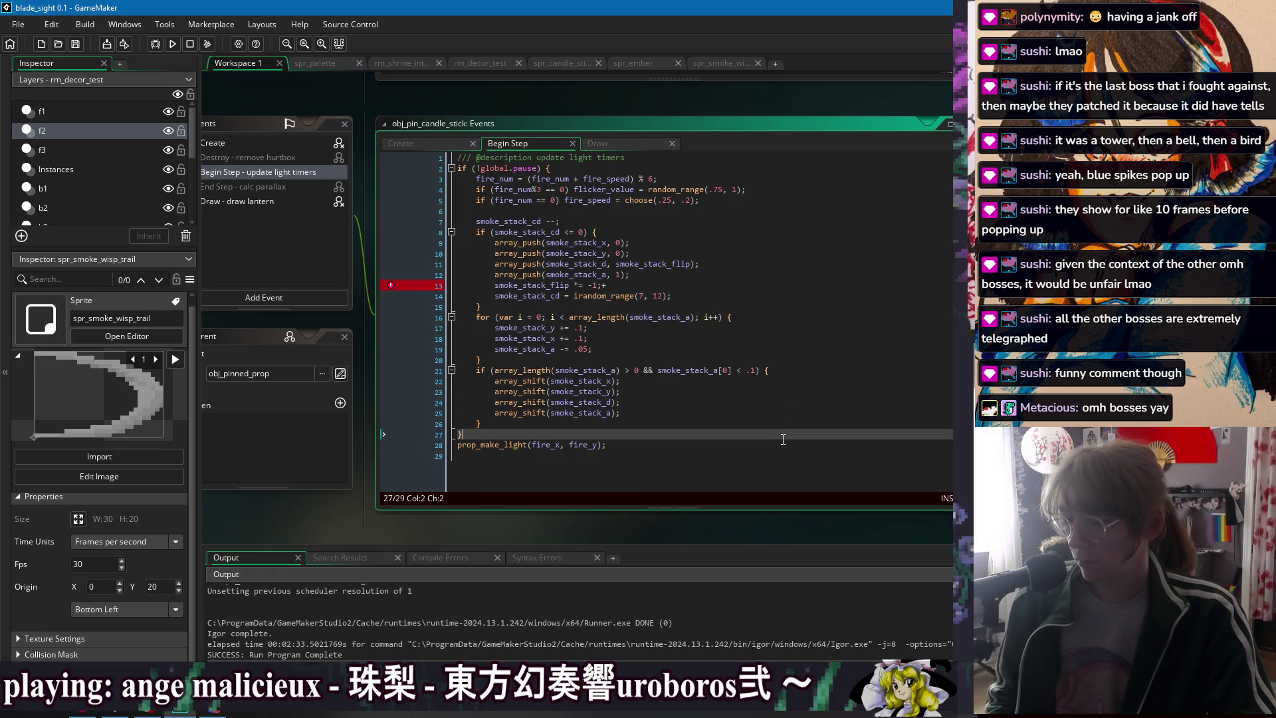
click(606, 285)
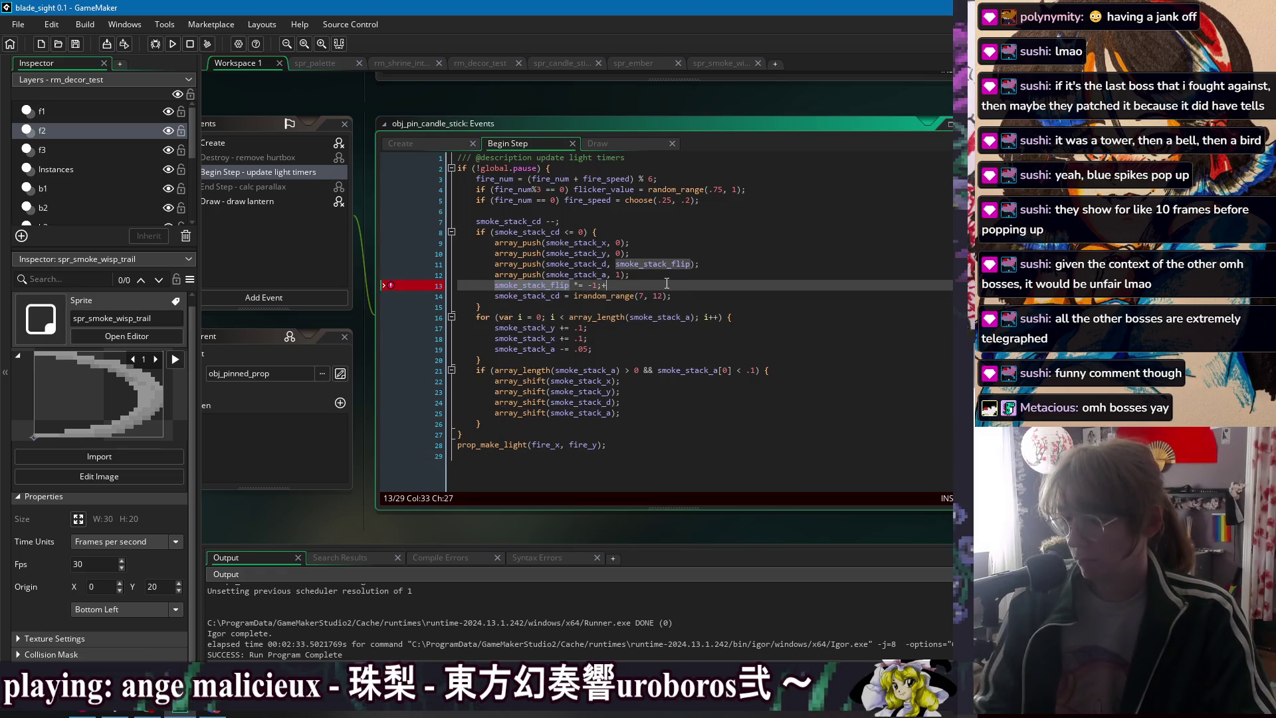
key(BackSpace)
key(Down)
key(Down)
shift+click(580, 359)
click(598, 143)
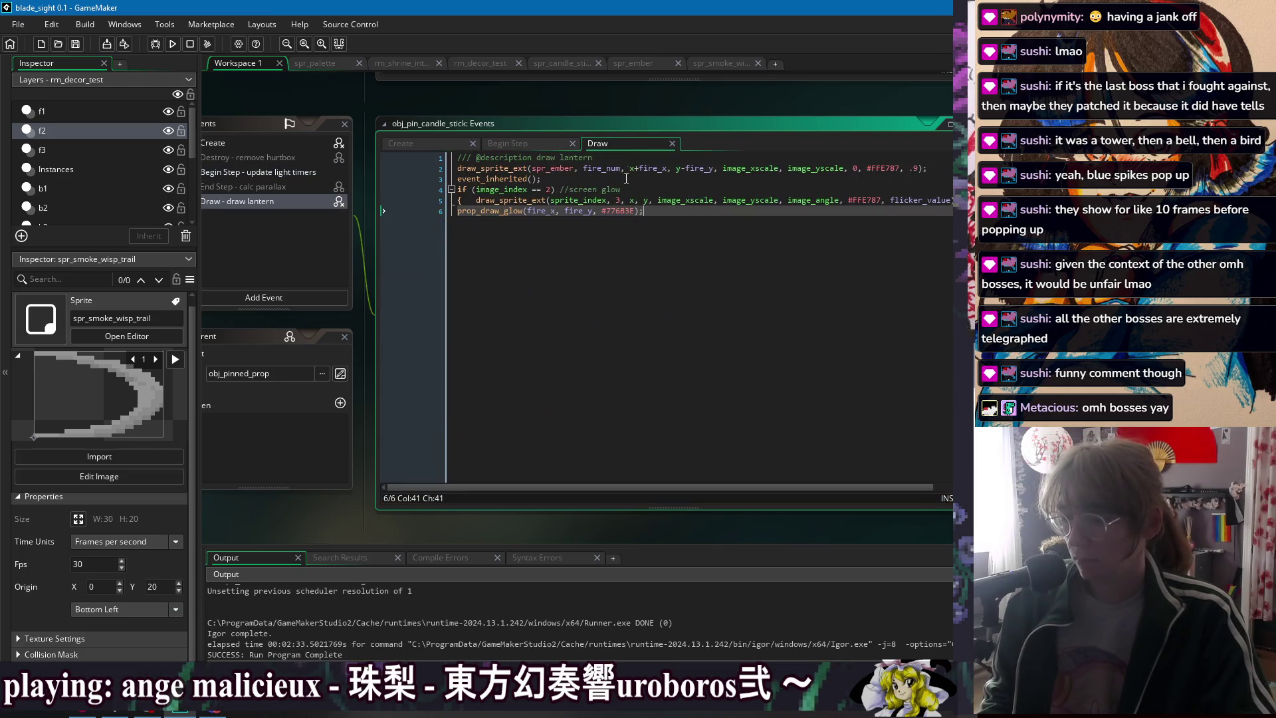
- Paste the smoke for loop into the Draw code, outdent it one level, and save
click(566, 143)
click(609, 145)
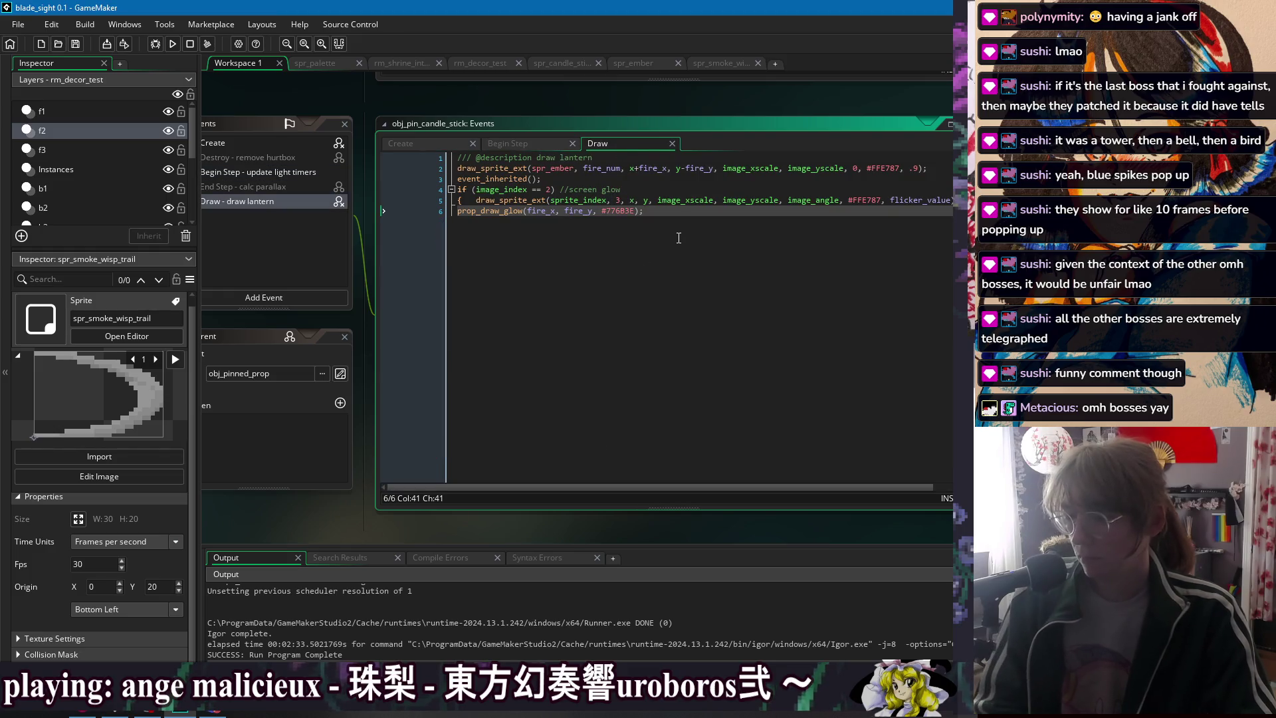
click(599, 179)
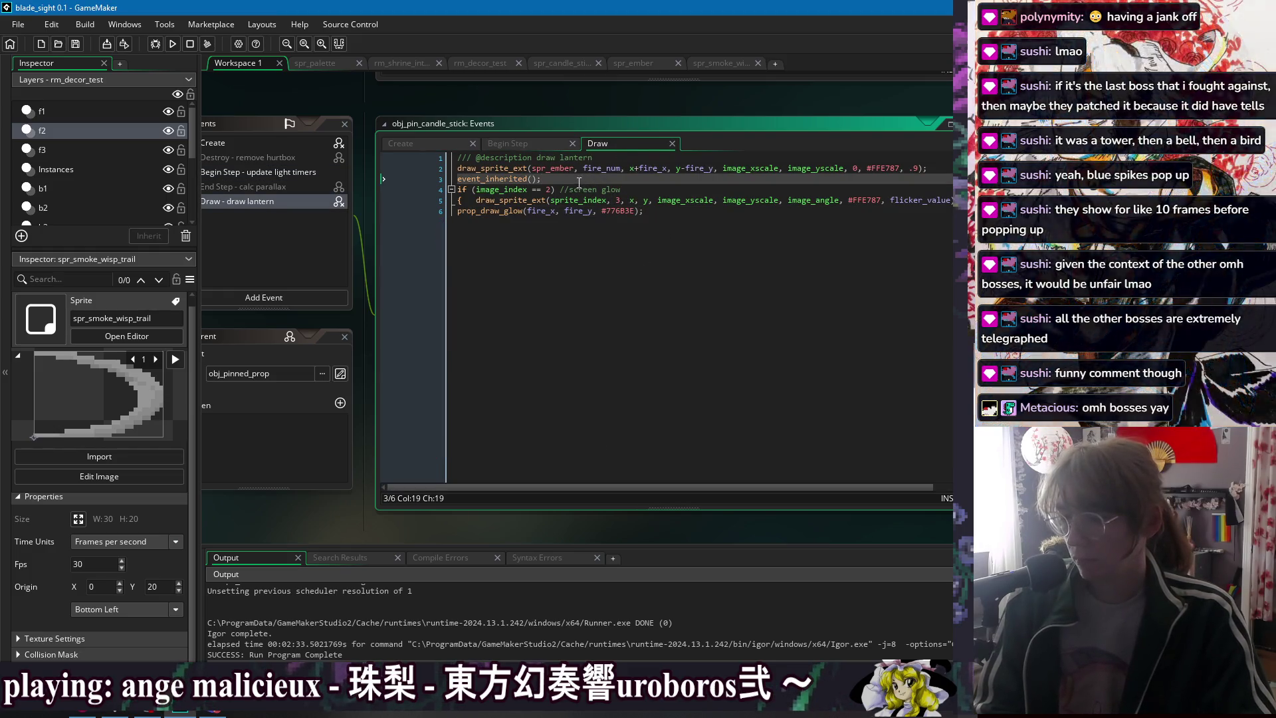
click(630, 162)
key(ctrl+v)
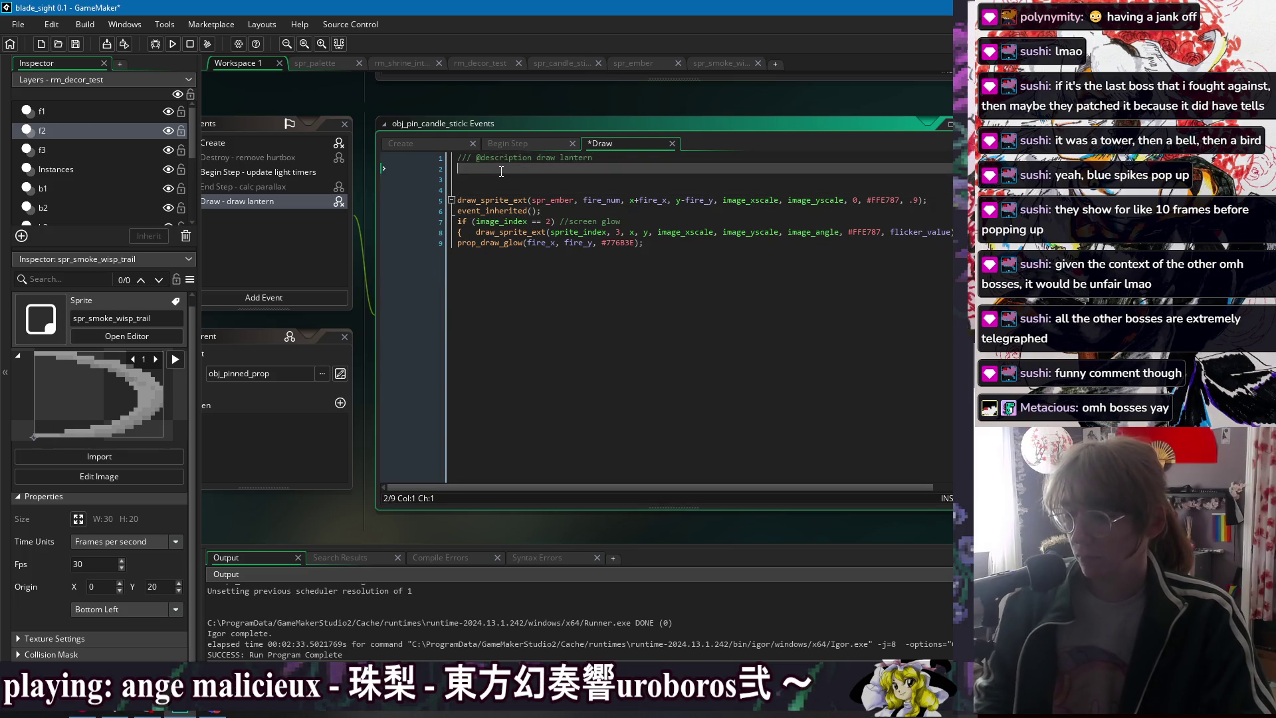
drag(485, 223, 473, 177)
key(shift+Tab)
click(572, 226)
key(ctrl+s)
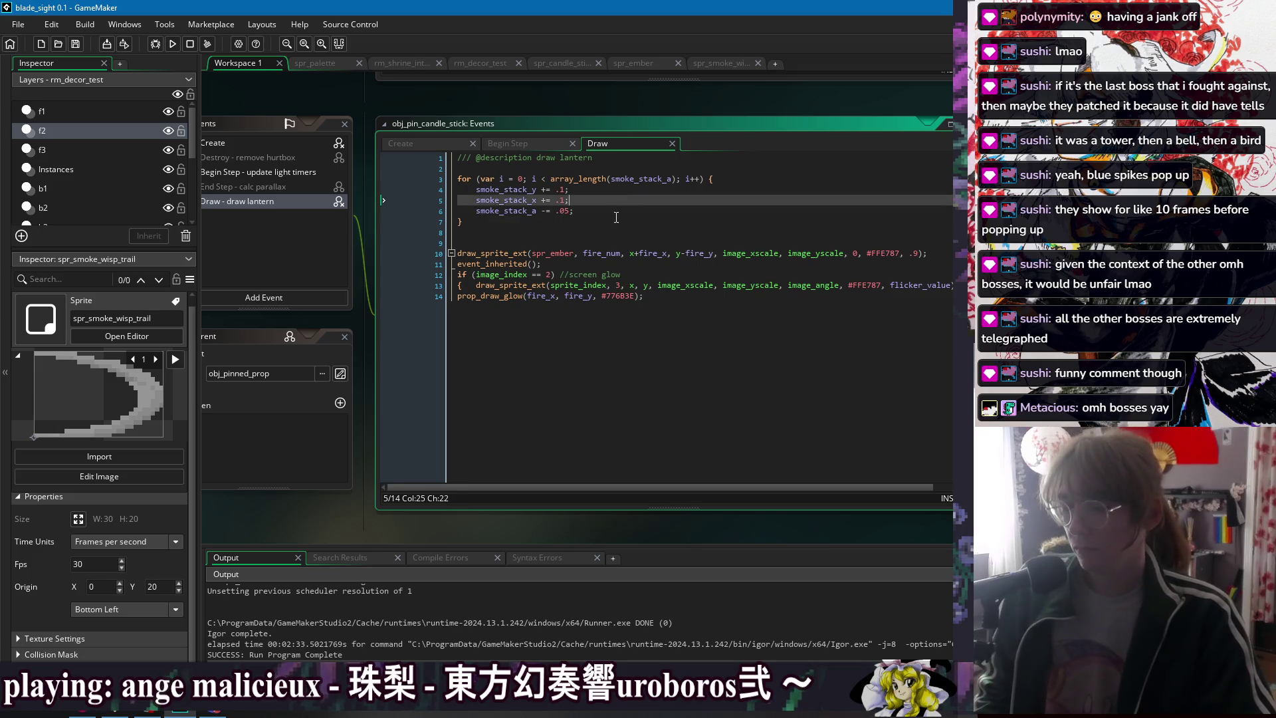
- Remove blank line 2 and the three copied smoke_stack update lines, leaving the loop body empty
click(615, 219)
click(738, 178)
key(Up)
key(BackSpace)
click(680, 197)
key(ctrl+s)
double_click(516, 179)
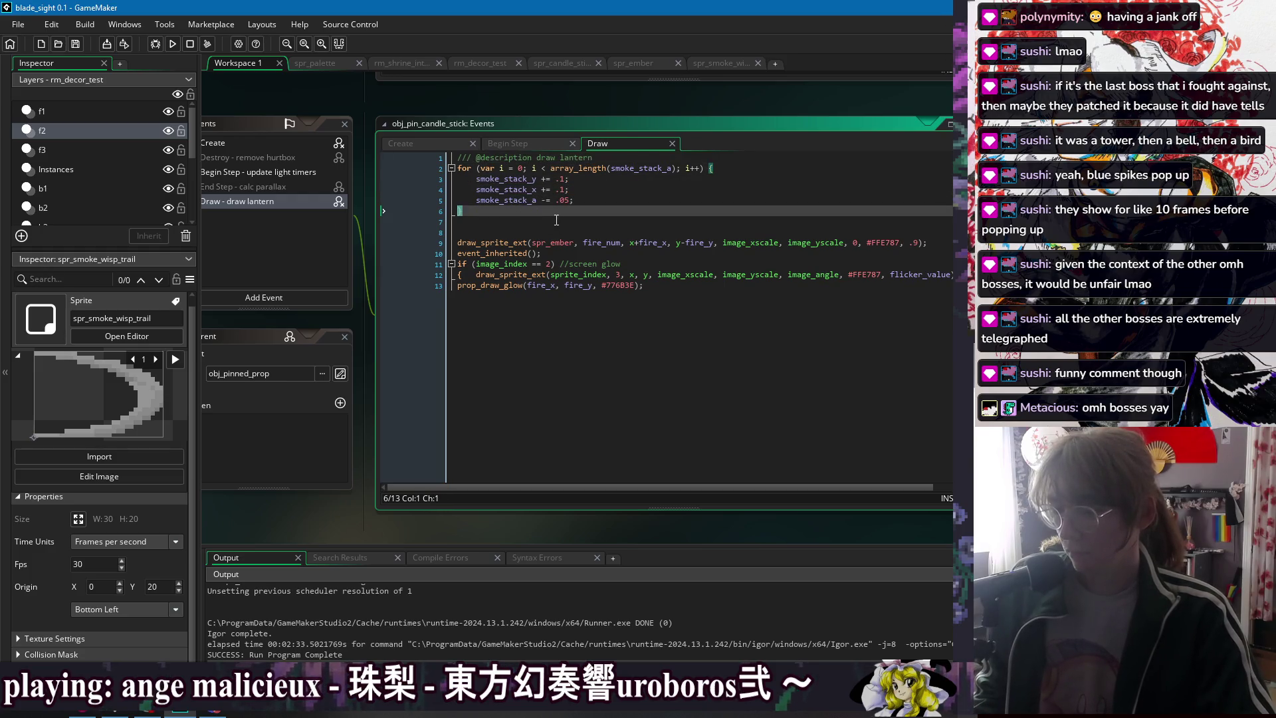
click(515, 179)
key(Down)
key(Down)
key(Down)
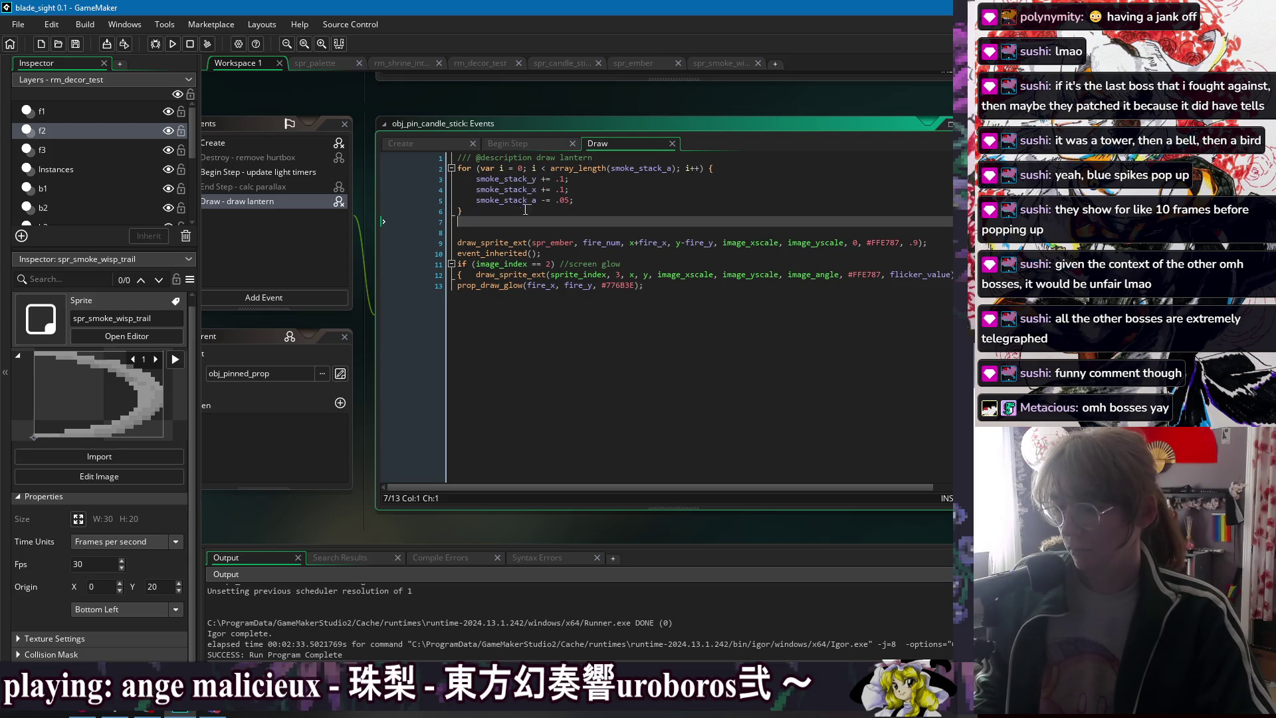
drag(575, 200, 740, 167)
key(BackSpace)
key(Return)
key(Return)
key(ctrl+s)
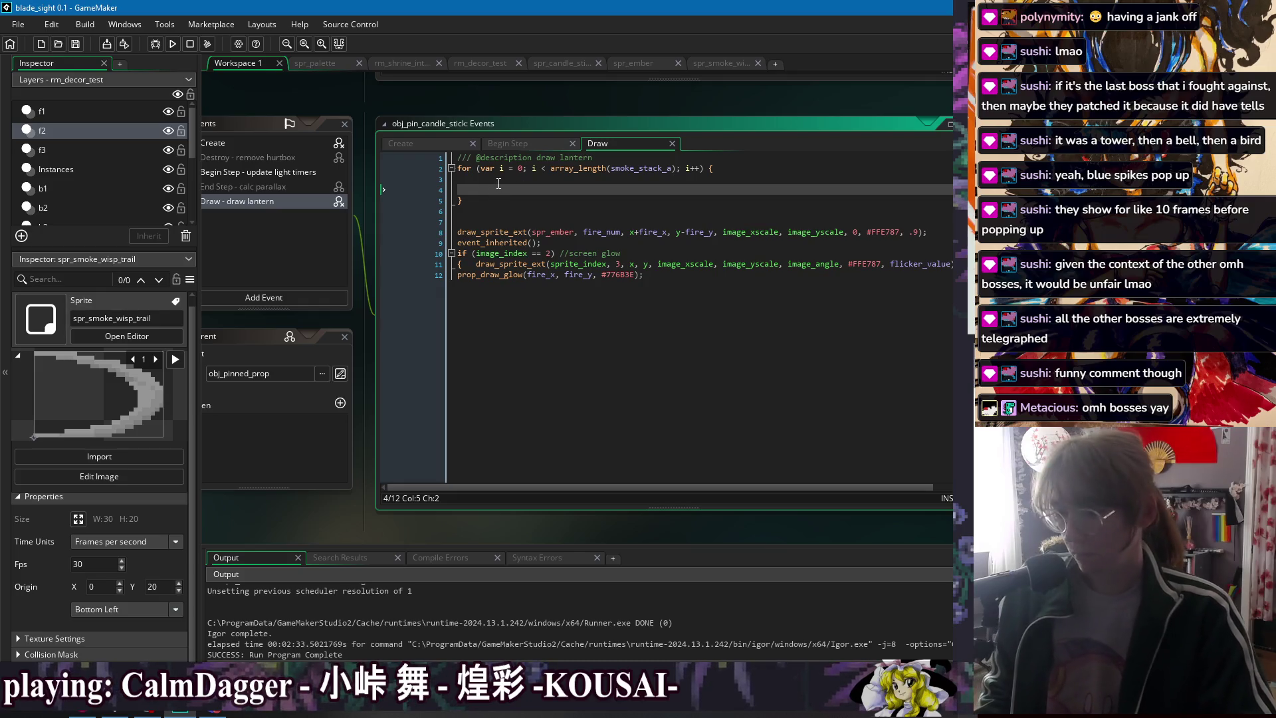
- Rewrite the loop header as i = array_length(smoke_stack_a) - 1; i >= 0; i--
click(546, 170)
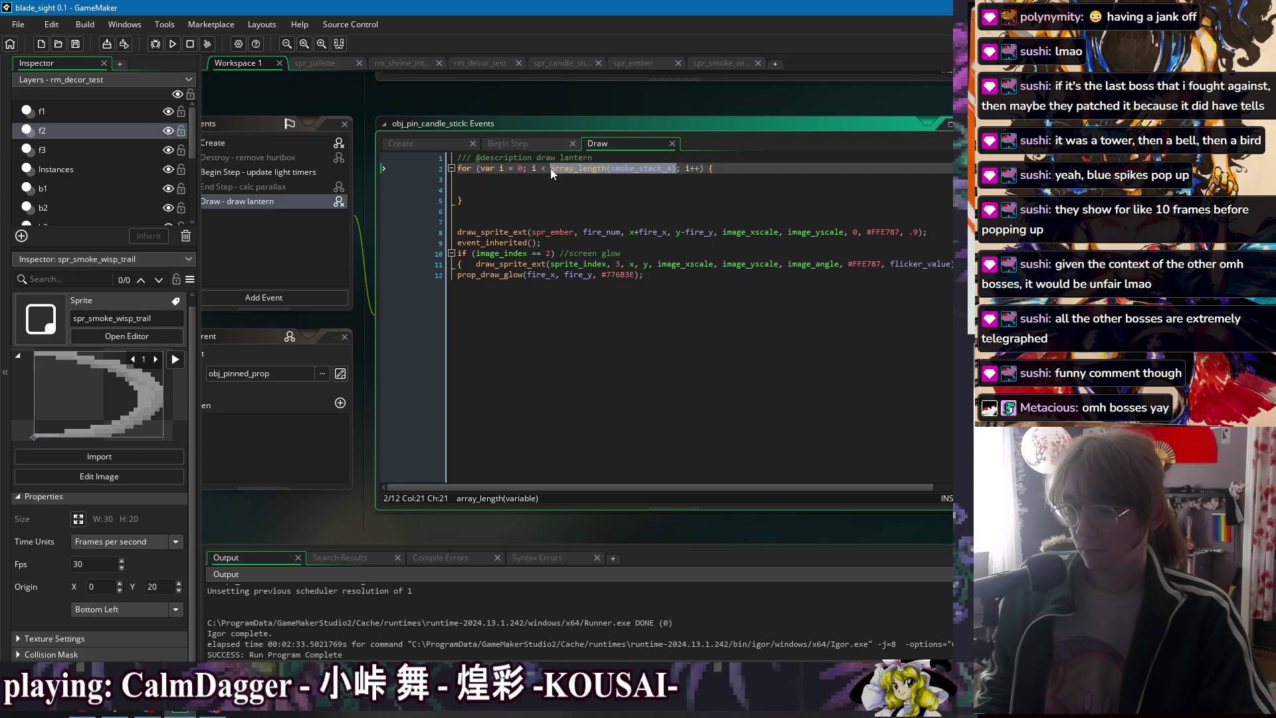
click(641, 186)
drag(677, 168, 551, 170)
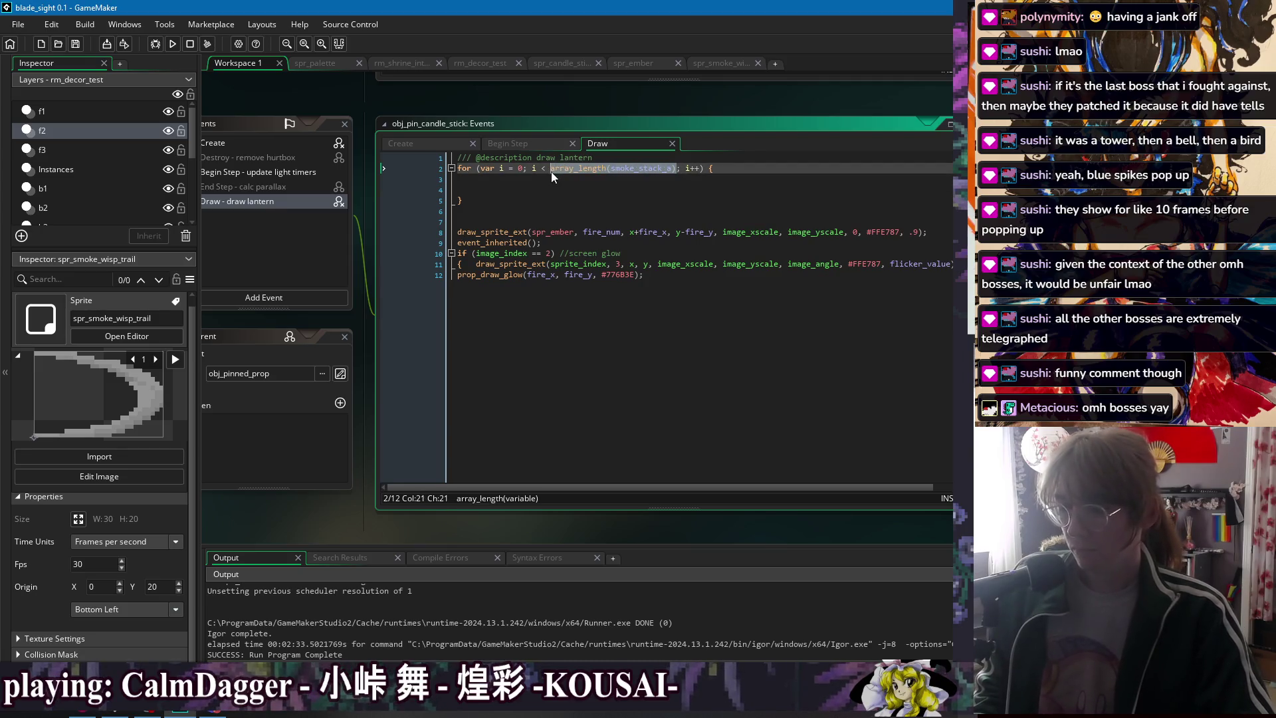
click(612, 169)
drag(682, 168, 552, 169)
key(BackSpace)
key(ctrl+z)
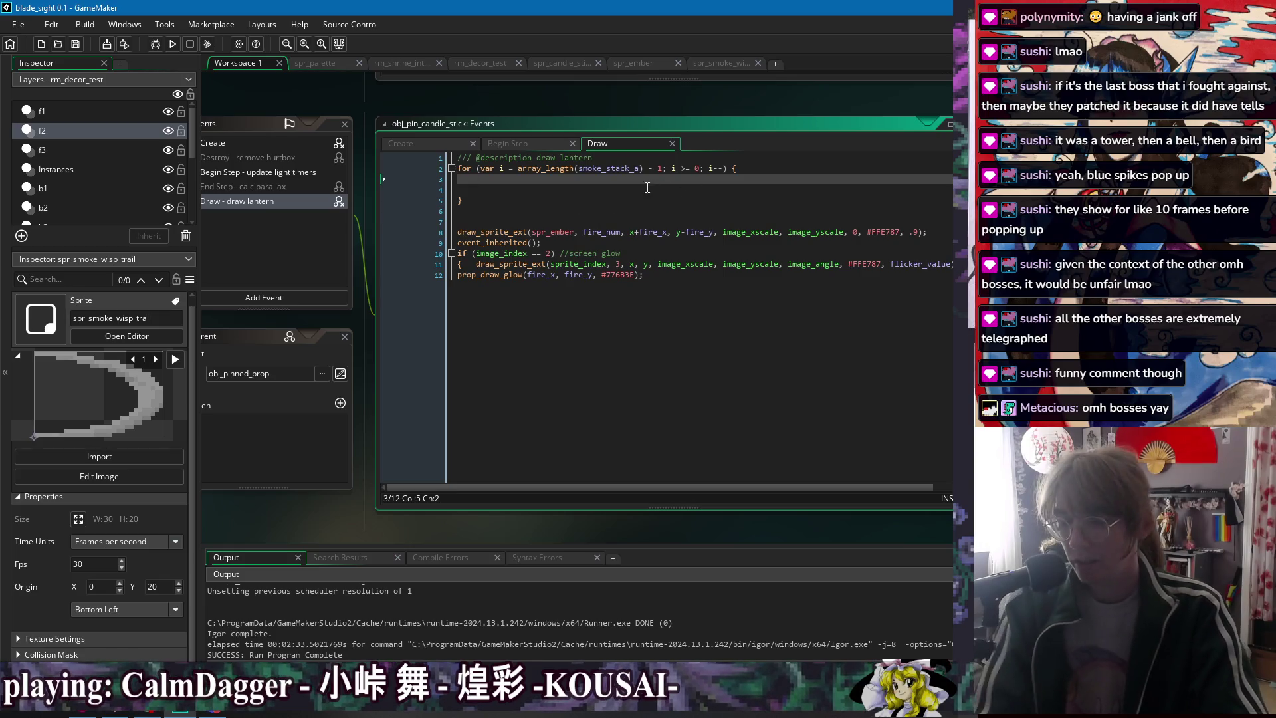
- Delete the extra blank line inside the reverse for loop
key(Delete)
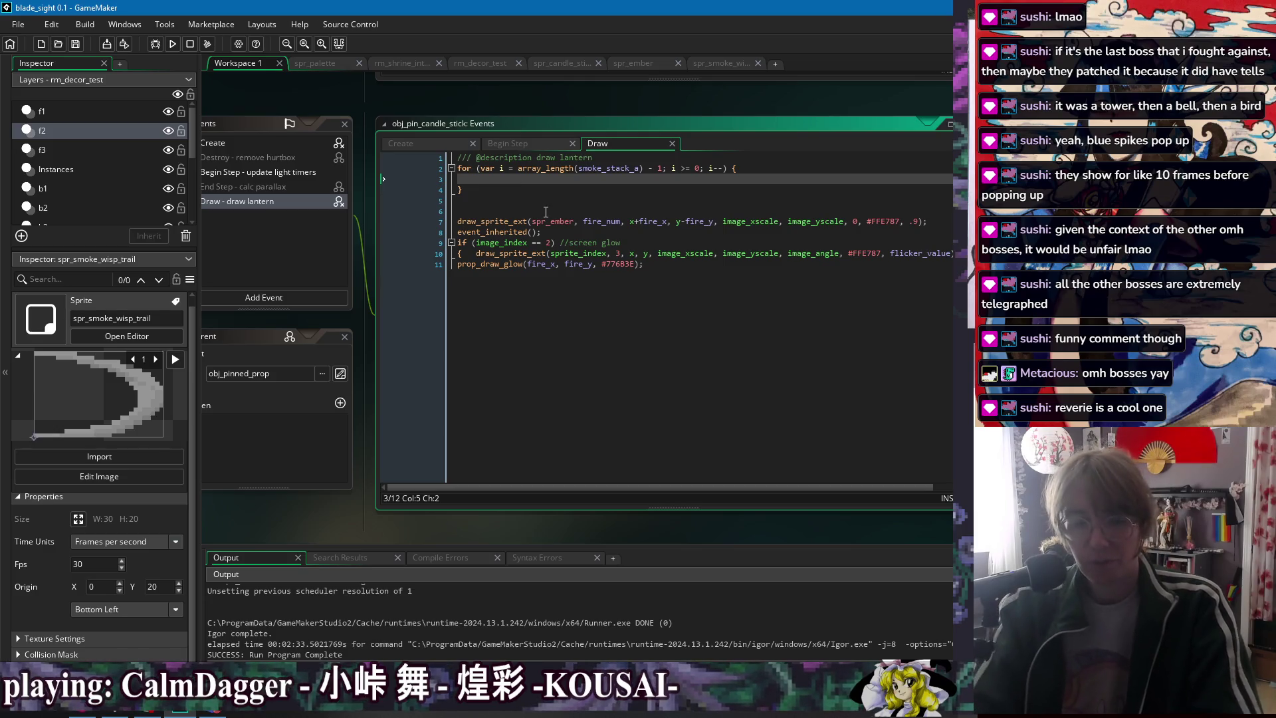
key(Down)
click(525, 178)
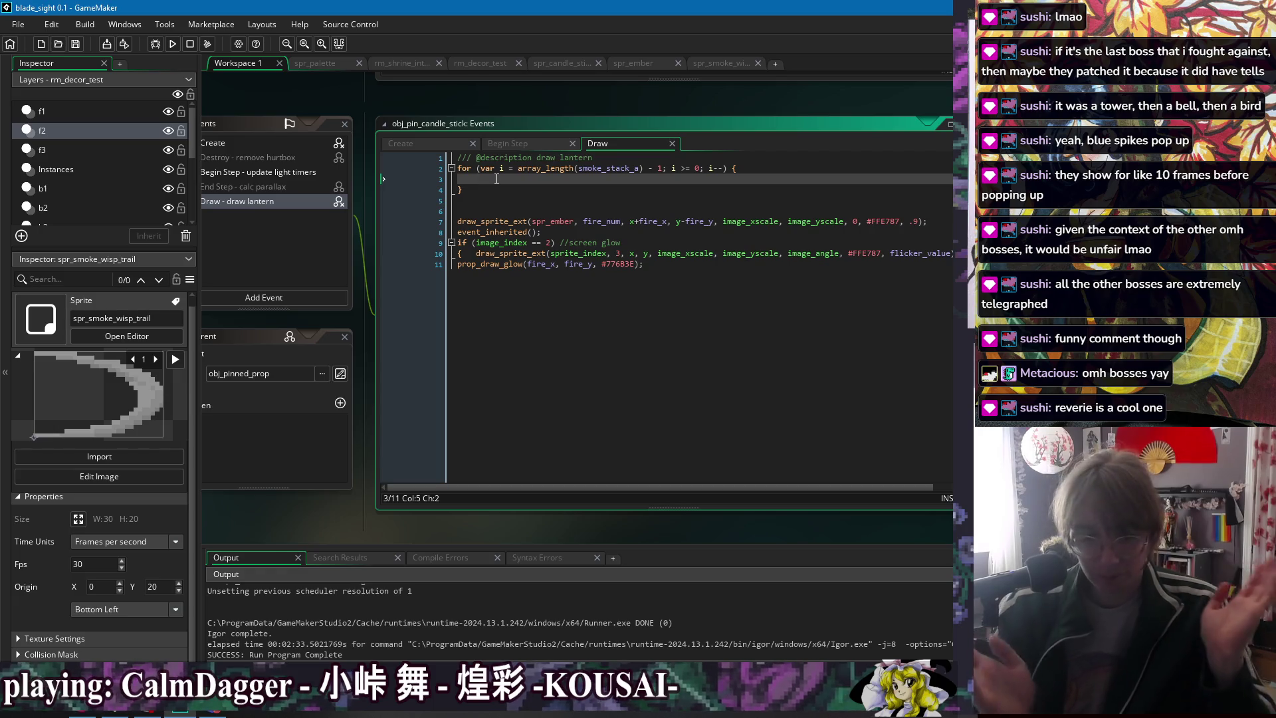
click(497, 186)
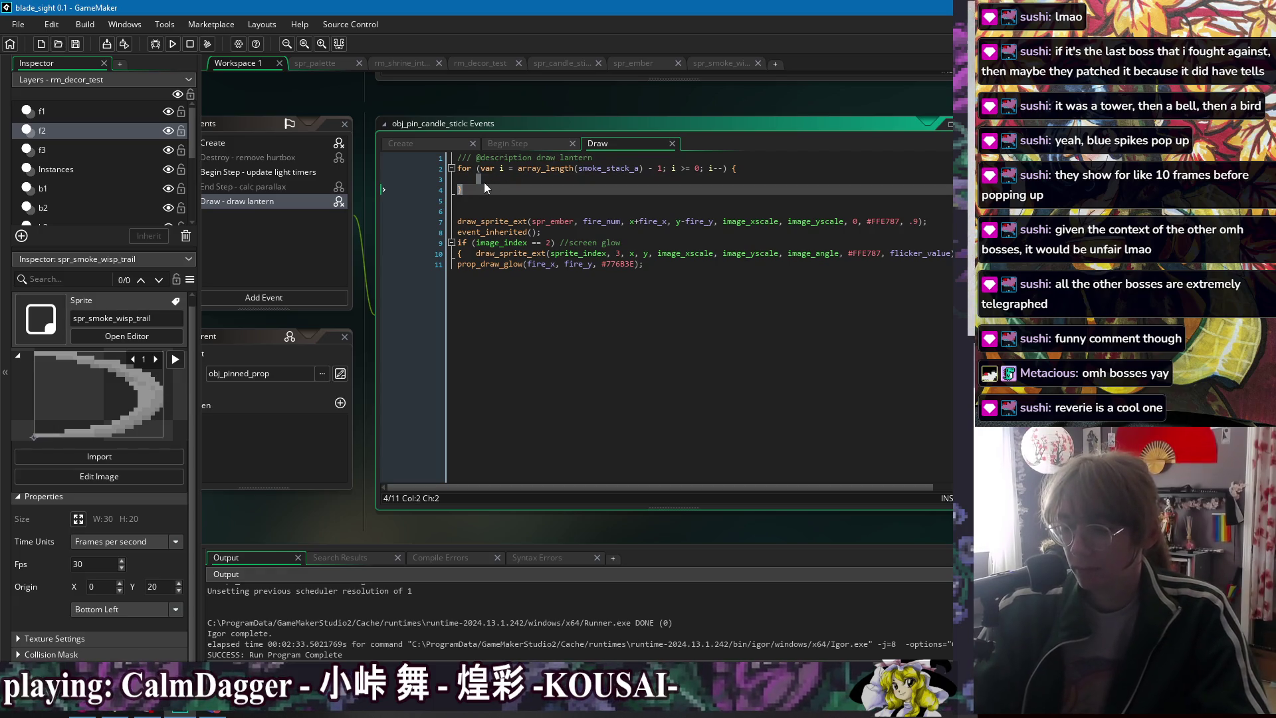
click(496, 180)
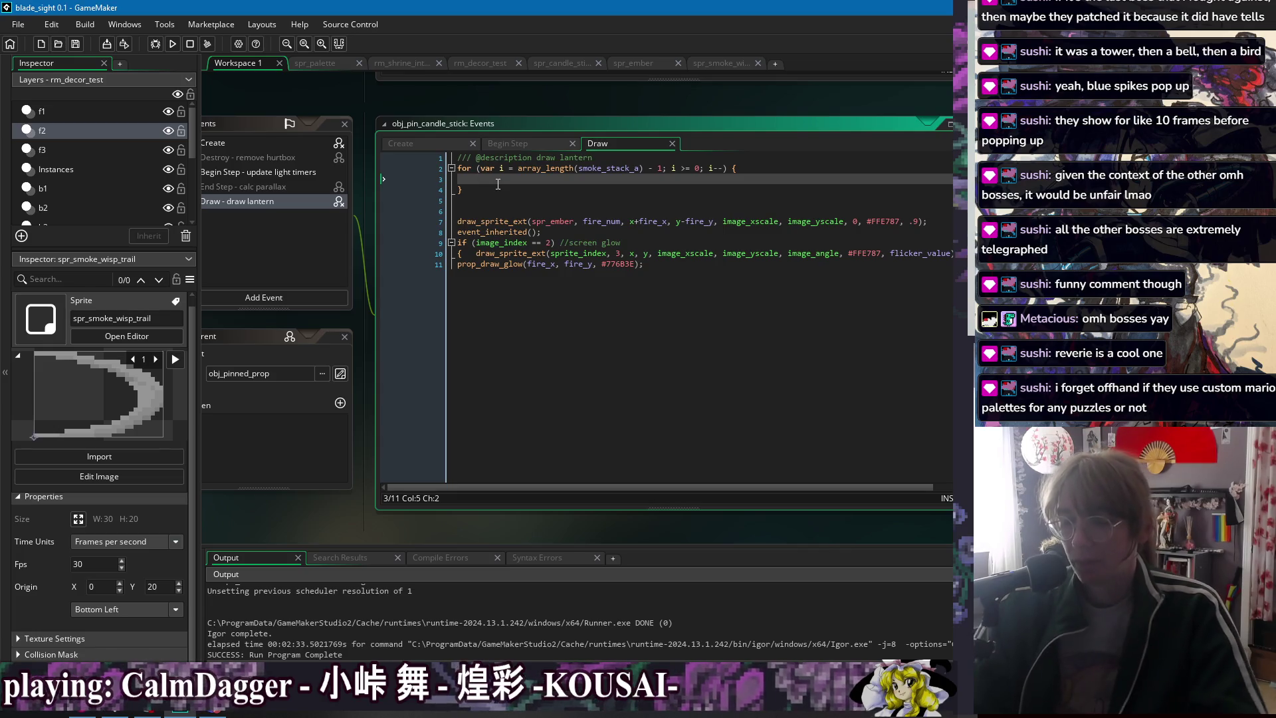
- Remove the blank line after the loop's closing brace and save the Draw code
key(Down)
key(Down)
key(BackSpace)
key(Up)
key(Up)
click(497, 184)
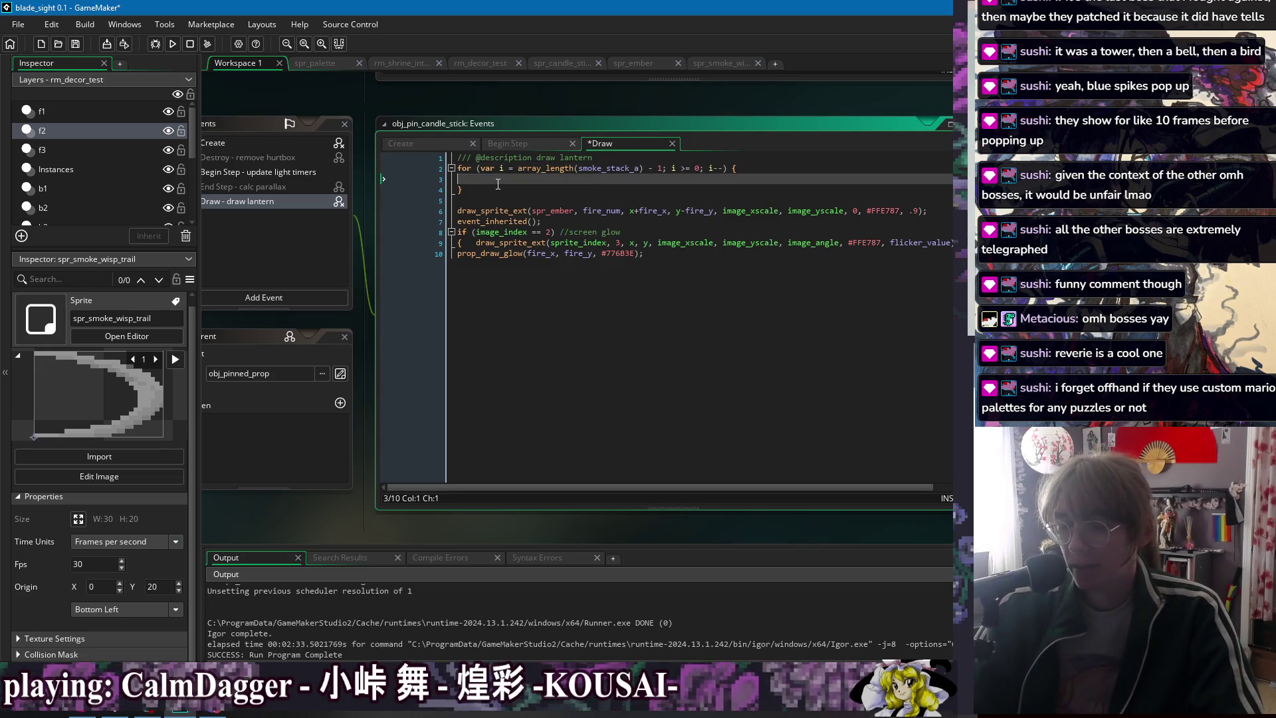
key(ctrl+s)
- Check the empty loop body and its closing brace in the Draw code
click(503, 194)
click(503, 200)
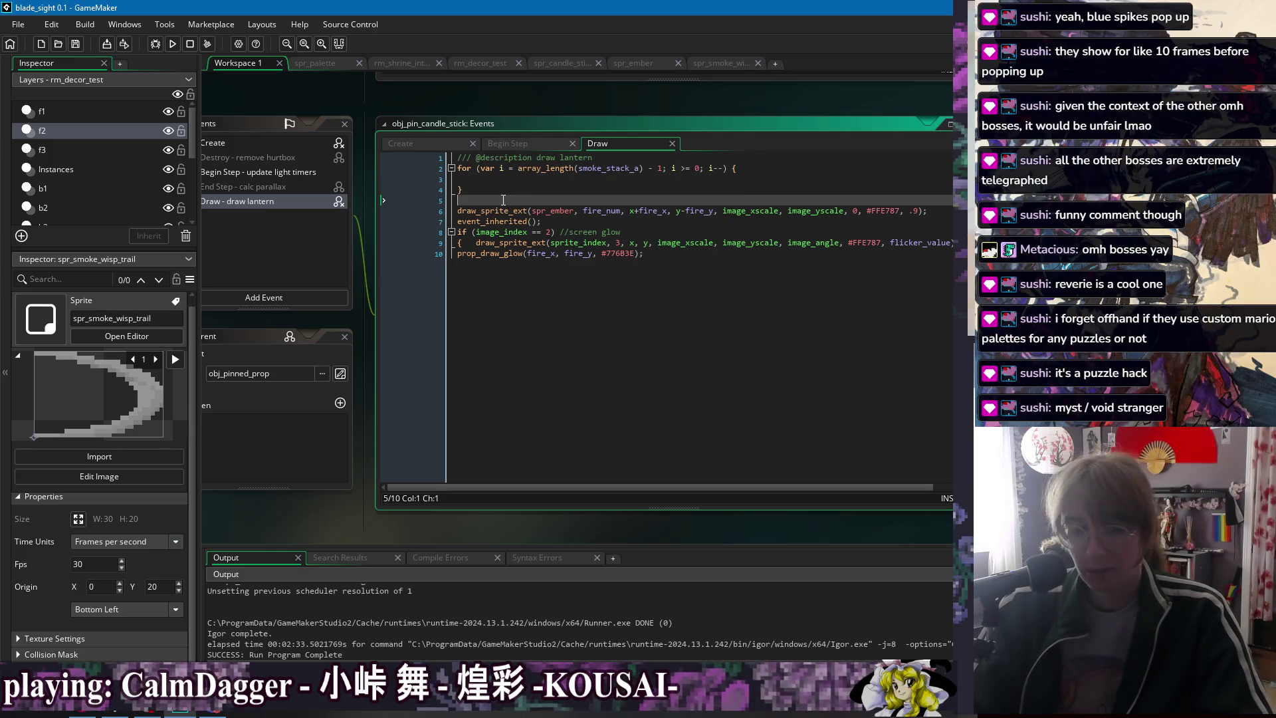
click(517, 179)
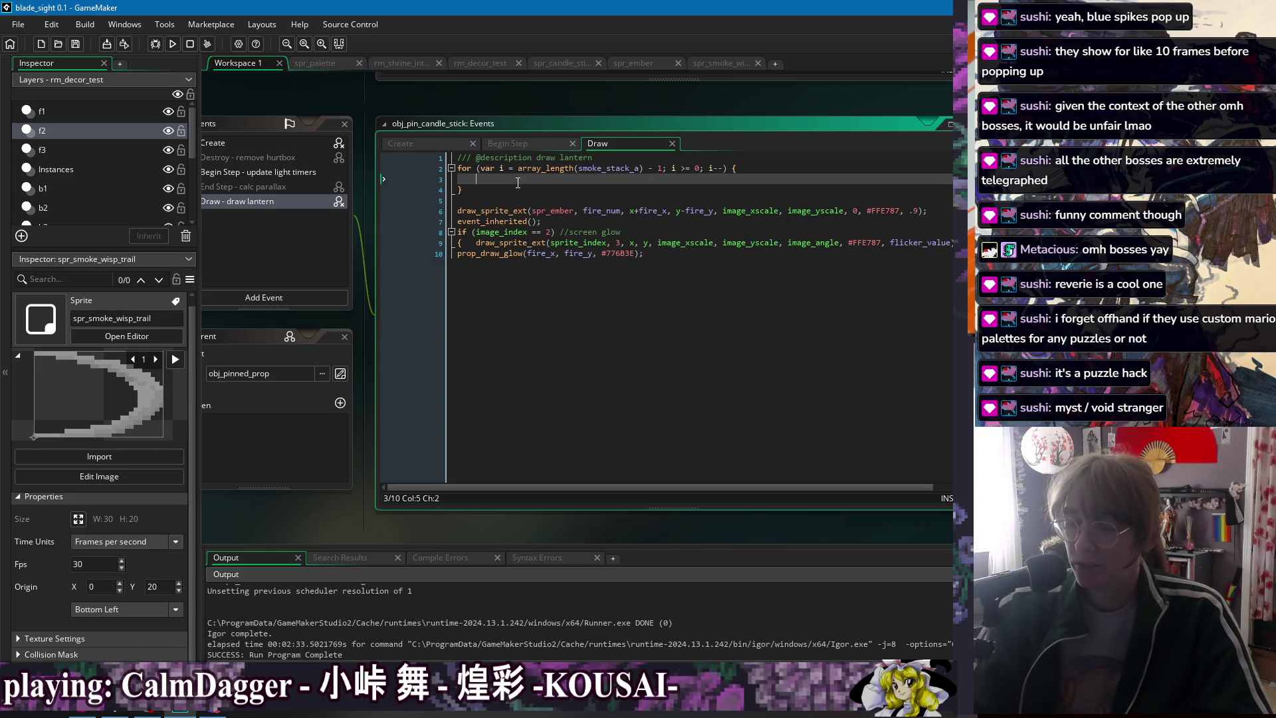
click(520, 189)
click(524, 198)
click(525, 176)
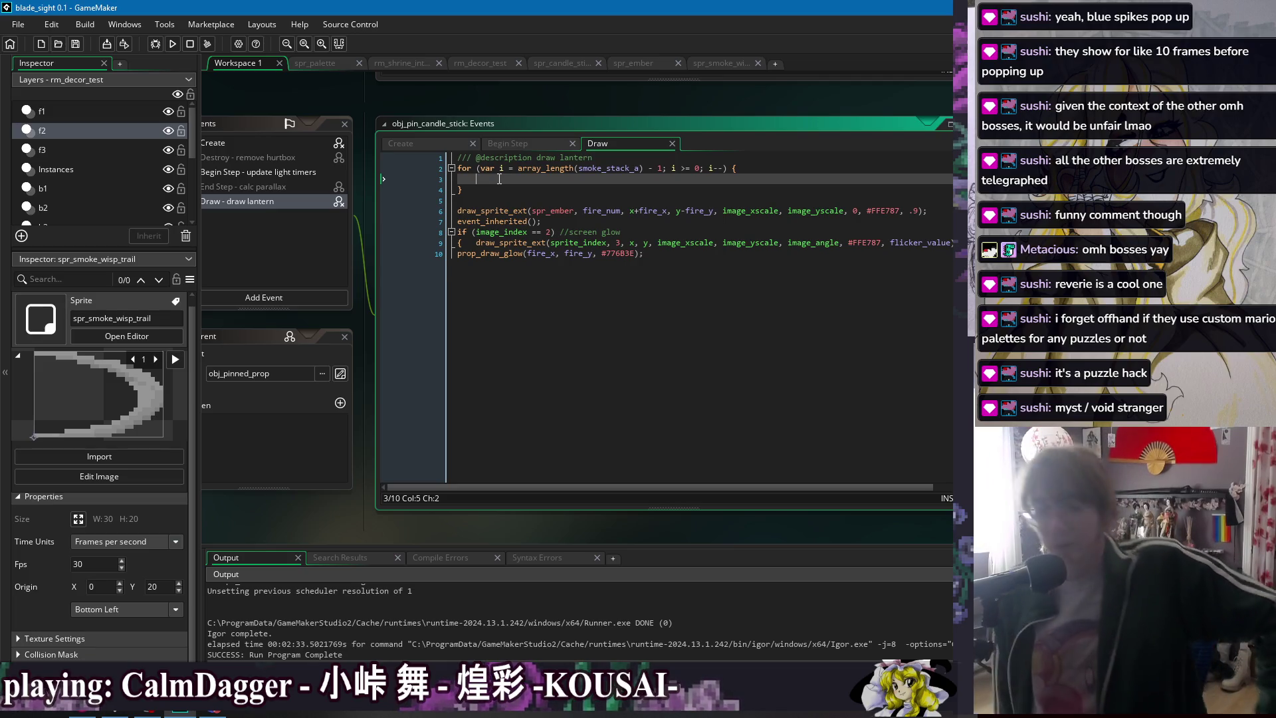
click(501, 191)
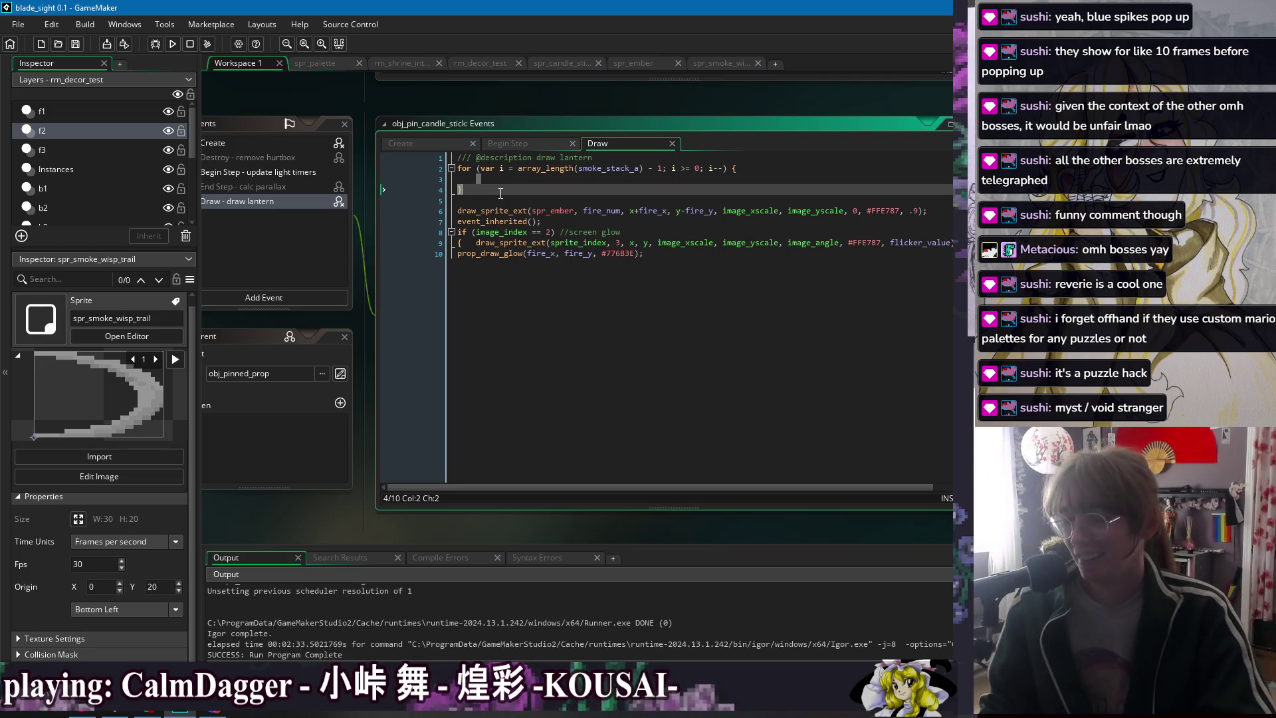
click(504, 179)
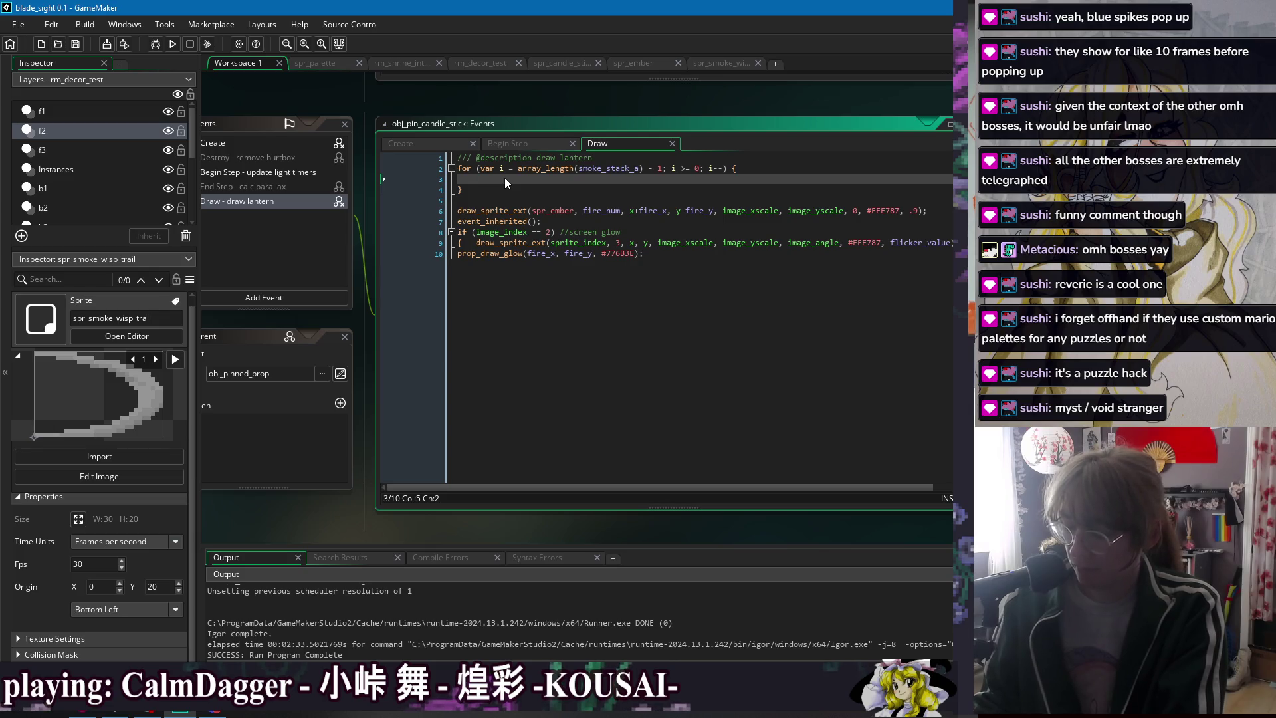
- Start a draw_sprite call in the loop body with spr_smoke_wisp_trail as the sprite, and save
key(Tab)
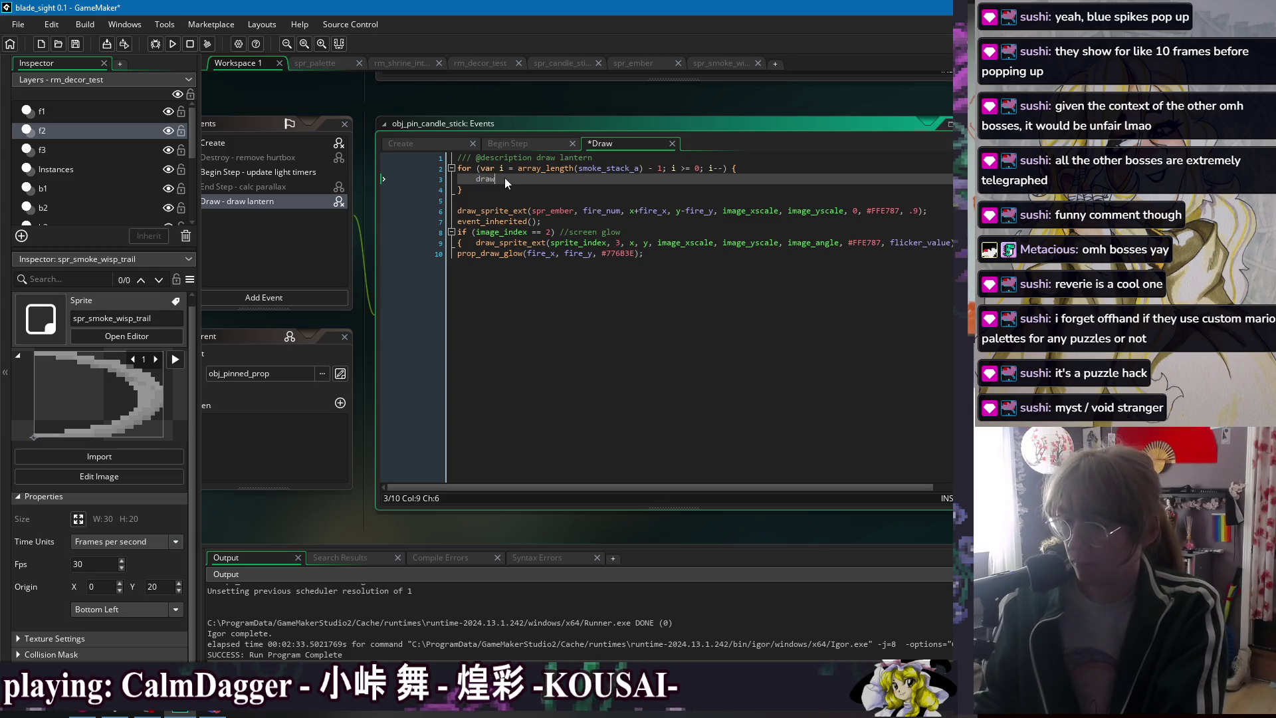
text(_sprite)
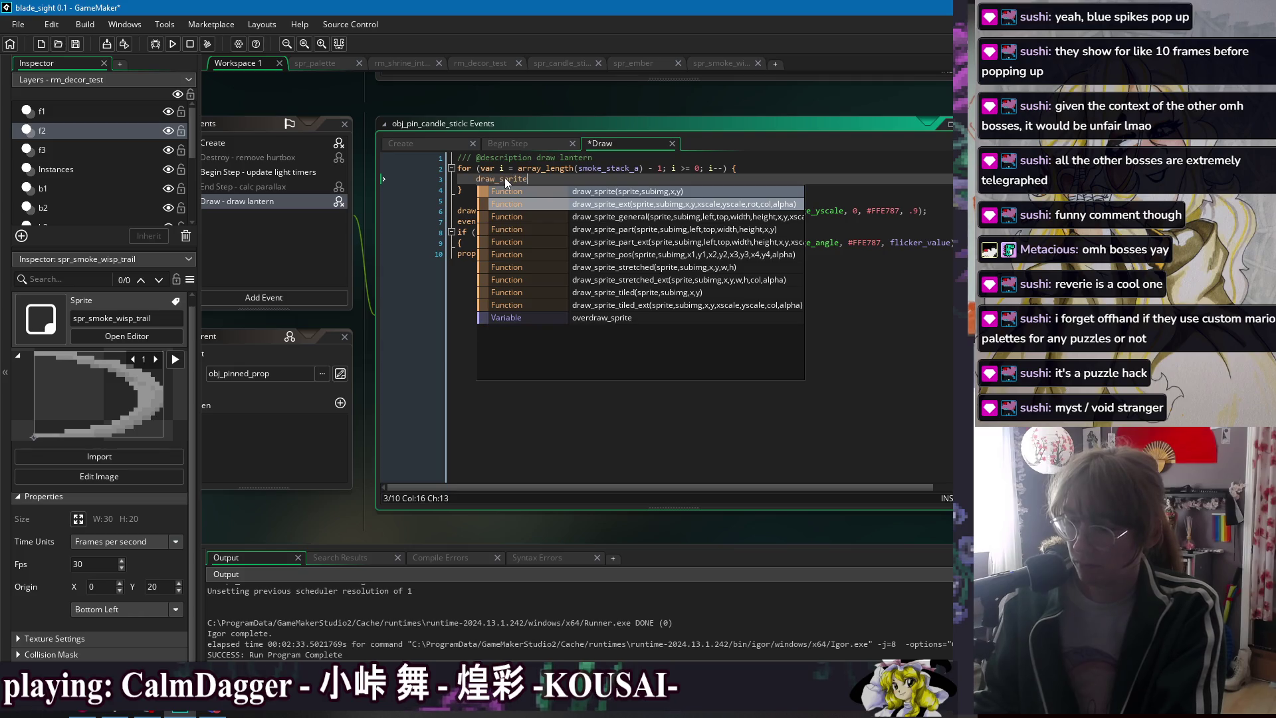
text((spr)
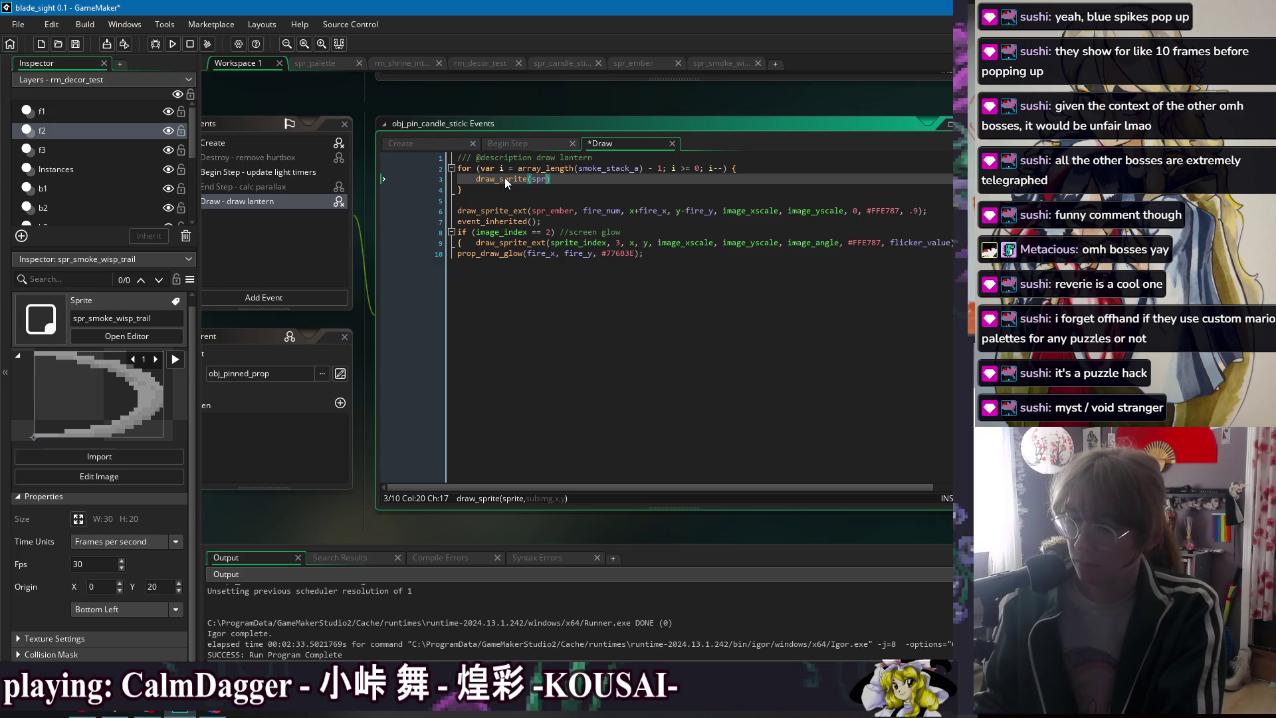
text(_)
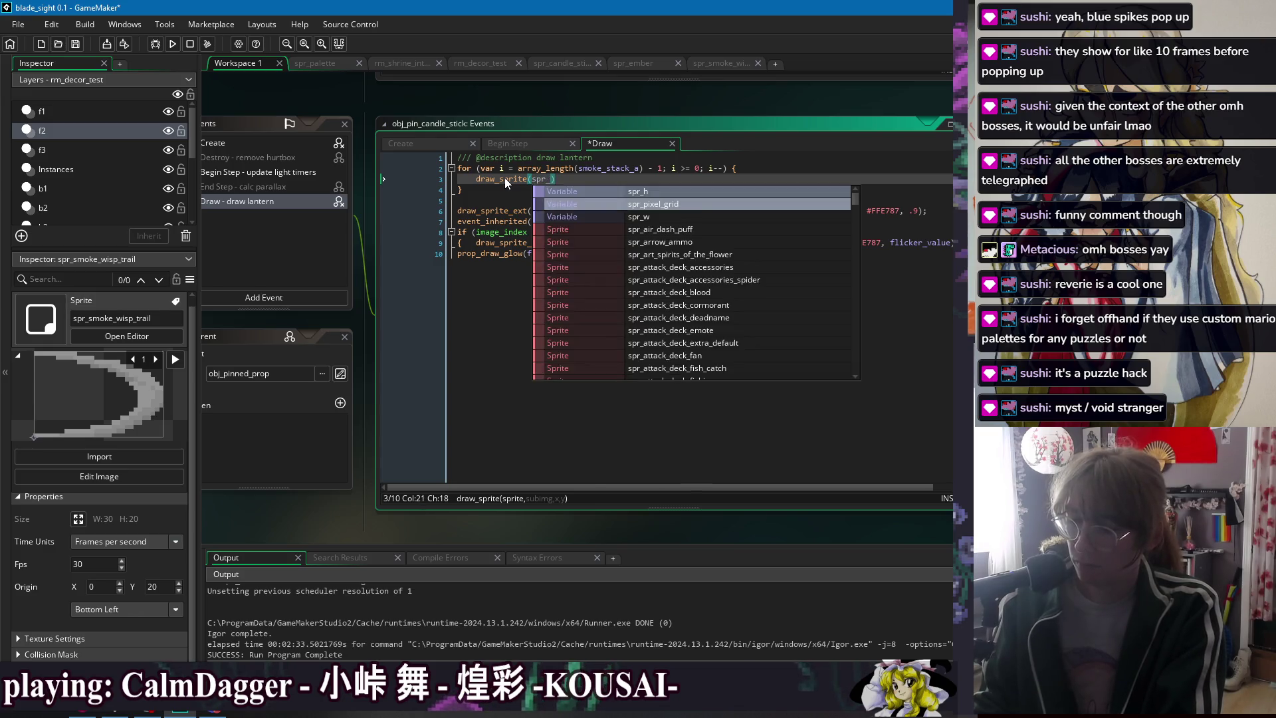
text(smo)
key(Down)
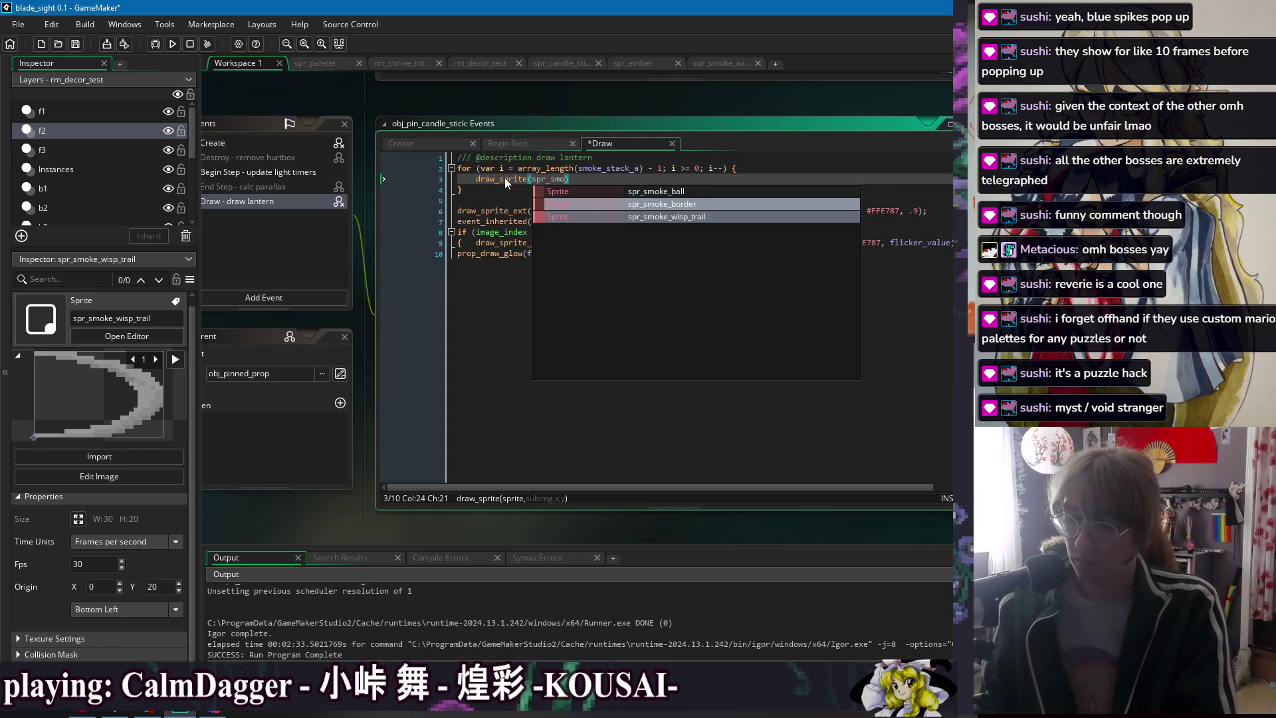
key(Return)
text(, 0,)
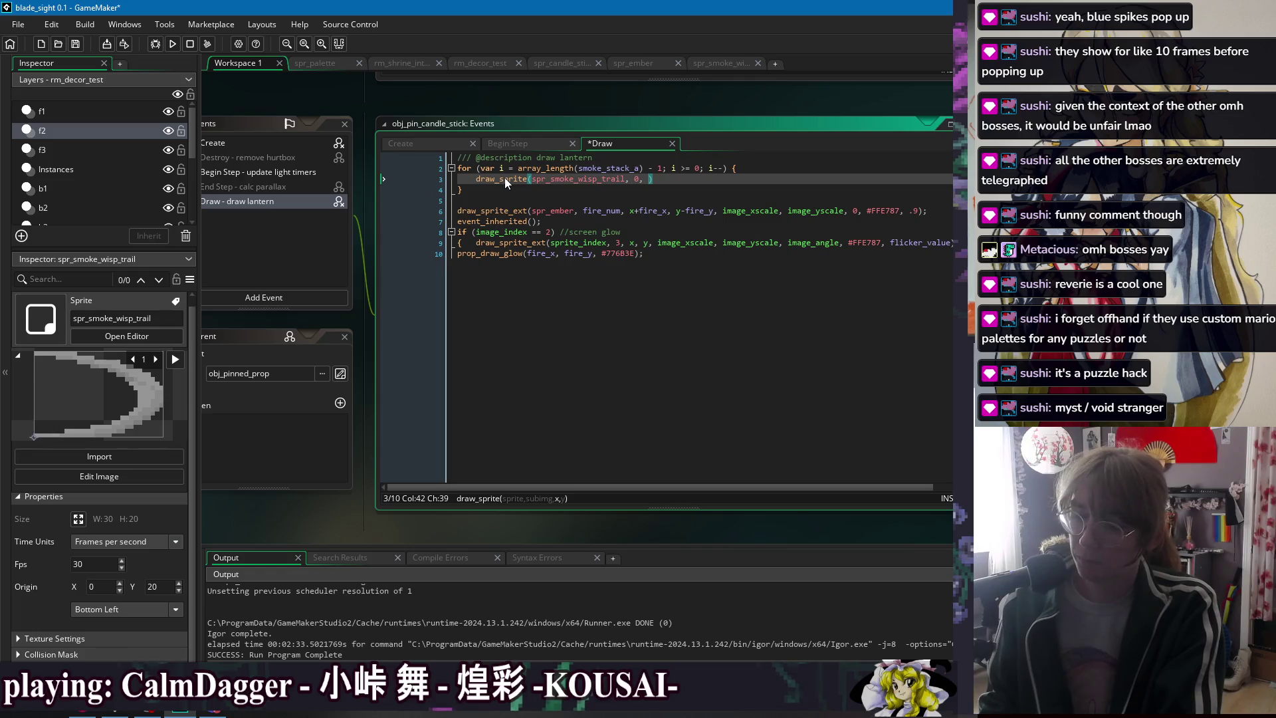
key(ctrl+s)
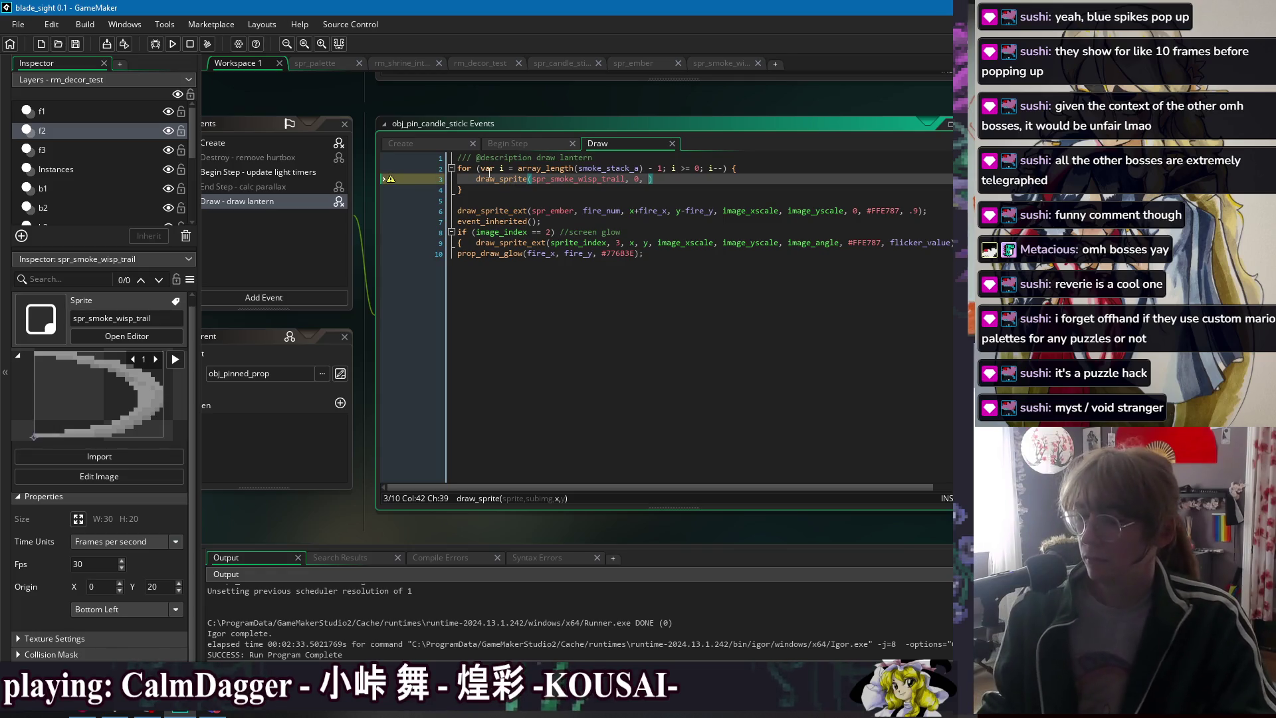
- Review the smoke array variables in the Create event, then add fire_x, fire_y as the position
click(433, 142)
click(562, 359)
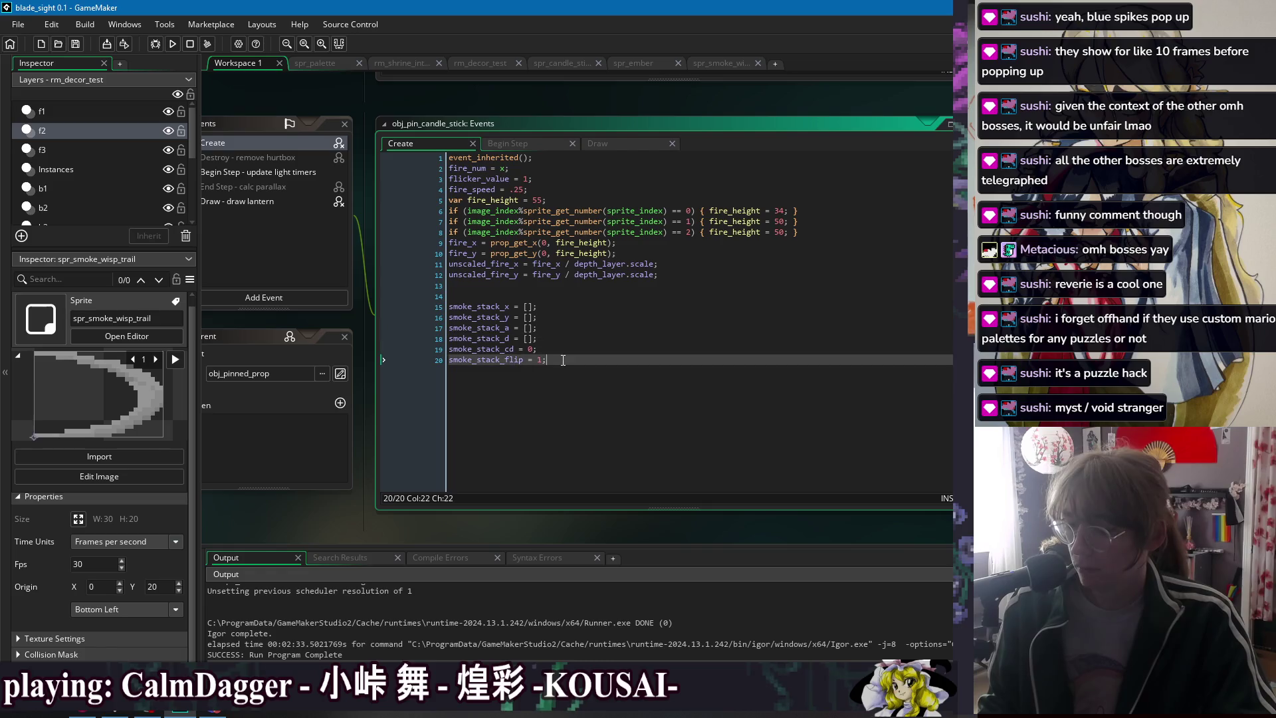
click(544, 286)
click(593, 368)
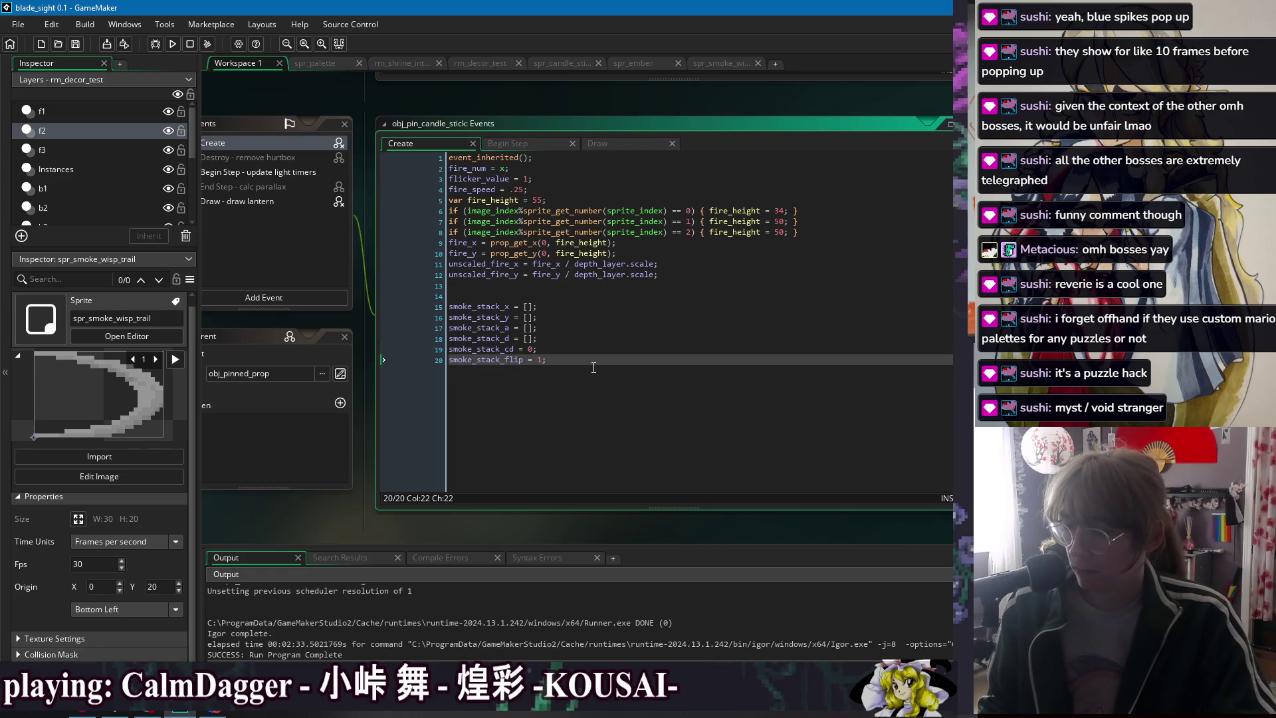
click(613, 145)
text(fire)
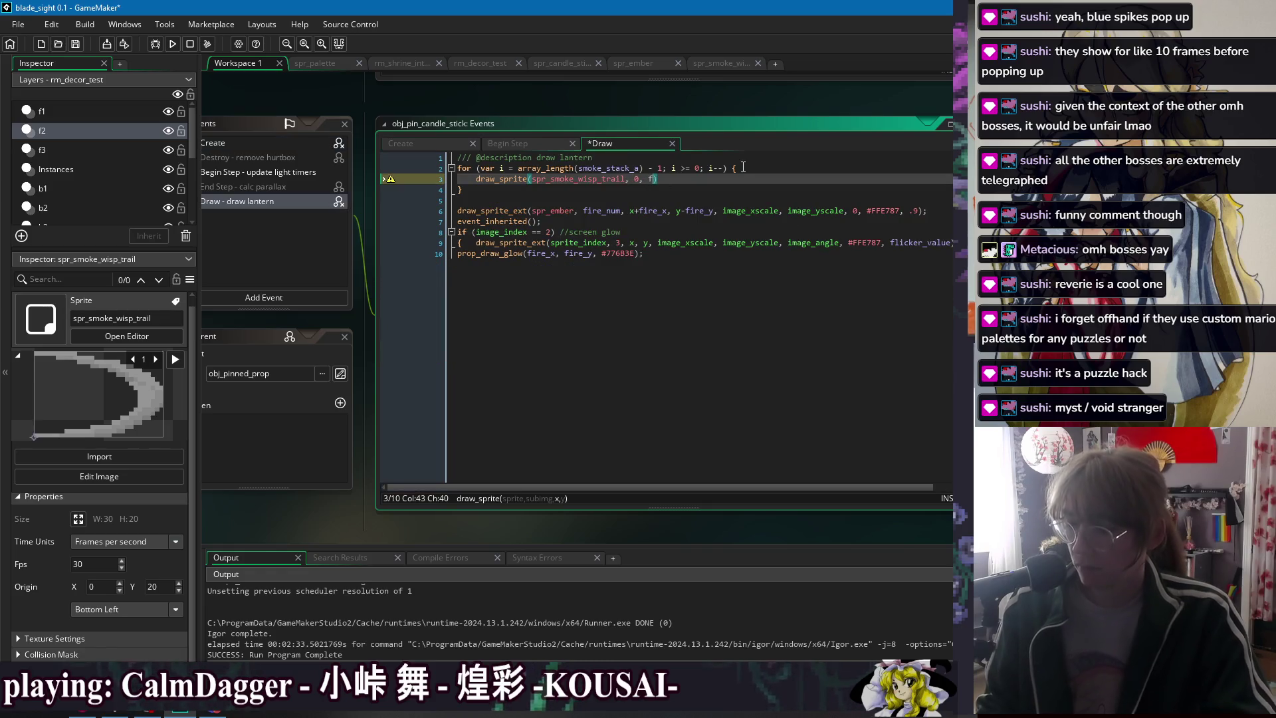
text(_x)
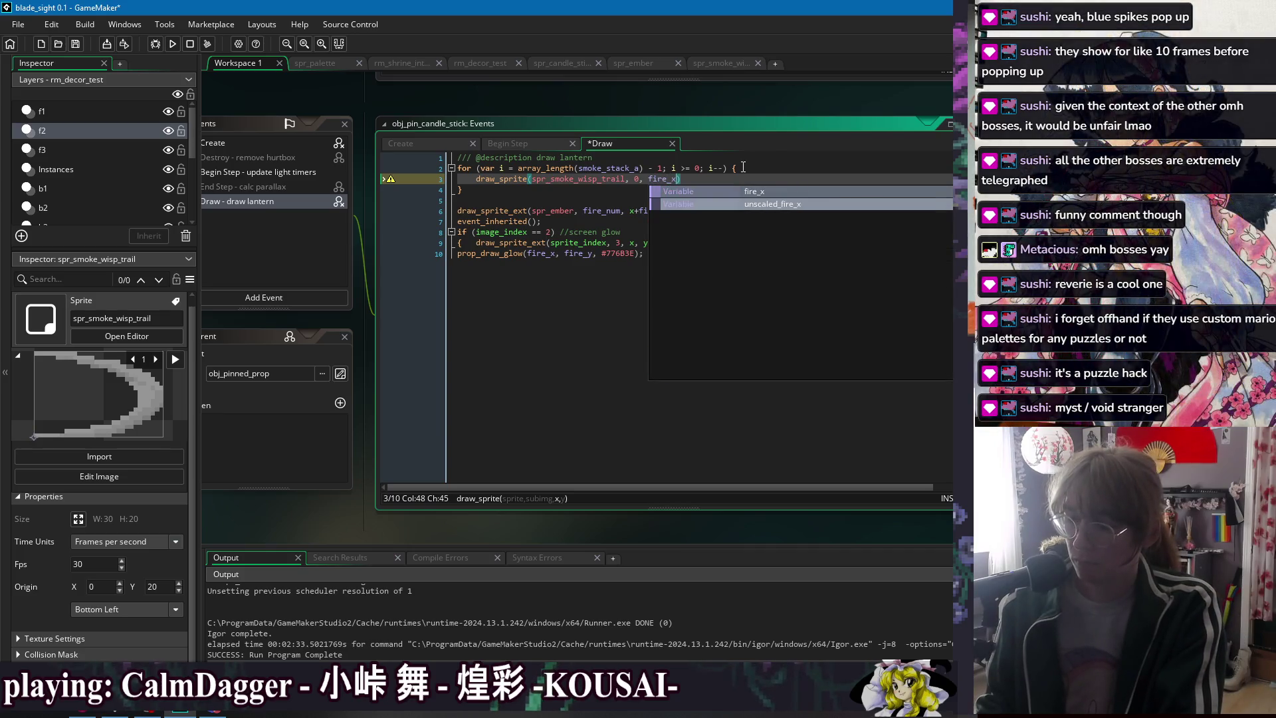
text(, )
text(fire_y)
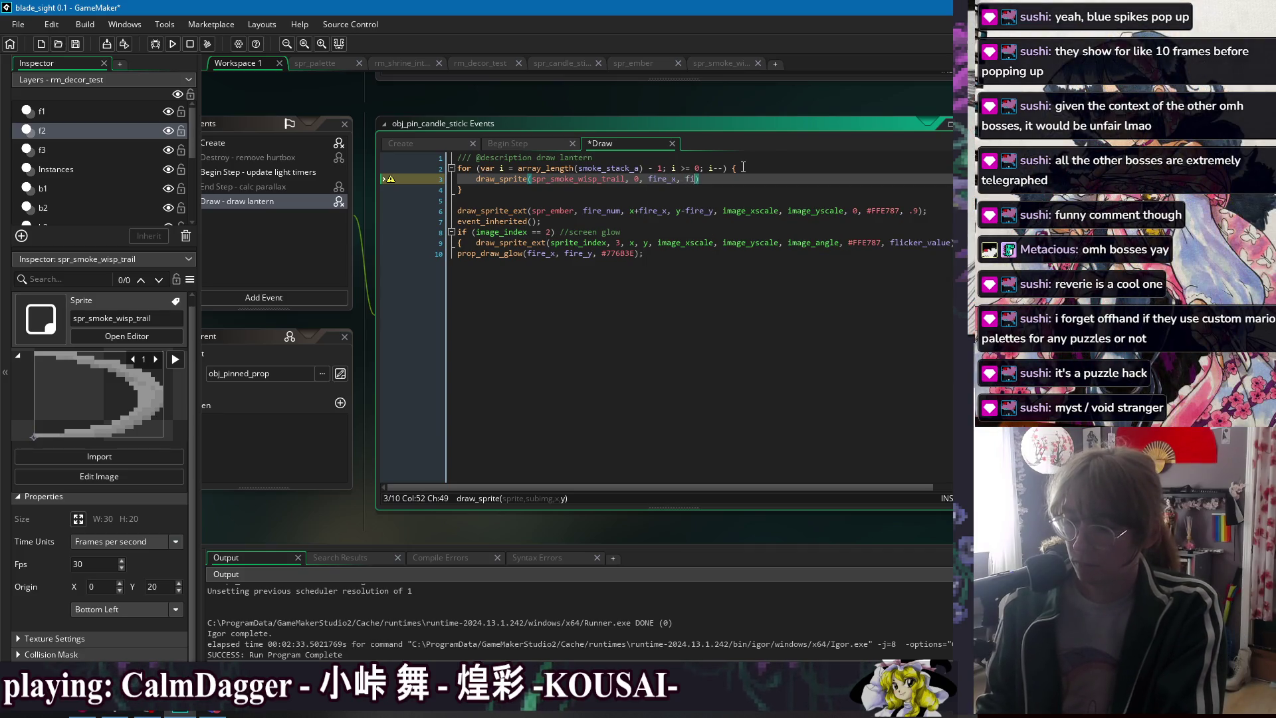
- Make it draw_sprite_ext with 1, 1, 0, c_white and alpha smoke_stack_a[0], and save
click(529, 179)
text(_ext)
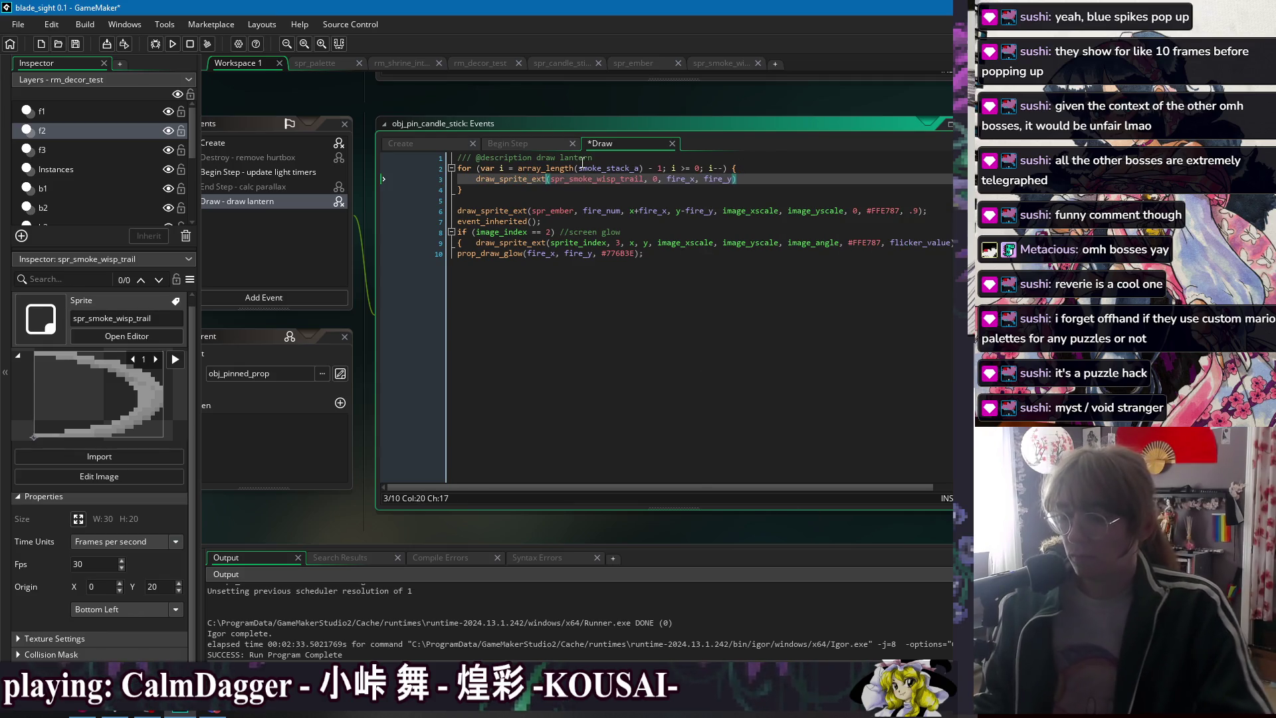
key(End)
text(, )
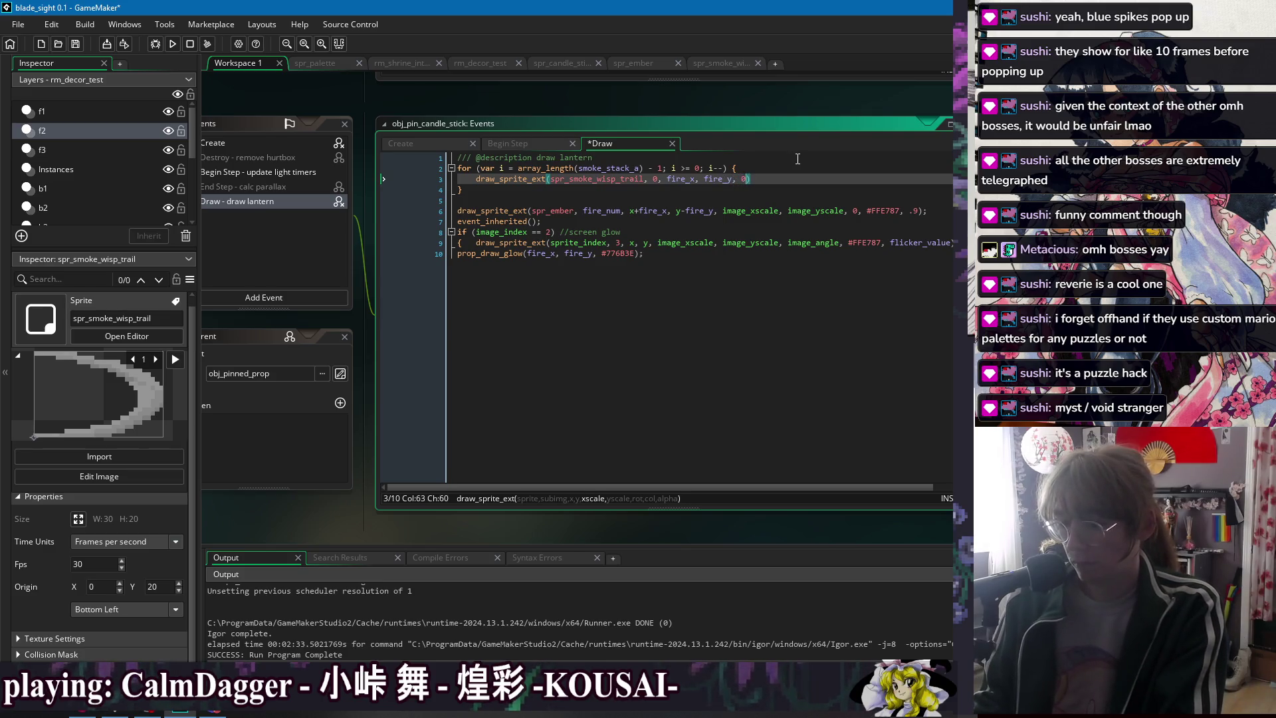
text(fire_)
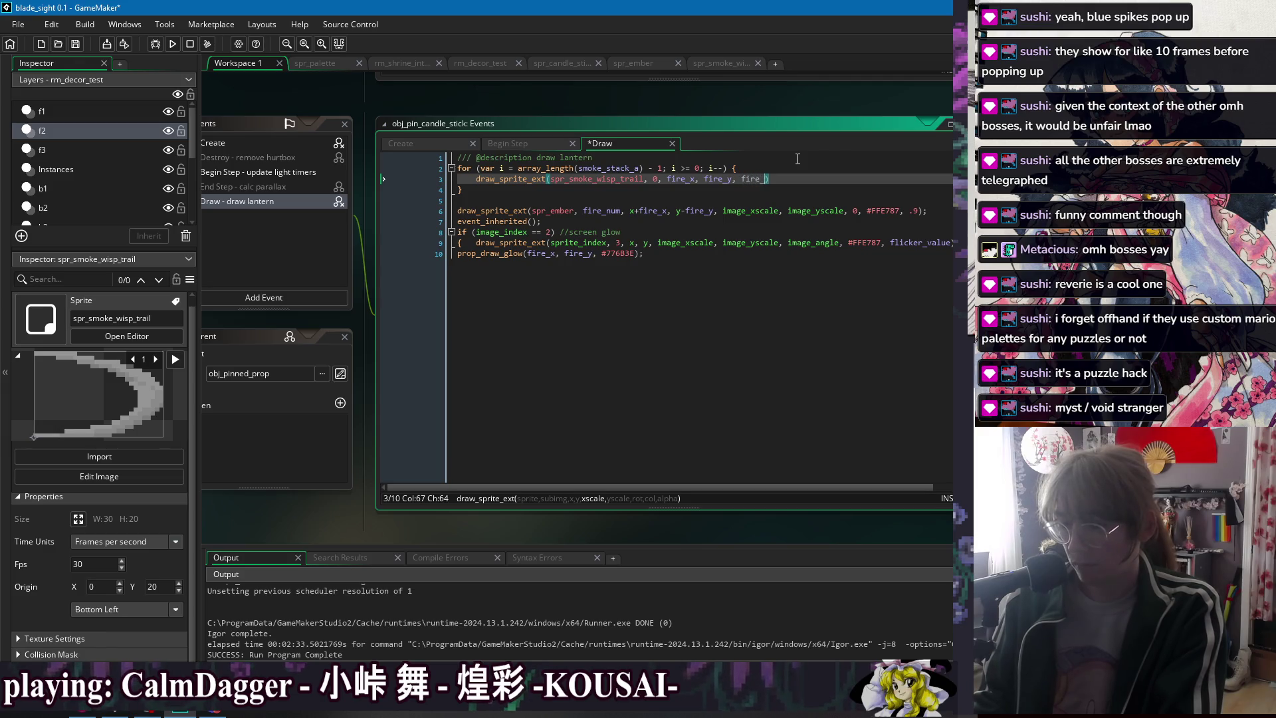
key(BackSpace)
key(BackSpace)
key(BackSpace)
text(1, 1, 0, )
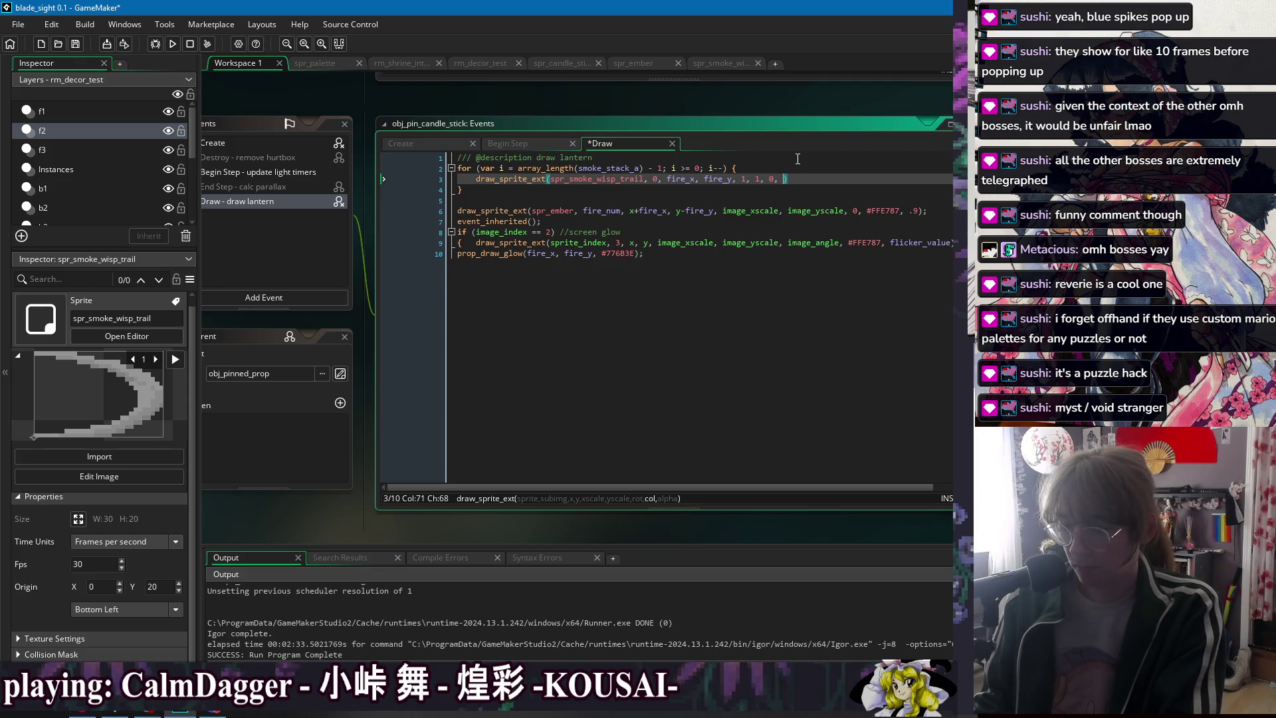
text(c_white, )
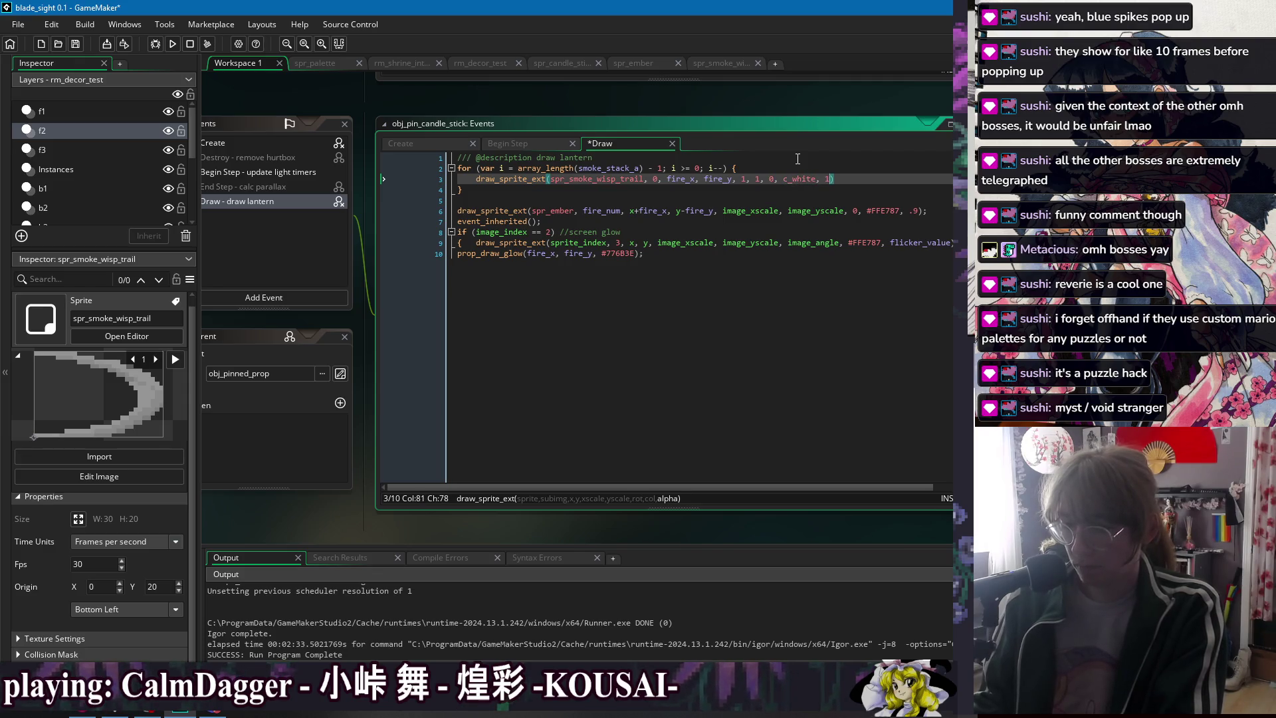
text(smoke_s)
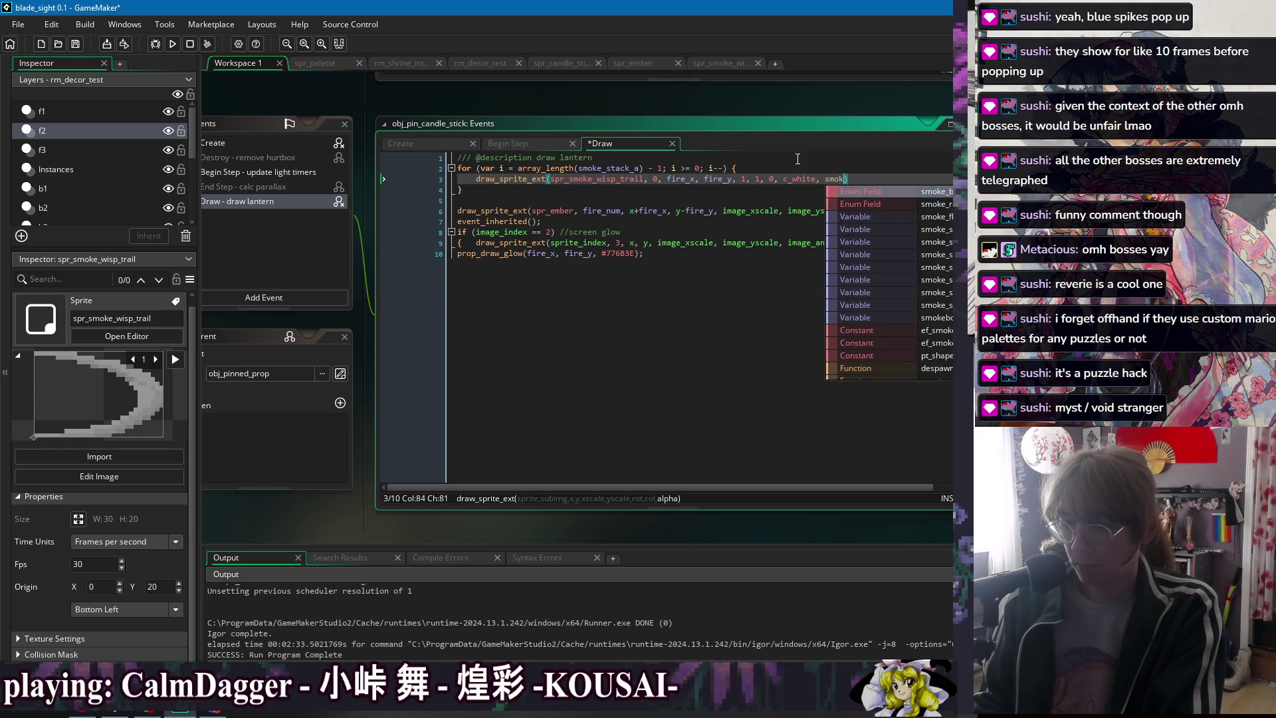
text(tack_a[)
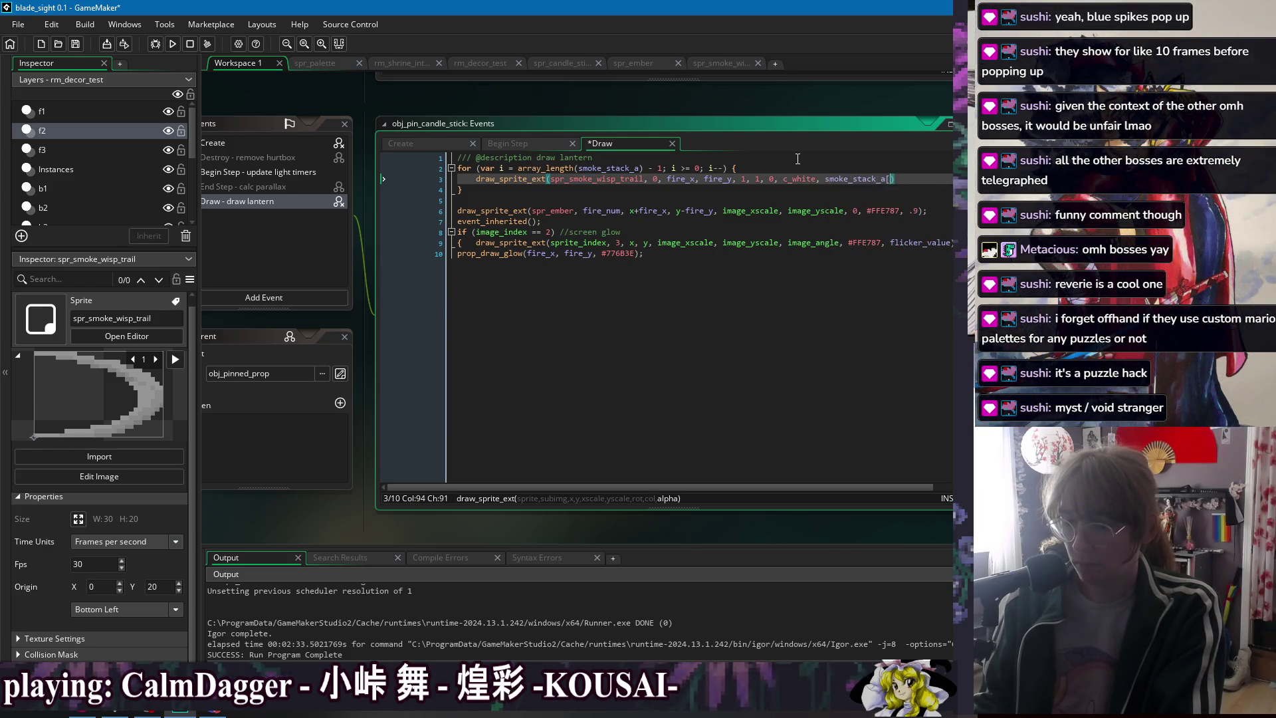
text(0])
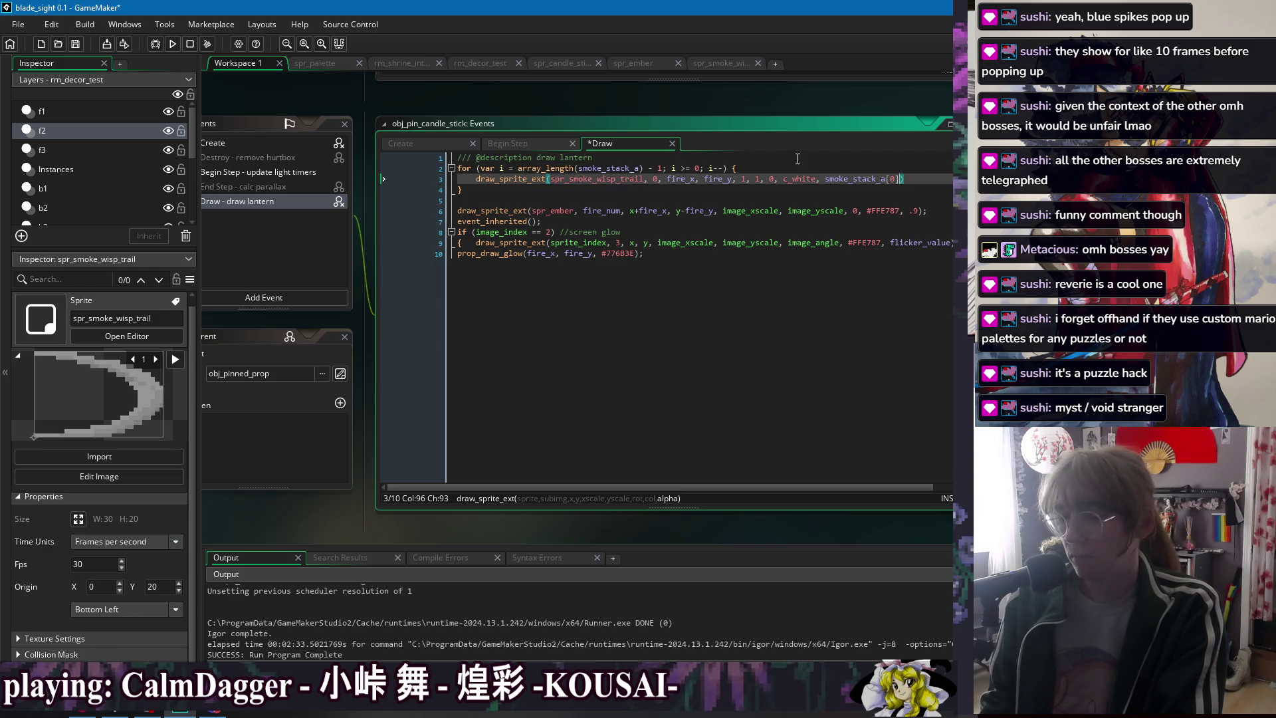
text();)
key(ctrl+s)
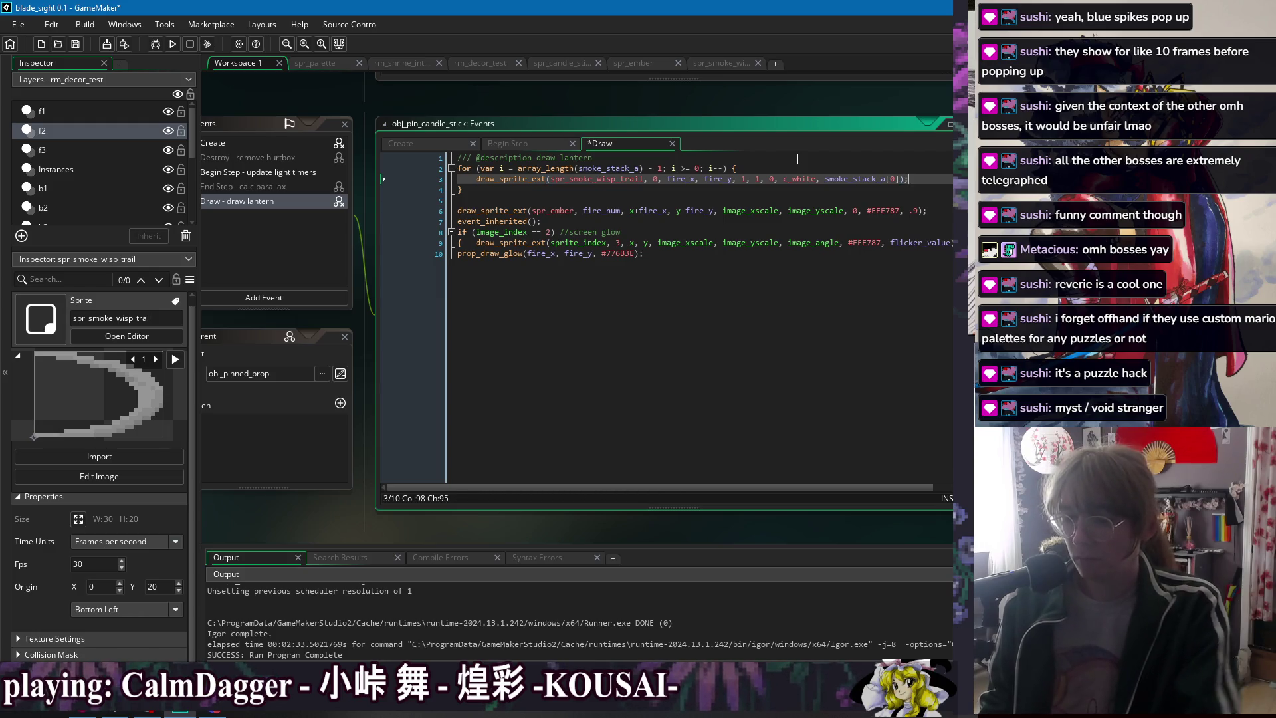
click(670, 178)
- Put the fire_x and fire_y arguments of draw_sprite_ext on their own indented lines
key(Return)
click(513, 189)
key(Return)
click(518, 200)
key(Return)
click(477, 200)
key(Tab)
click(477, 190)
key(Tab)
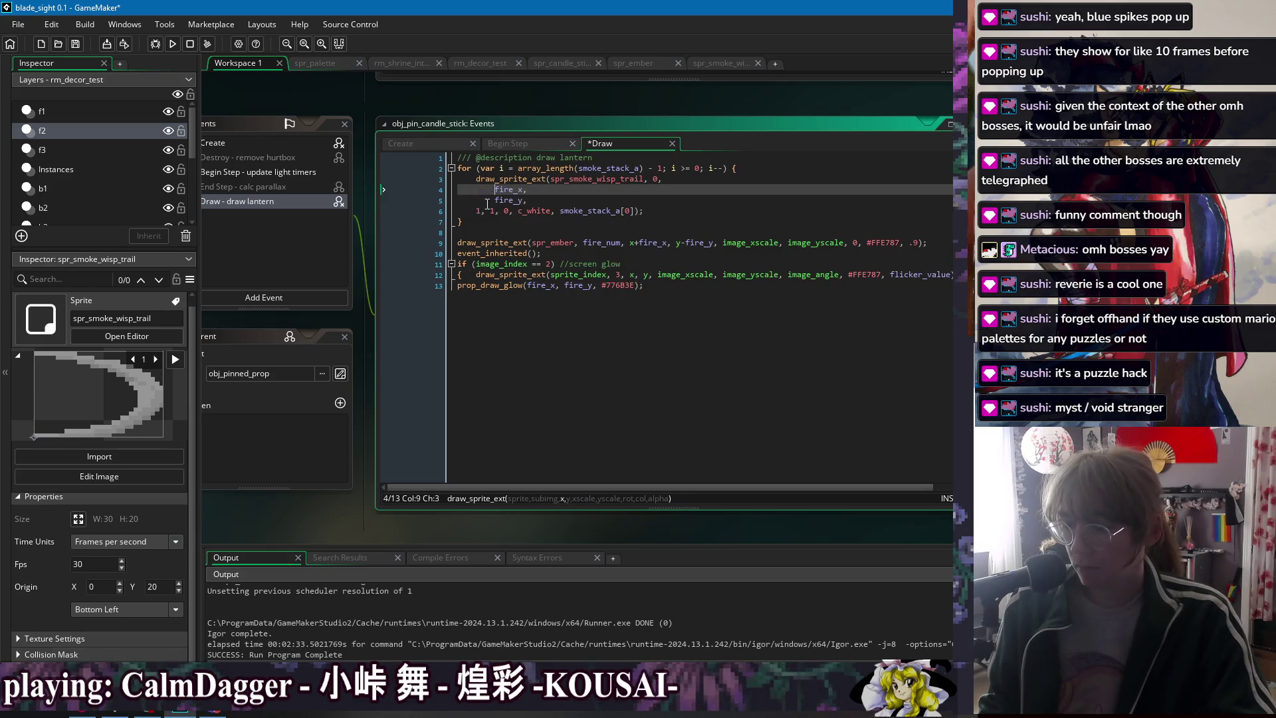
- Split the scale, rotation, colour and alpha arguments onto indented lines, and save
click(490, 212)
key(Return)
click(490, 222)
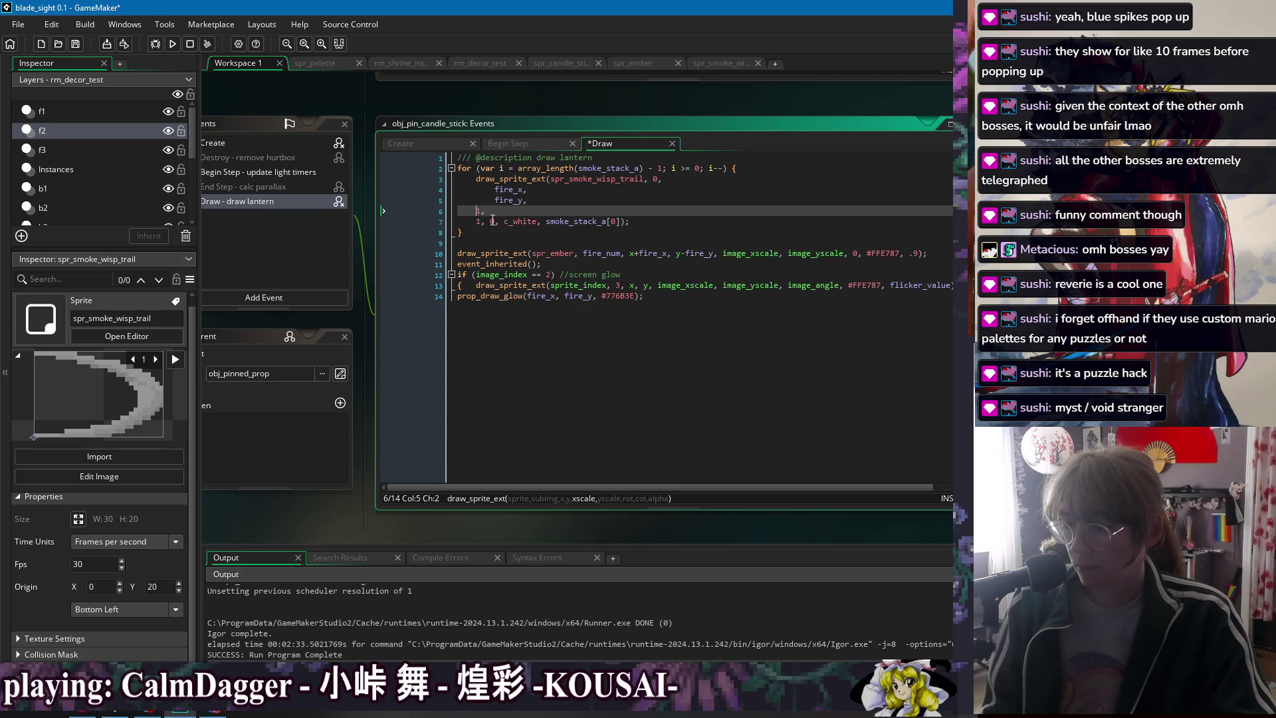
key(Return)
click(476, 212)
key(Tab)
click(477, 222)
key(Tab)
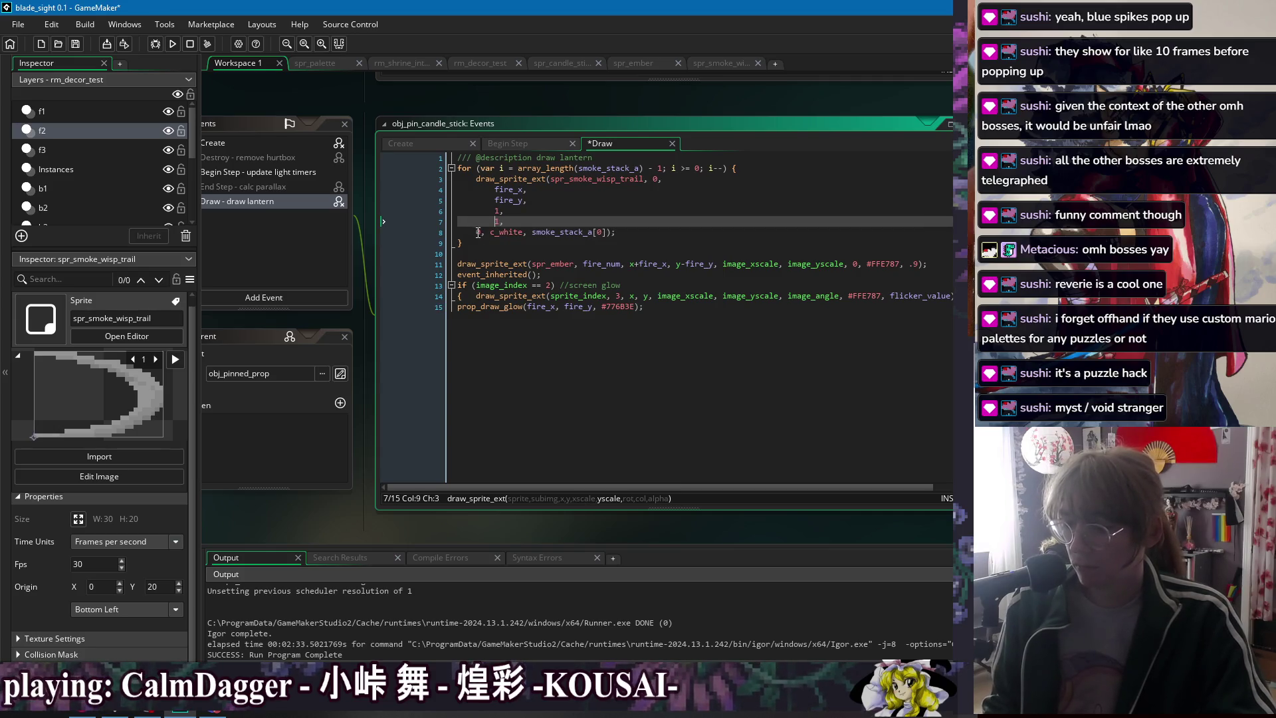
click(476, 232)
key(Tab)
key(ctrl+s)
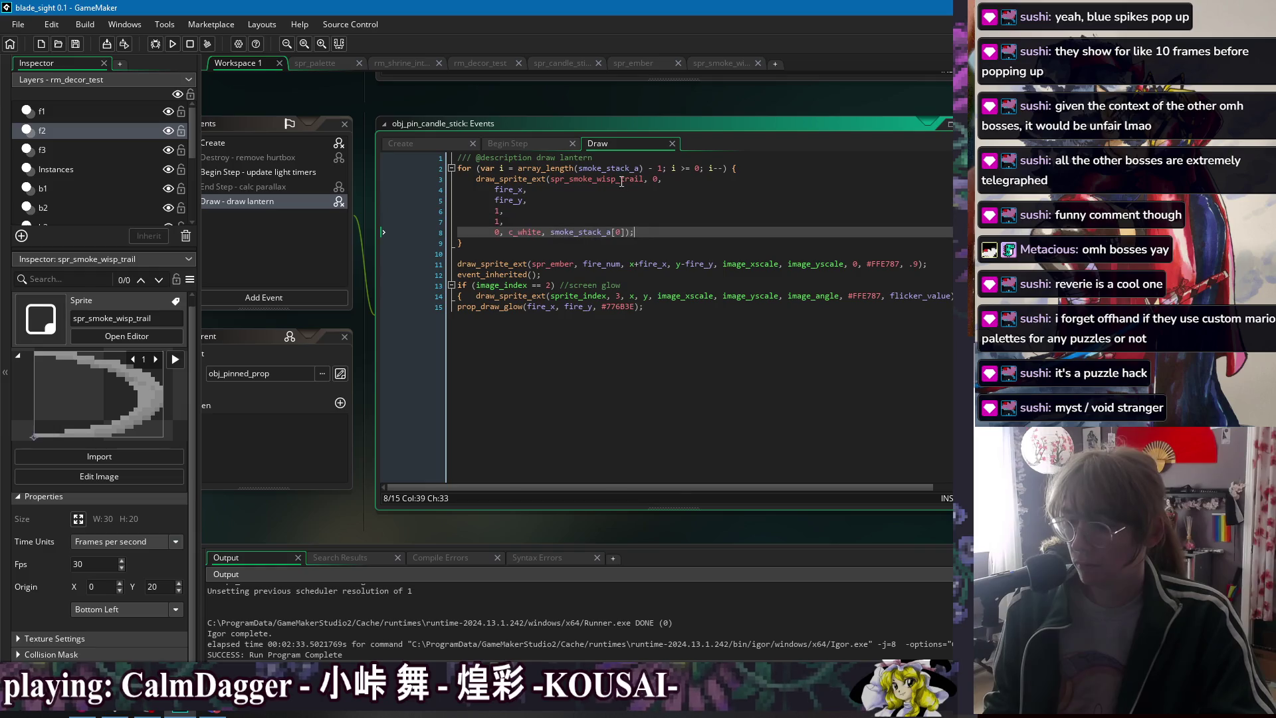
- Offset fire_x by smoke_stack_x[i]*smoke_stack_d[i] and change the alpha to smoke_stack_a[i]
click(668, 179)
click(573, 190)
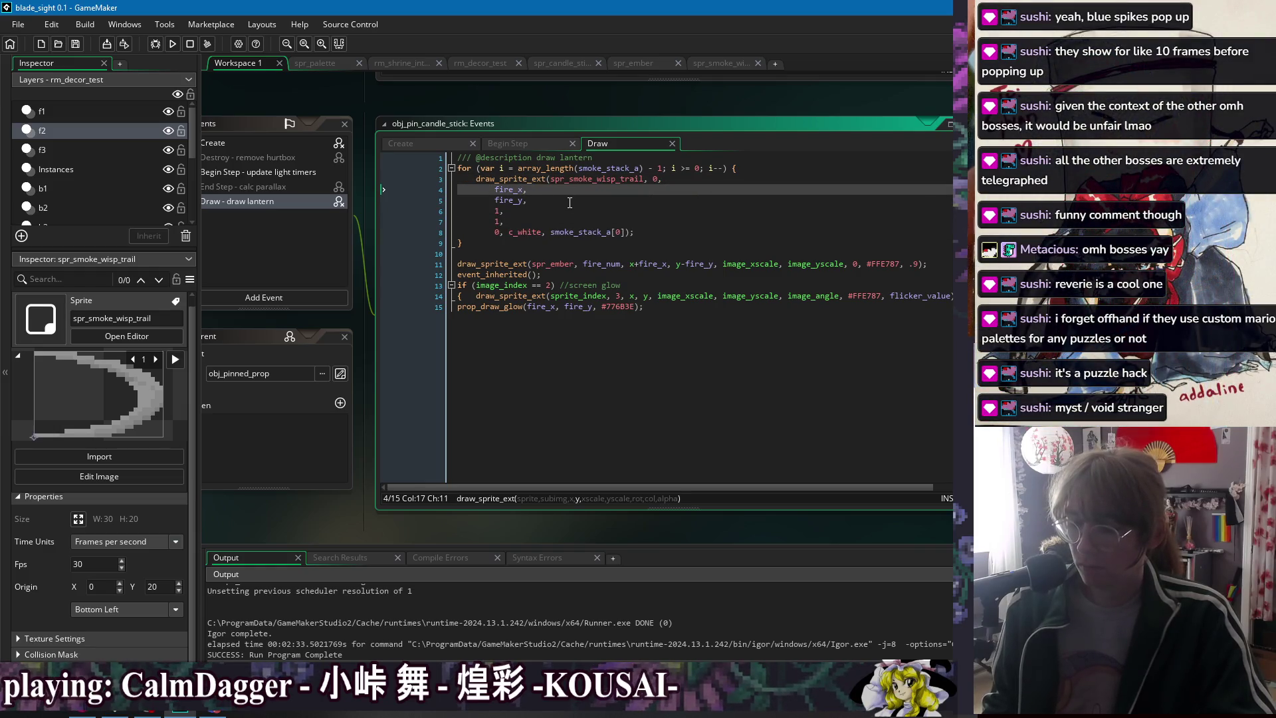
text(+ )
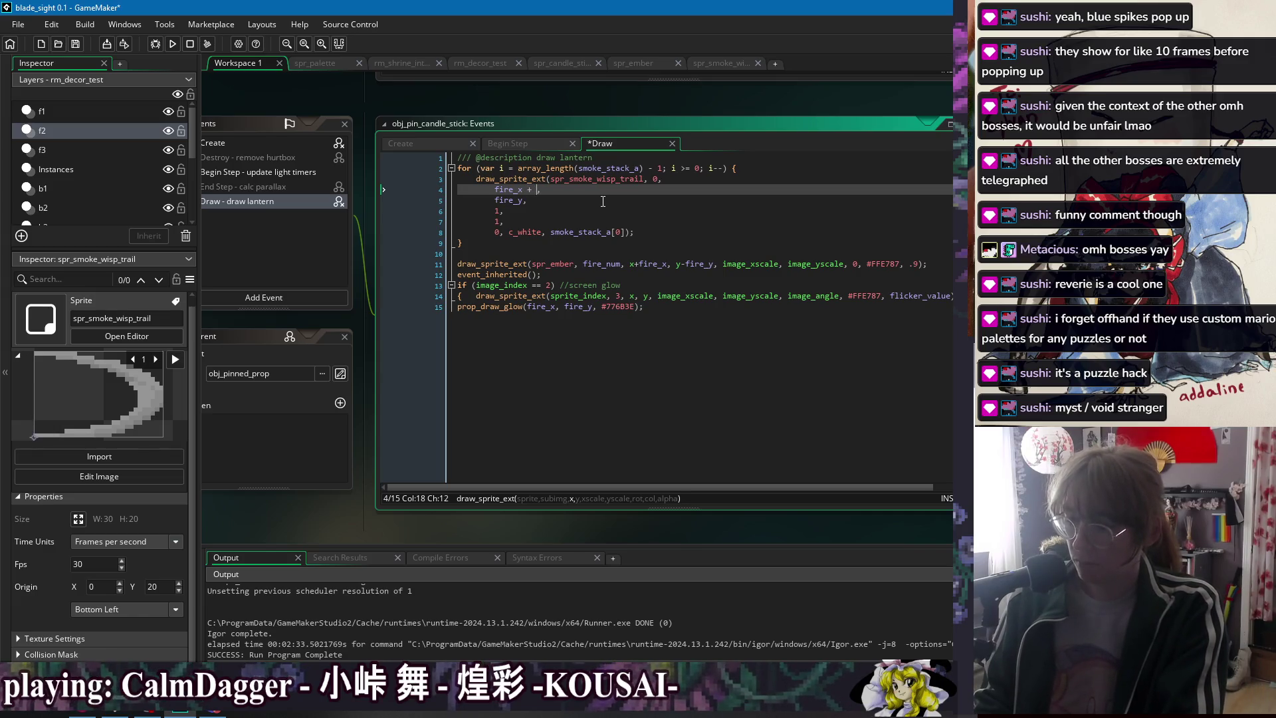
text(smoke_stack[)
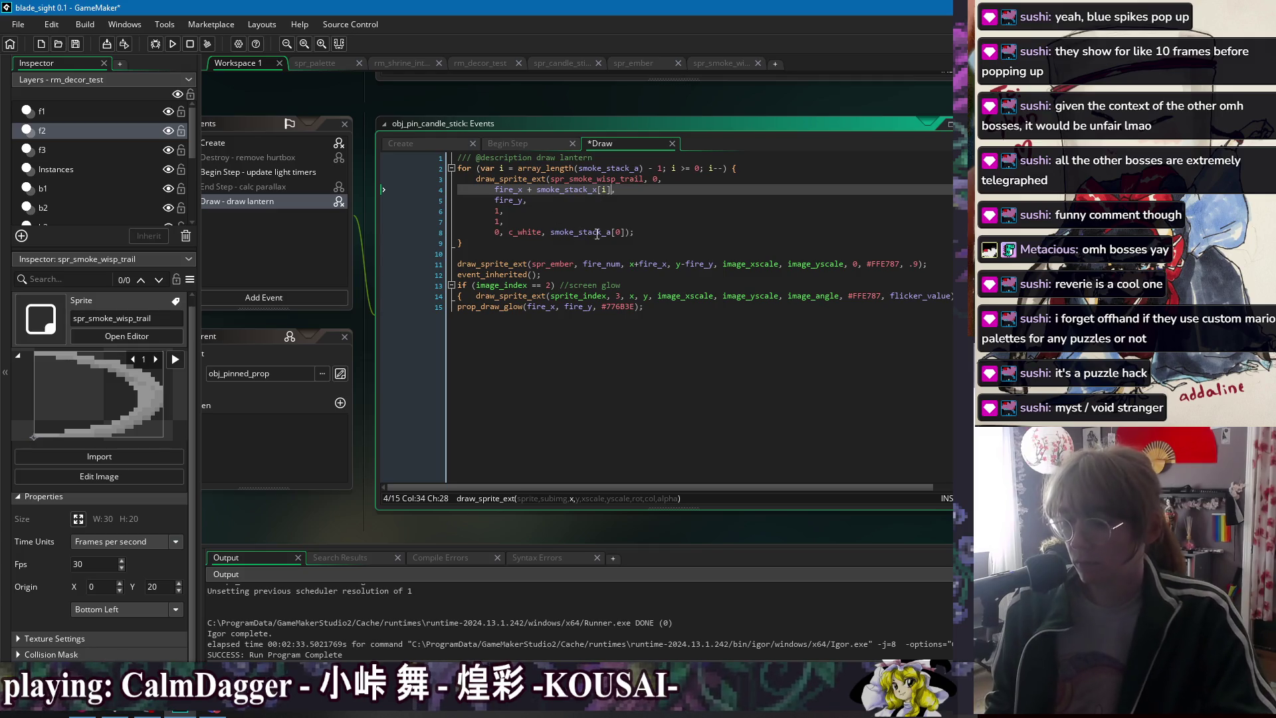
click(620, 233)
text(i)
click(611, 190)
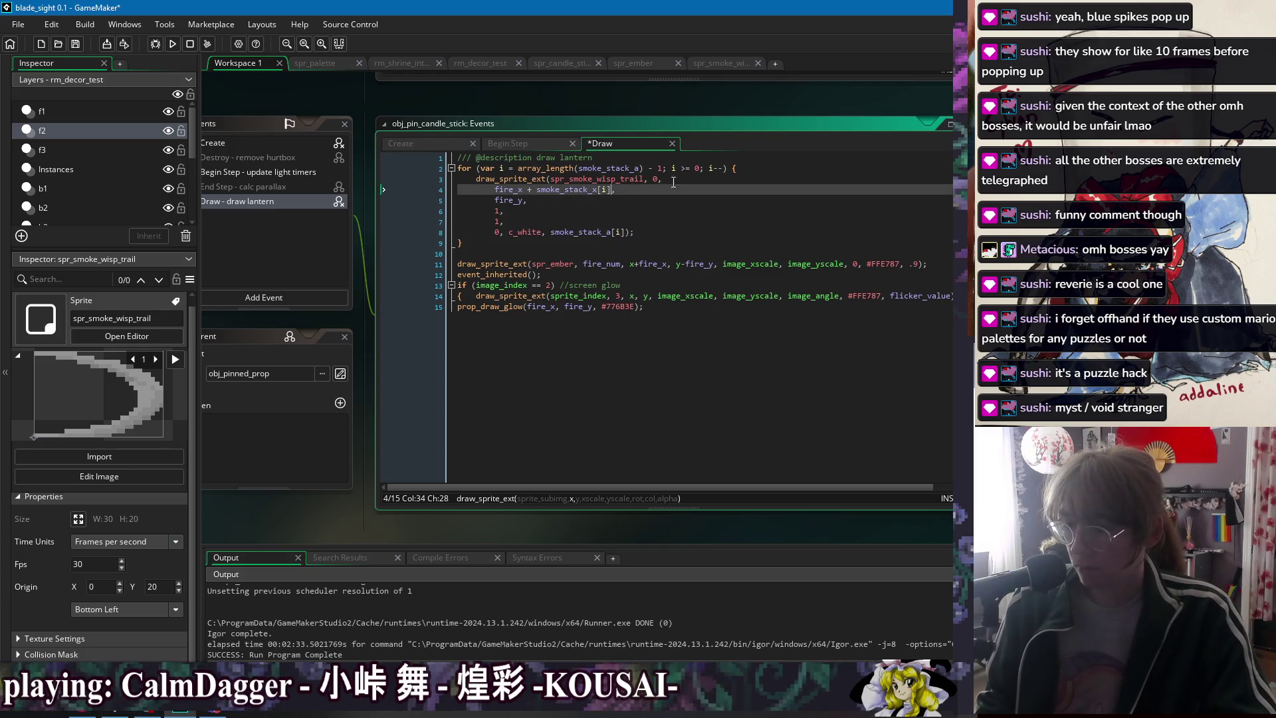
text(*smoke_stack)
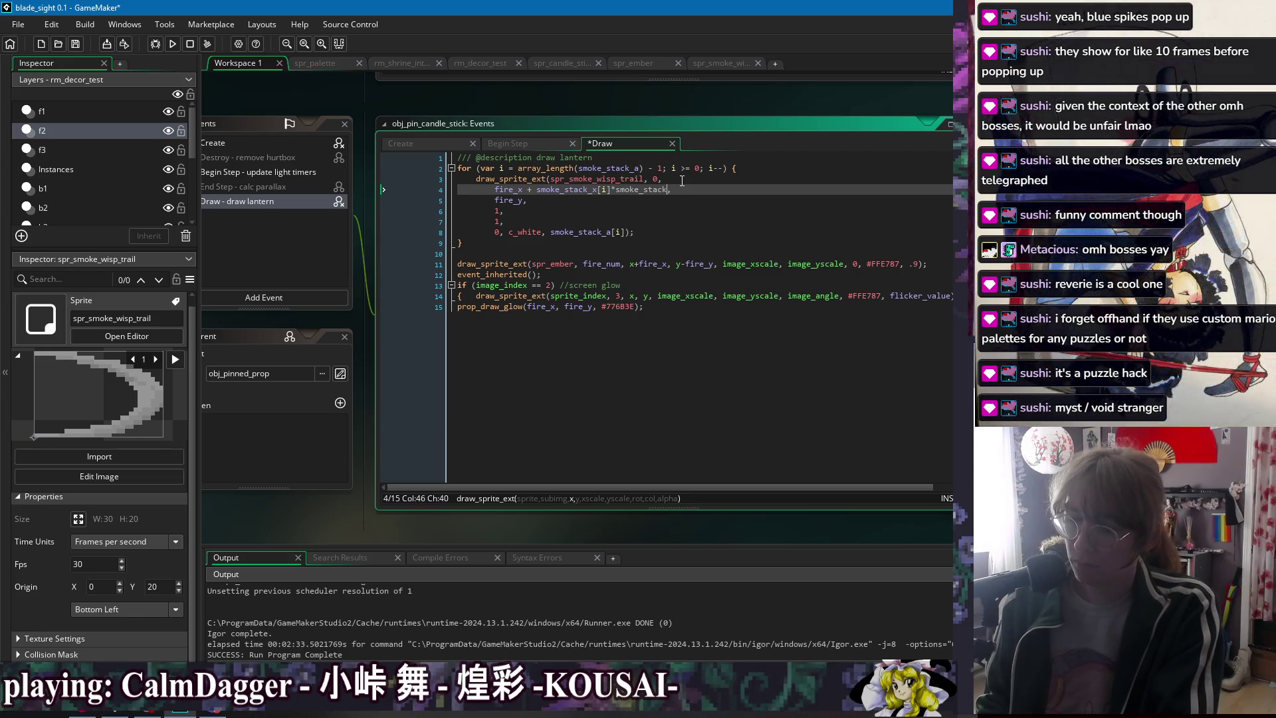
text(d[i)
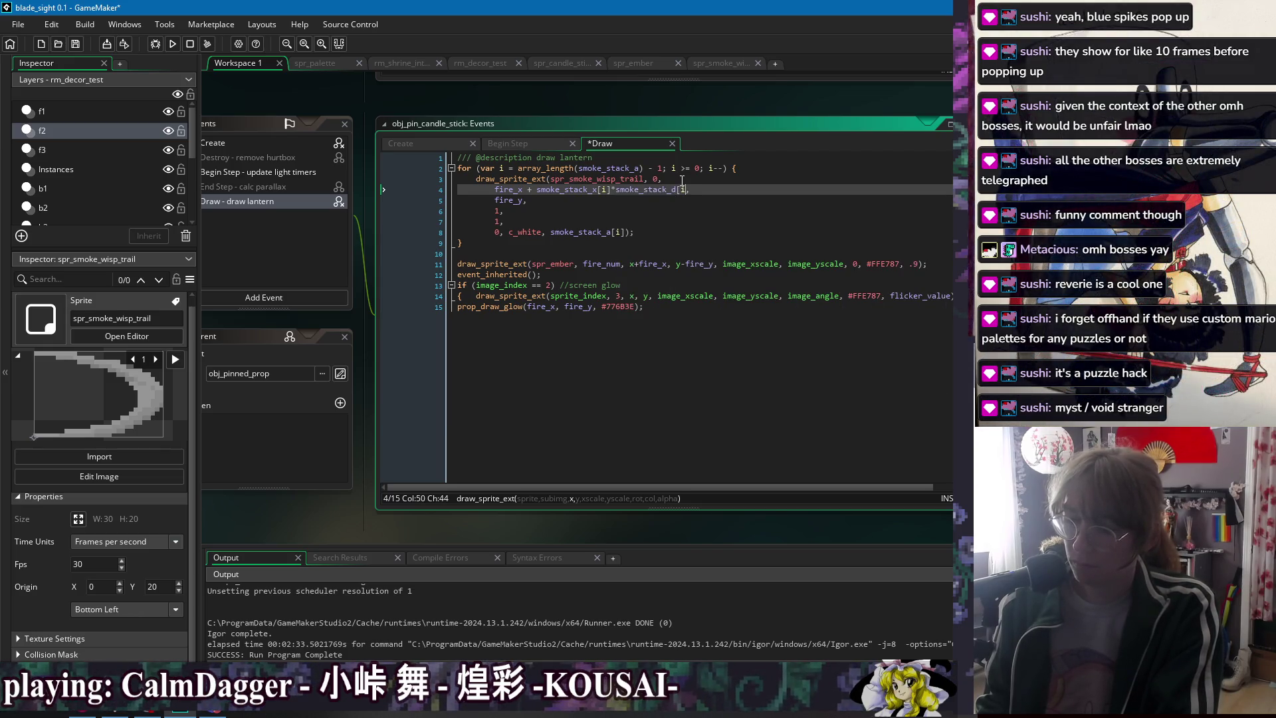
- Add + smoke_stack_y[i] to the fire_y argument, save, and review the edited lines
key(Down)
key(Left)
text(+ smok)
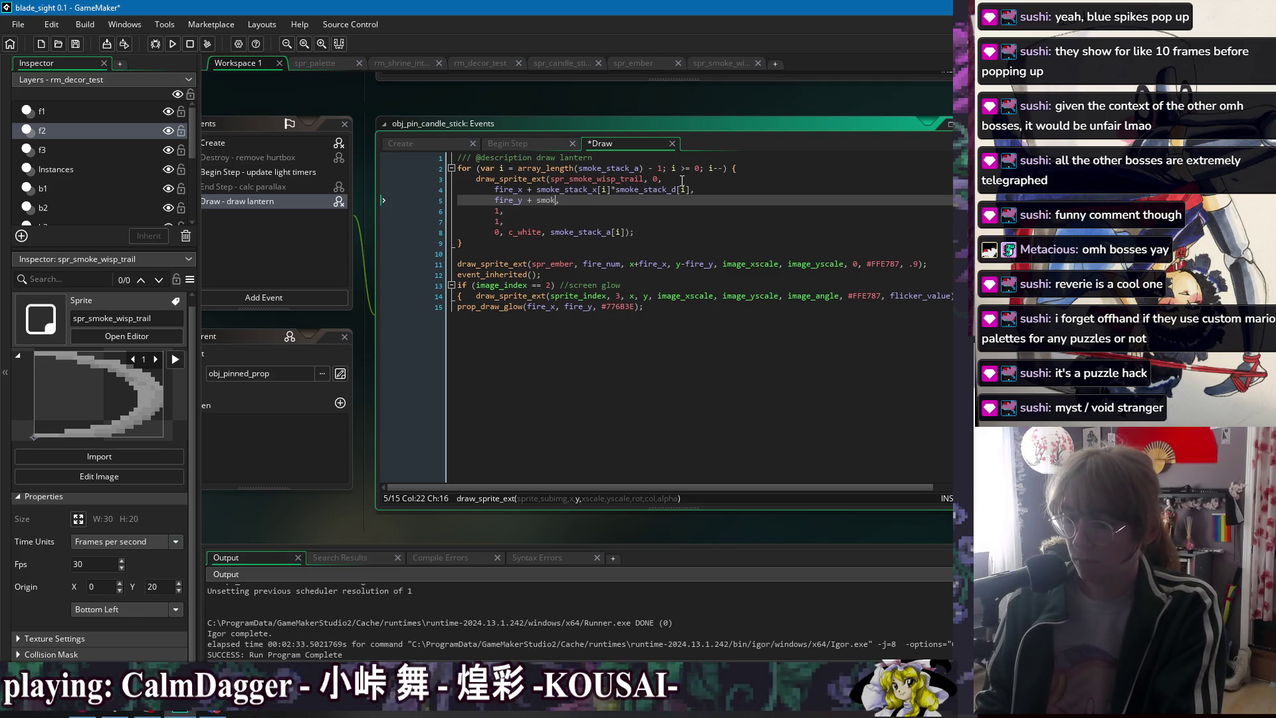
text(e_stack_y[i)
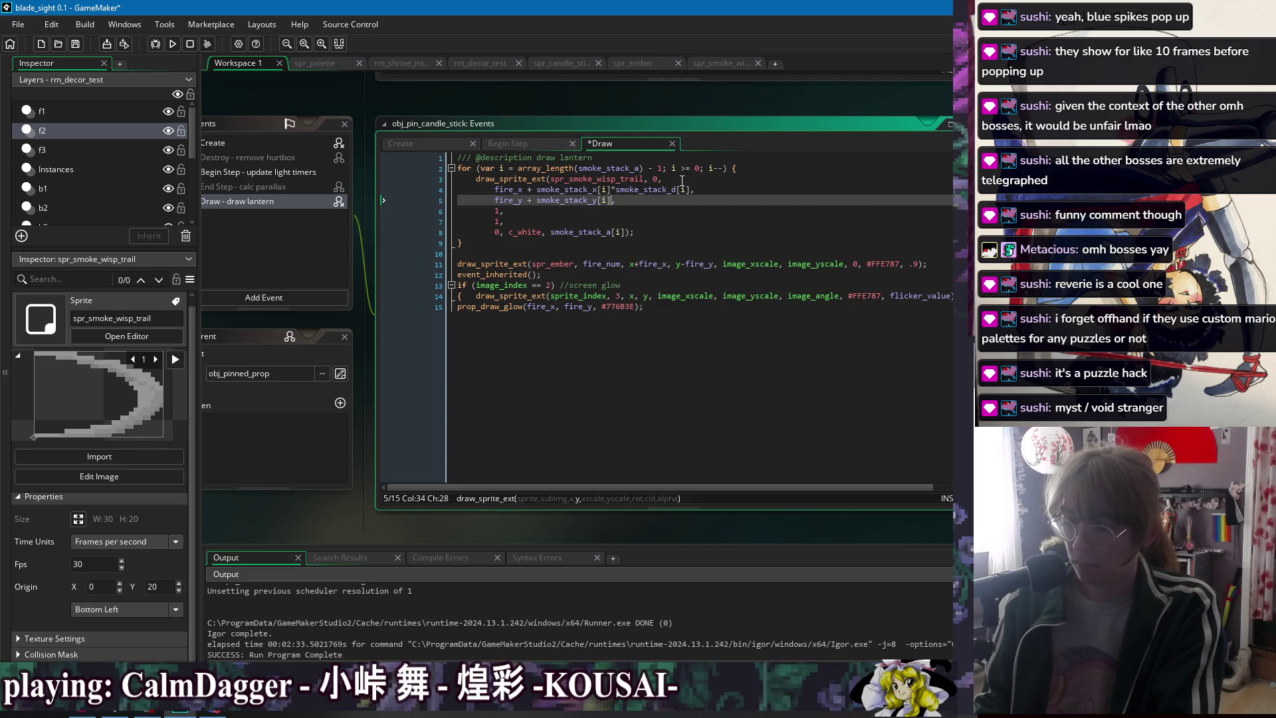
key(Down)
key(ctrl+s)
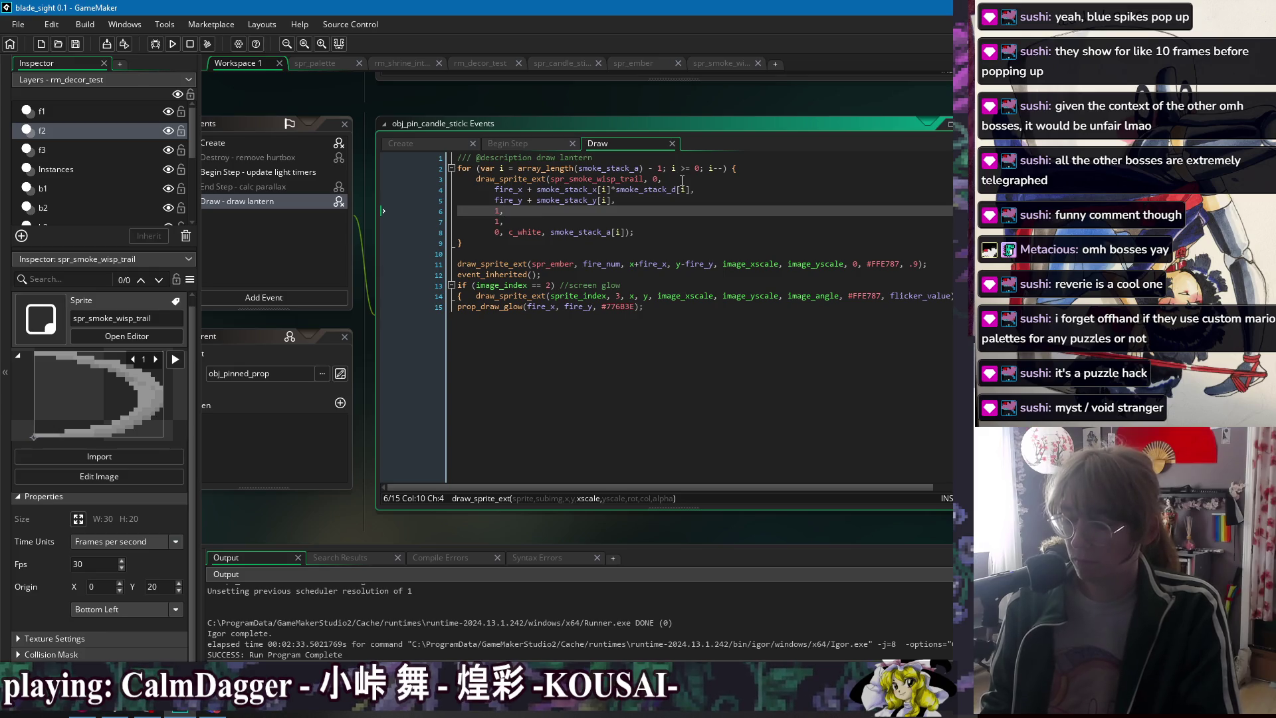
key(Up)
key(Up)
key(Up)
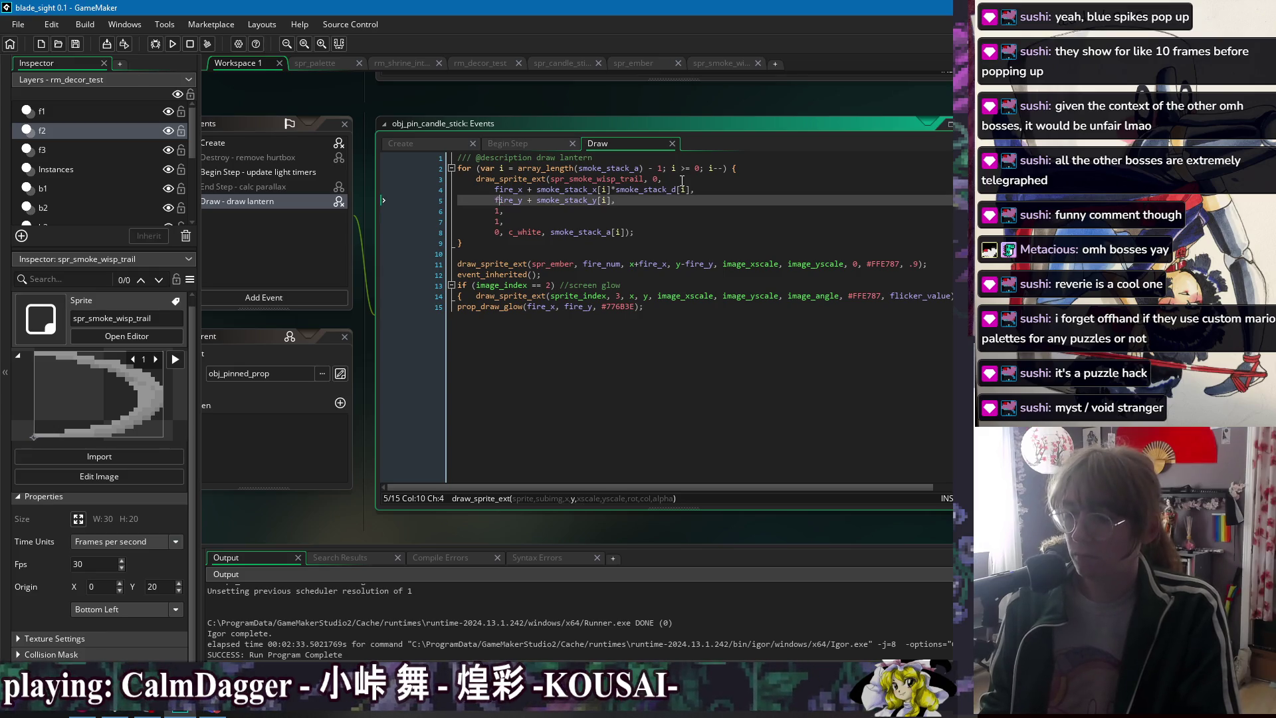
key(Down)
key(Down)
key(Down)
key(Down)
key(Down)
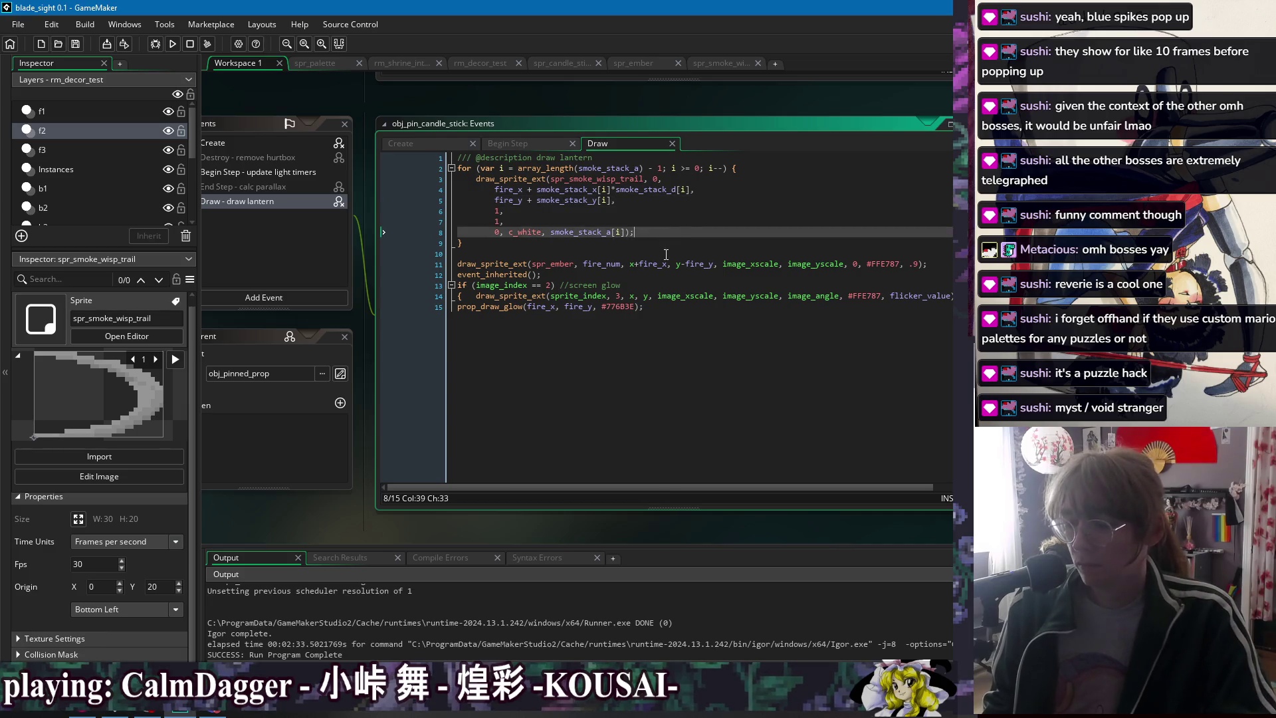
key(Up)
key(End)
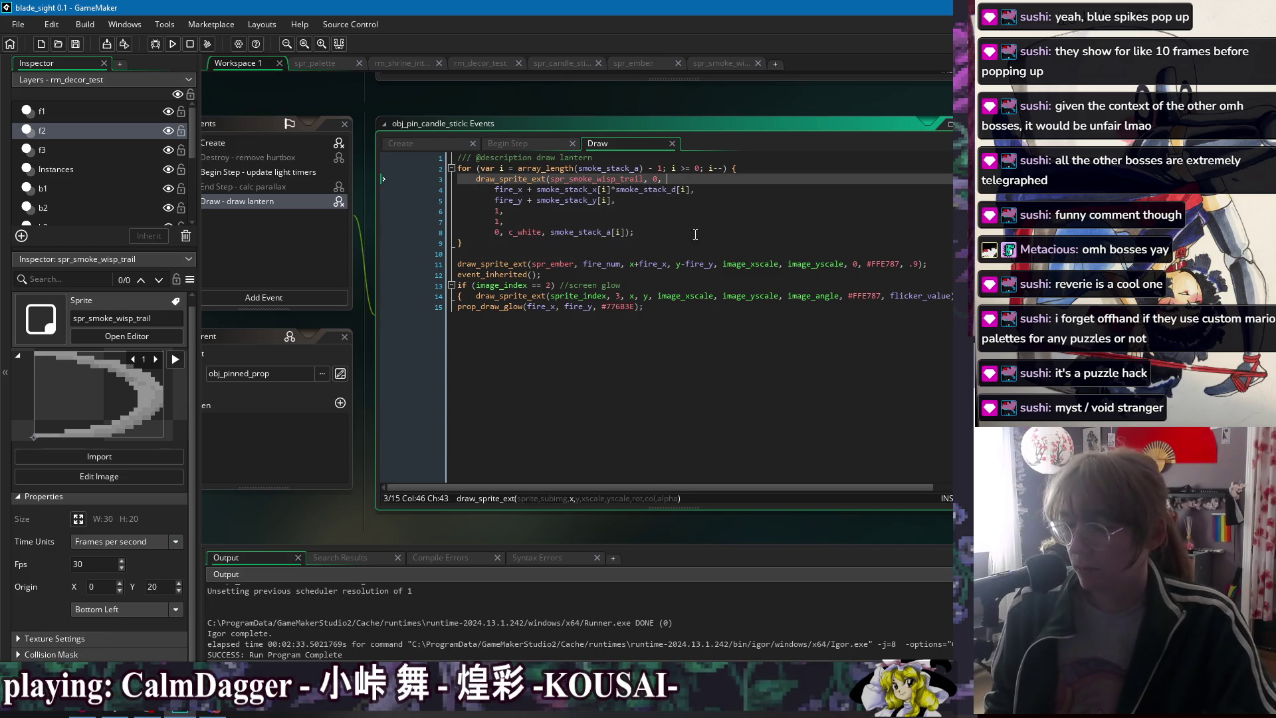
- Change the Begin Step drift from smoke_stack_x += .1 to .05
click(507, 143)
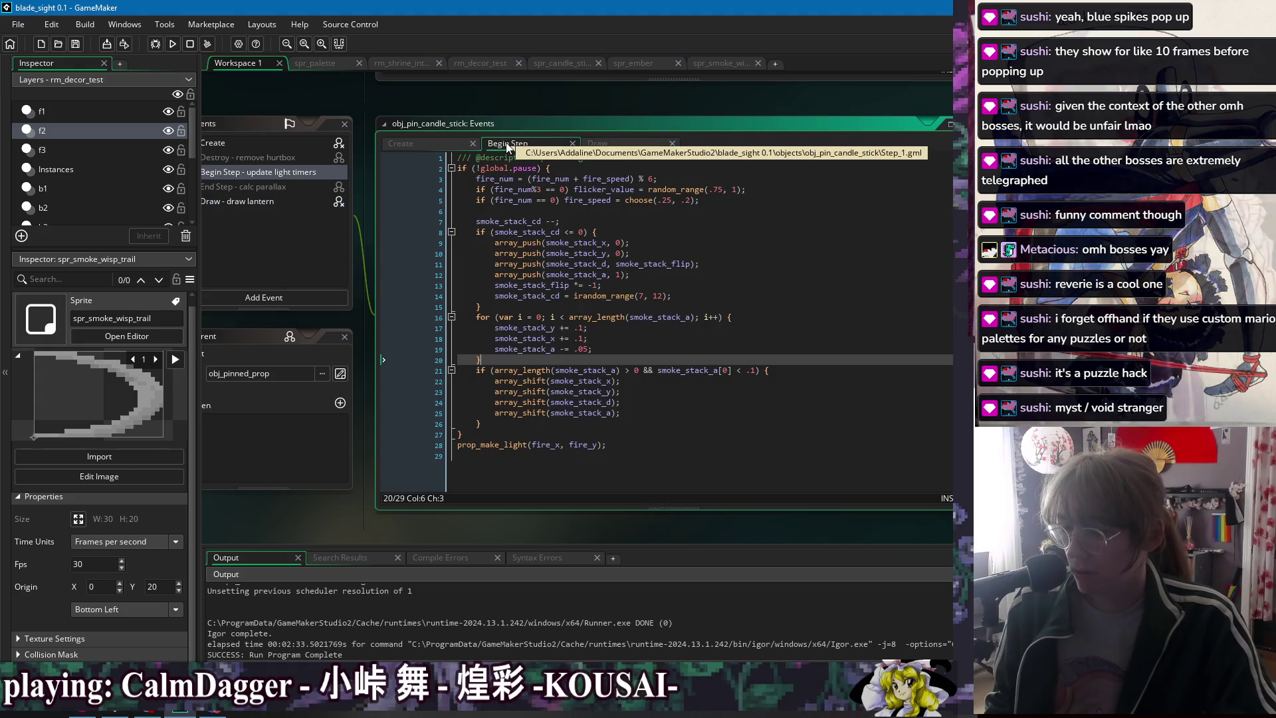
click(582, 339)
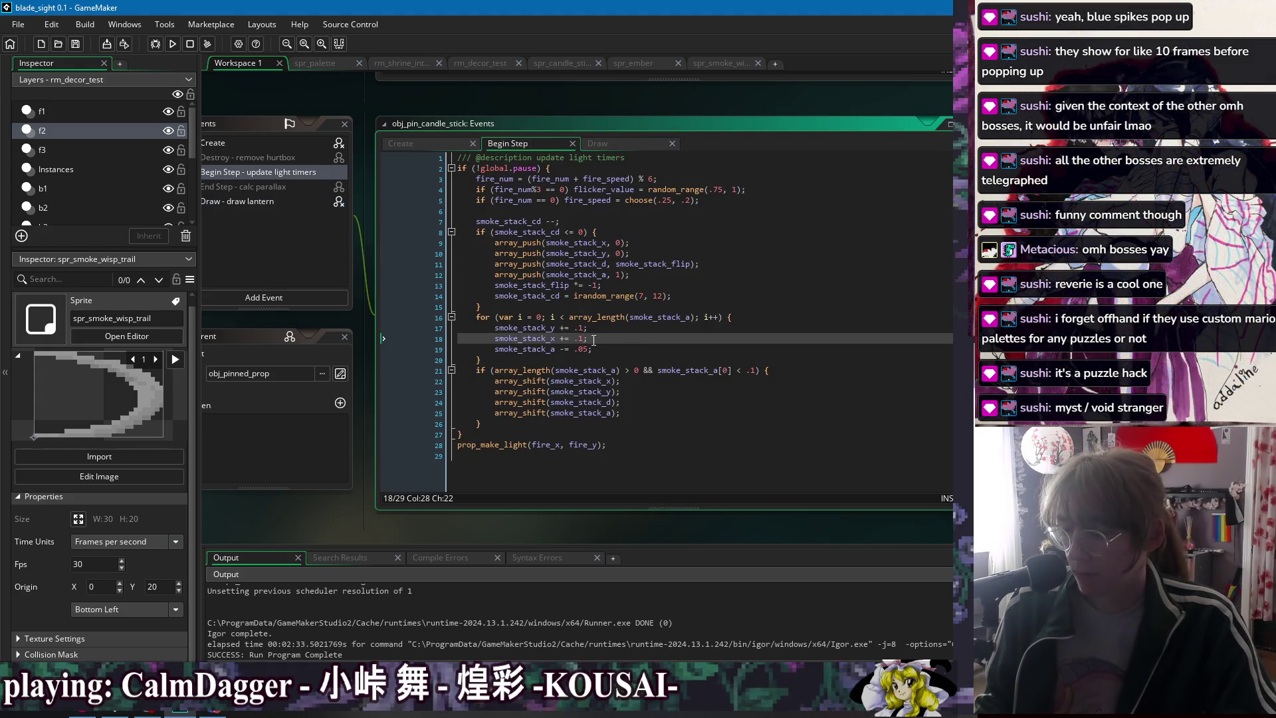
text(05)
- Test-run the game and abort after the illegal array use error on smoke_stack_y
click(612, 145)
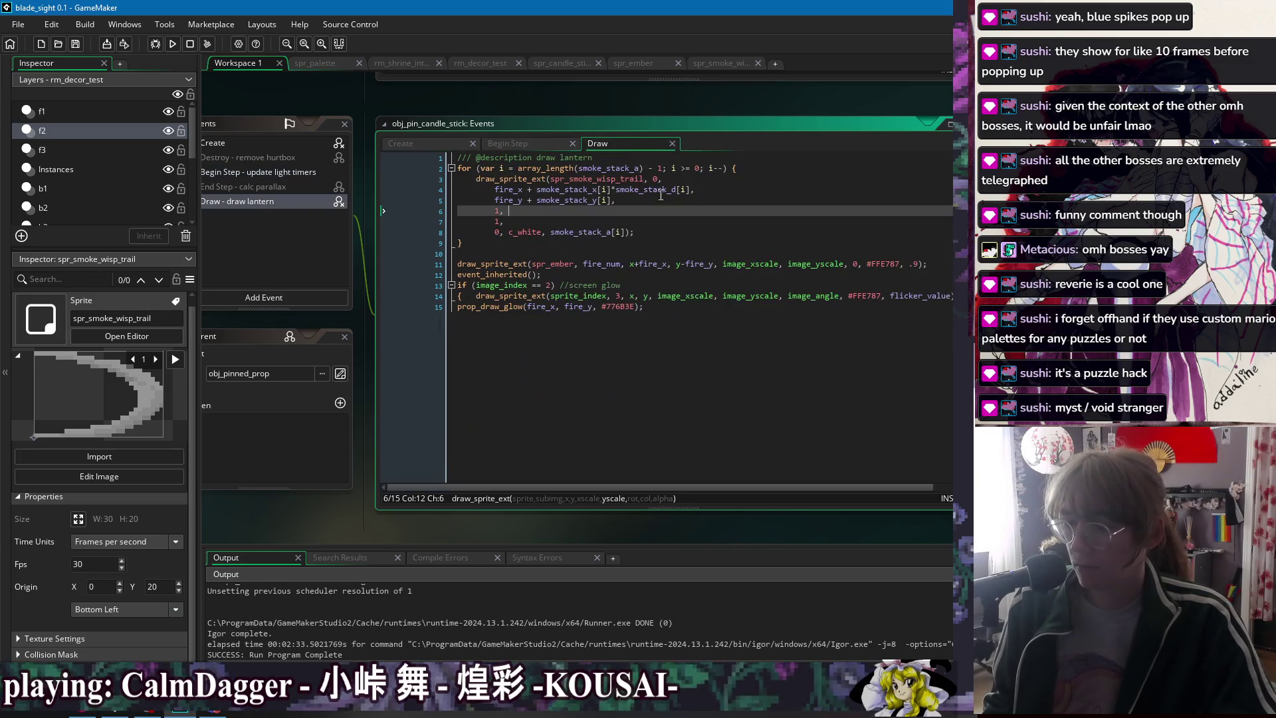
click(171, 45)
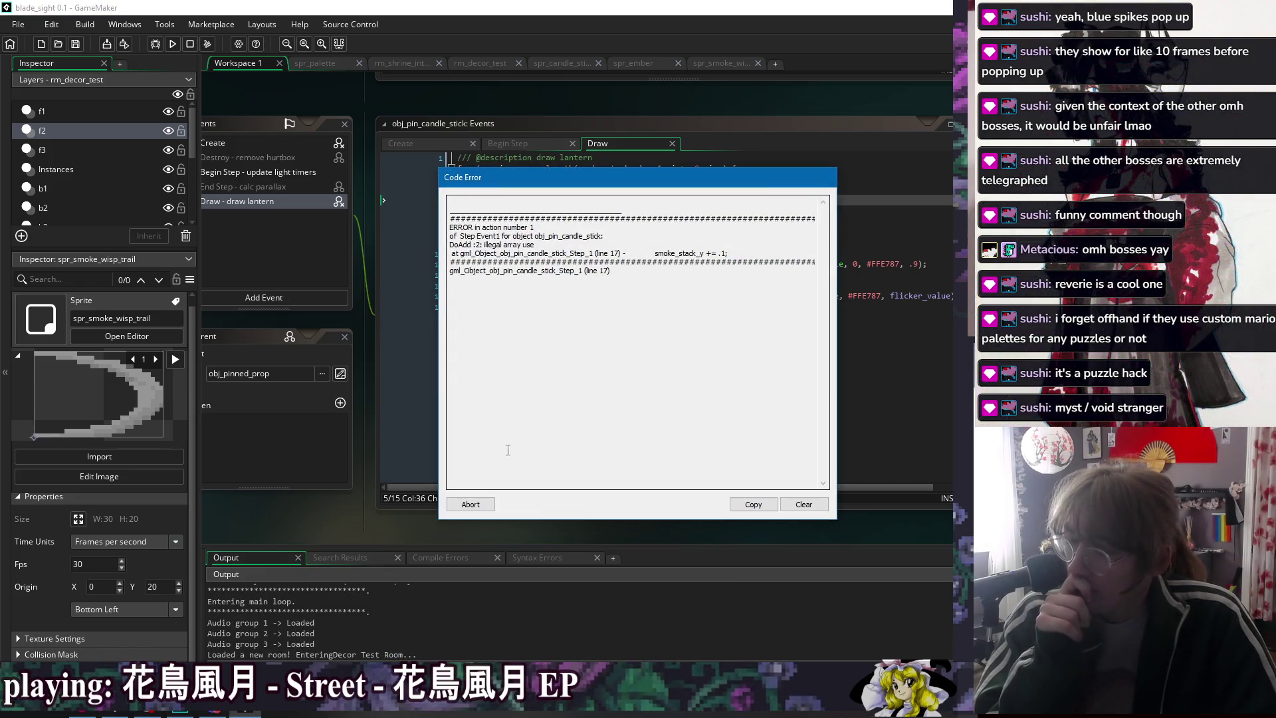
click(471, 503)
click(433, 143)
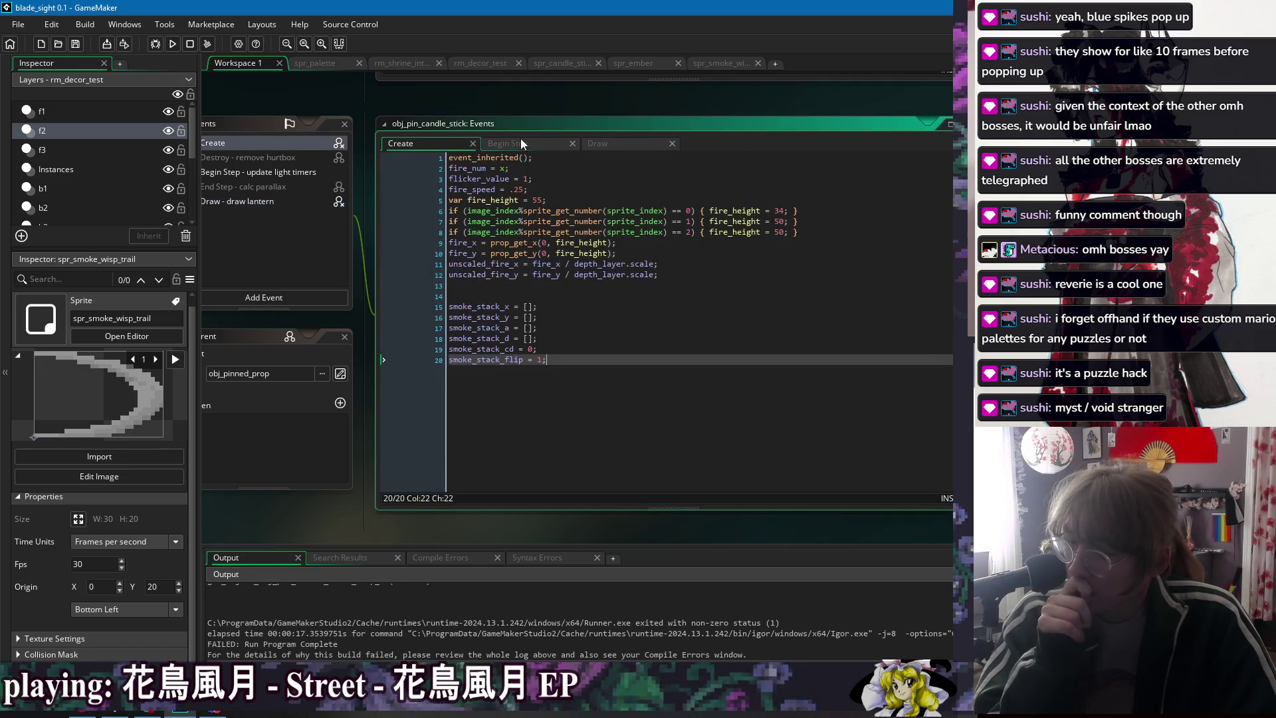
- Index smoke_stack_y, smoke_stack_x and smoke_stack_a with [i] in the Begin Step loop, save, and run again
click(522, 143)
click(556, 328)
text([i] += .1;)
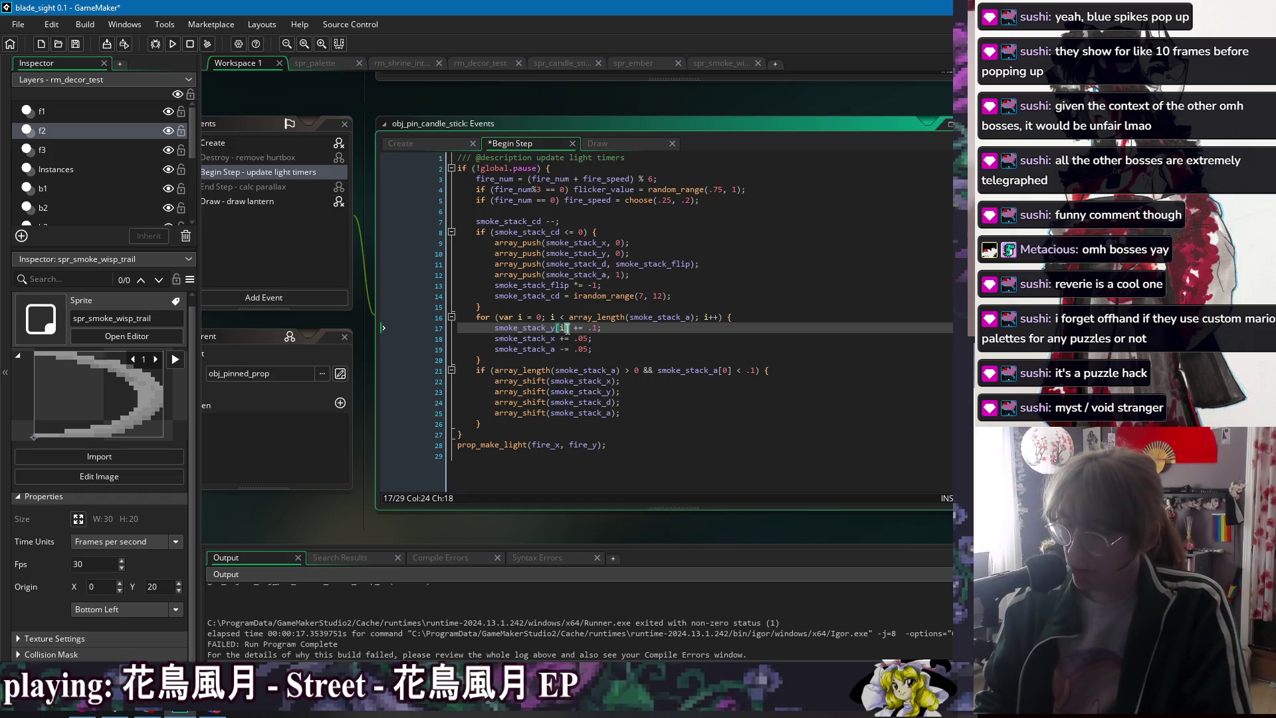
key(Down)
key(Left)
key(Left)
text([i])
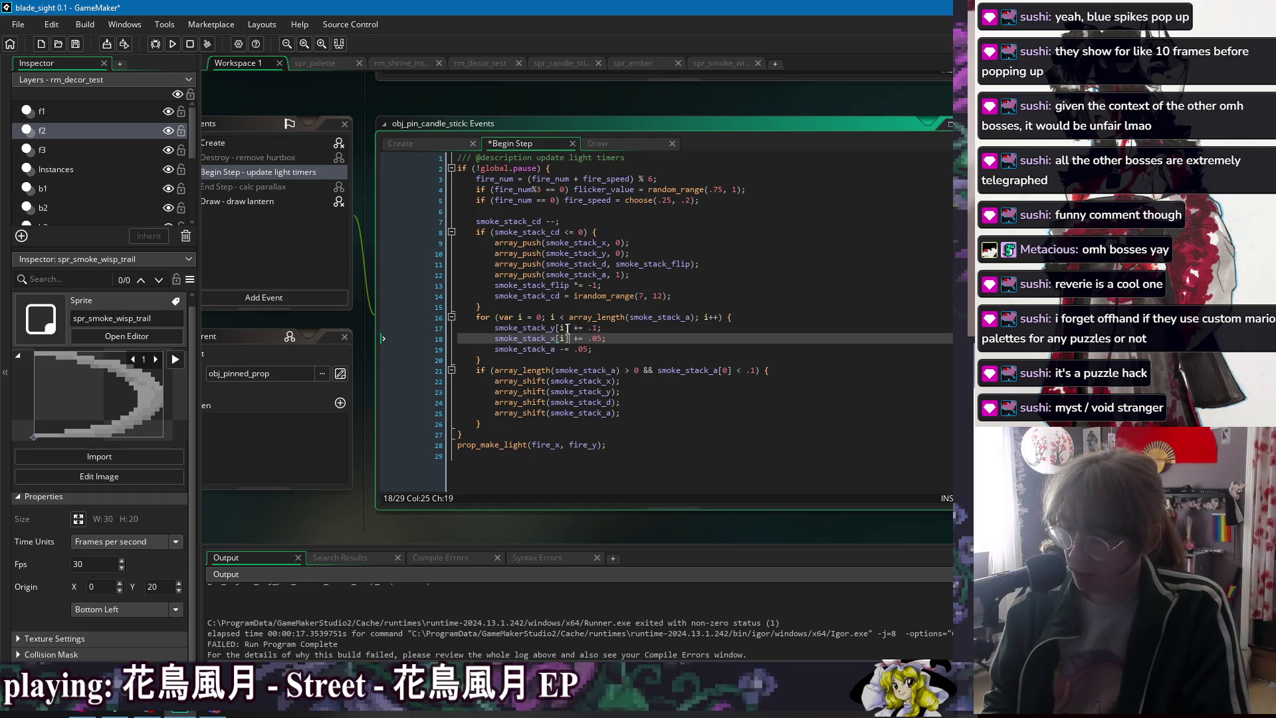
key(Down)
key(Left)
key(Left)
key(Left)
text([i])
key(ctrl+s)
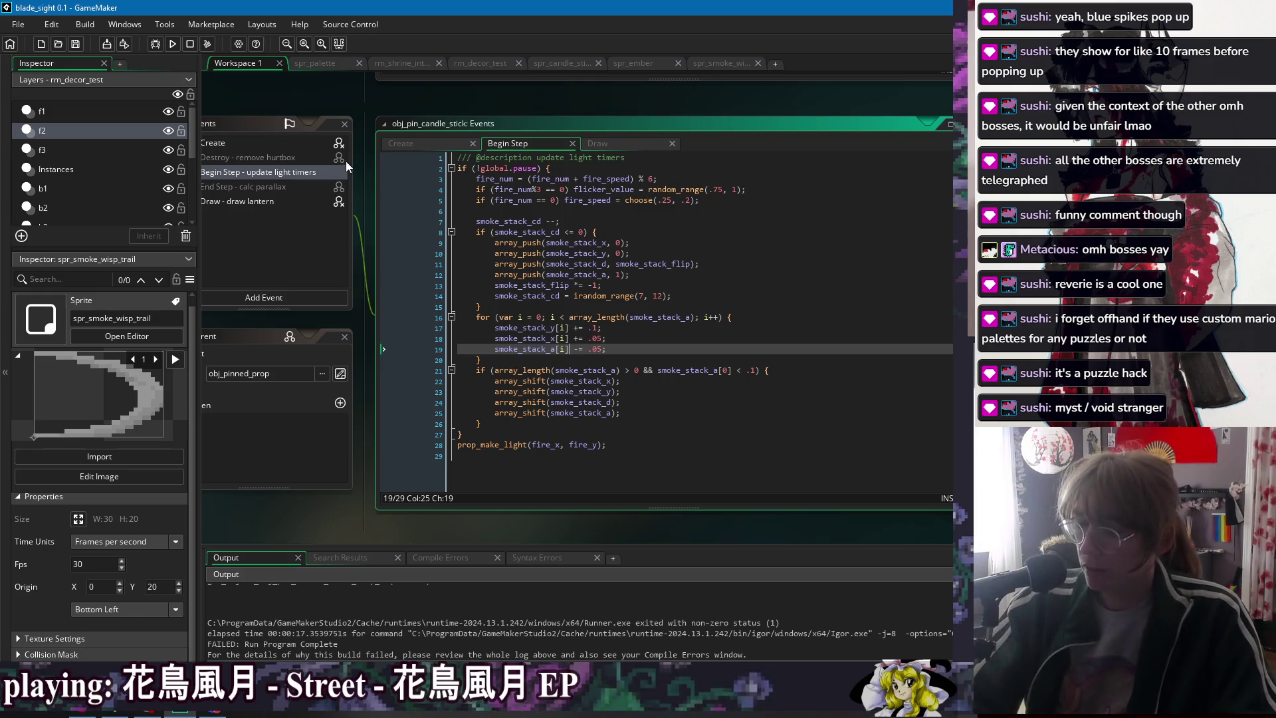
click(172, 44)
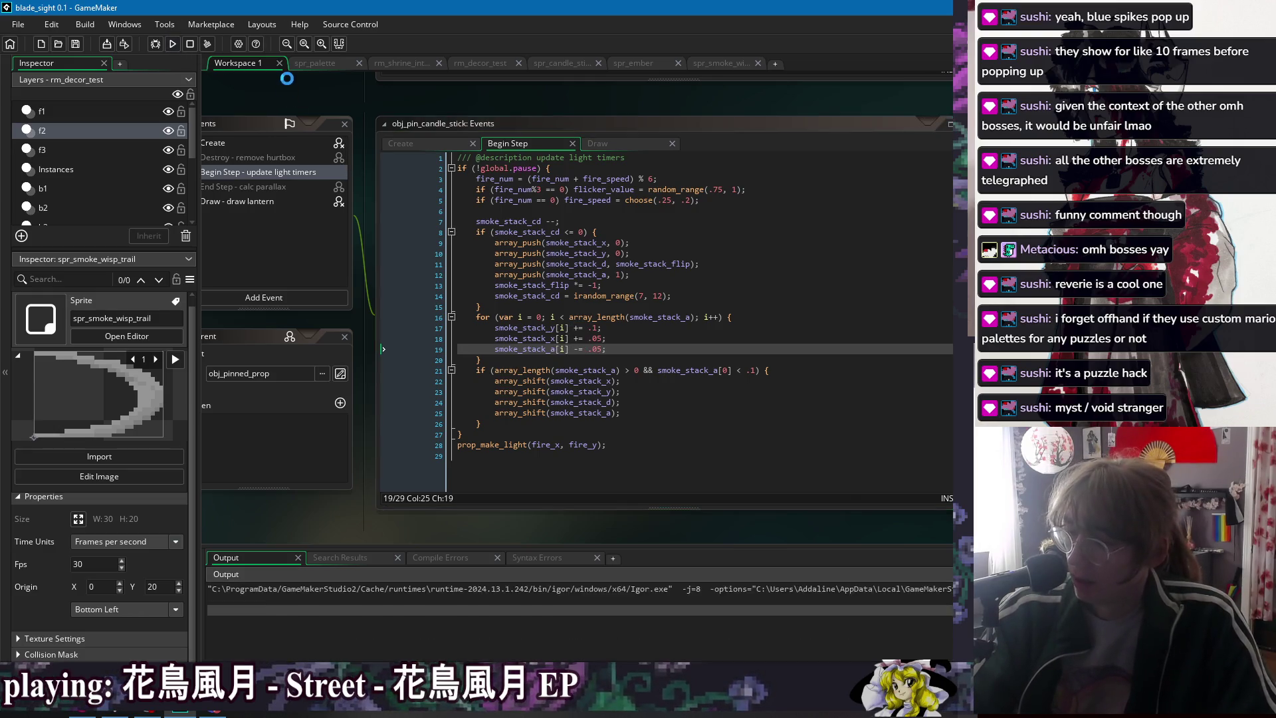
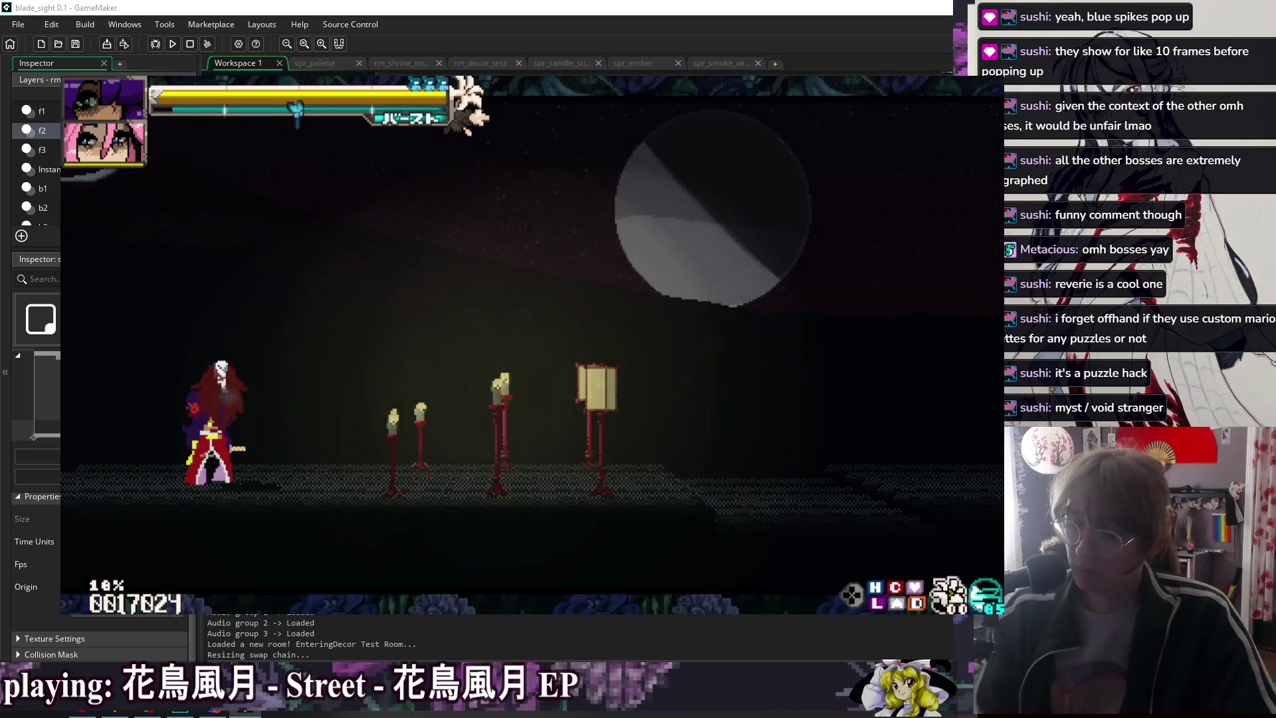
- Stop the test, tidy the Draw event's for-loop line, and inspect the smoke wisp sprite
key(Escape)
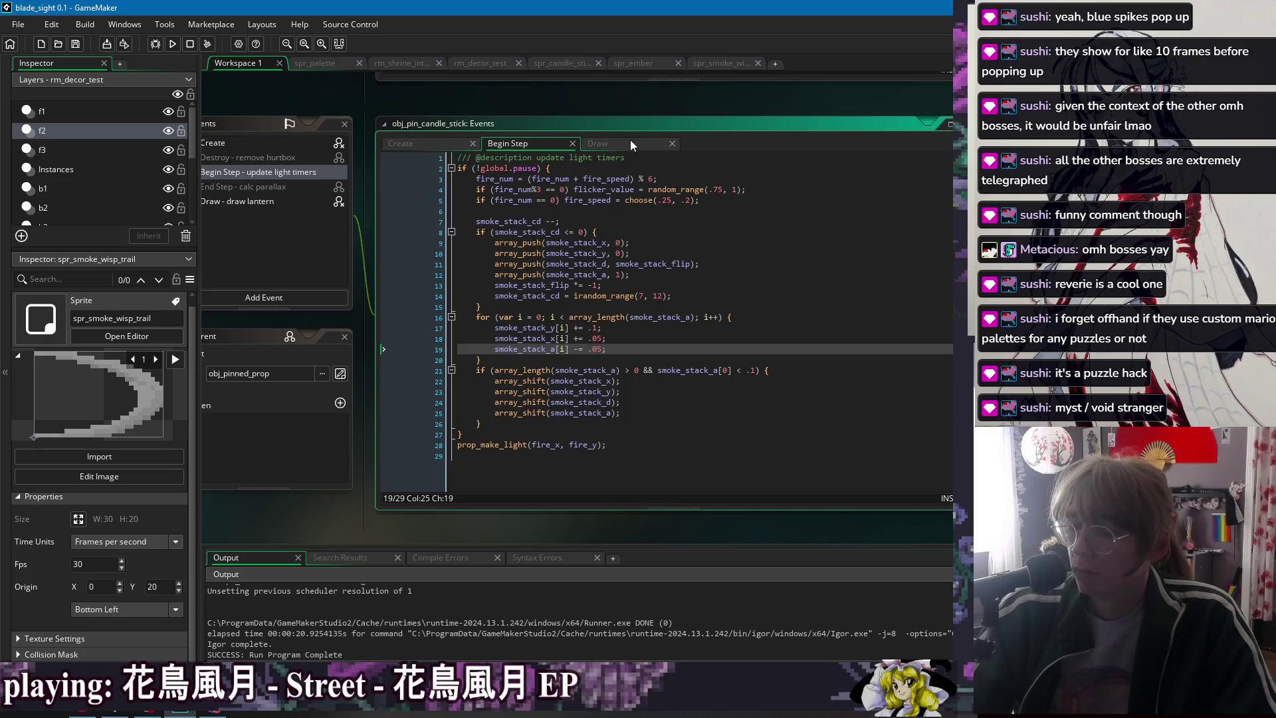
click(630, 142)
click(503, 169)
click(654, 168)
key(BackSpace)
click(731, 201)
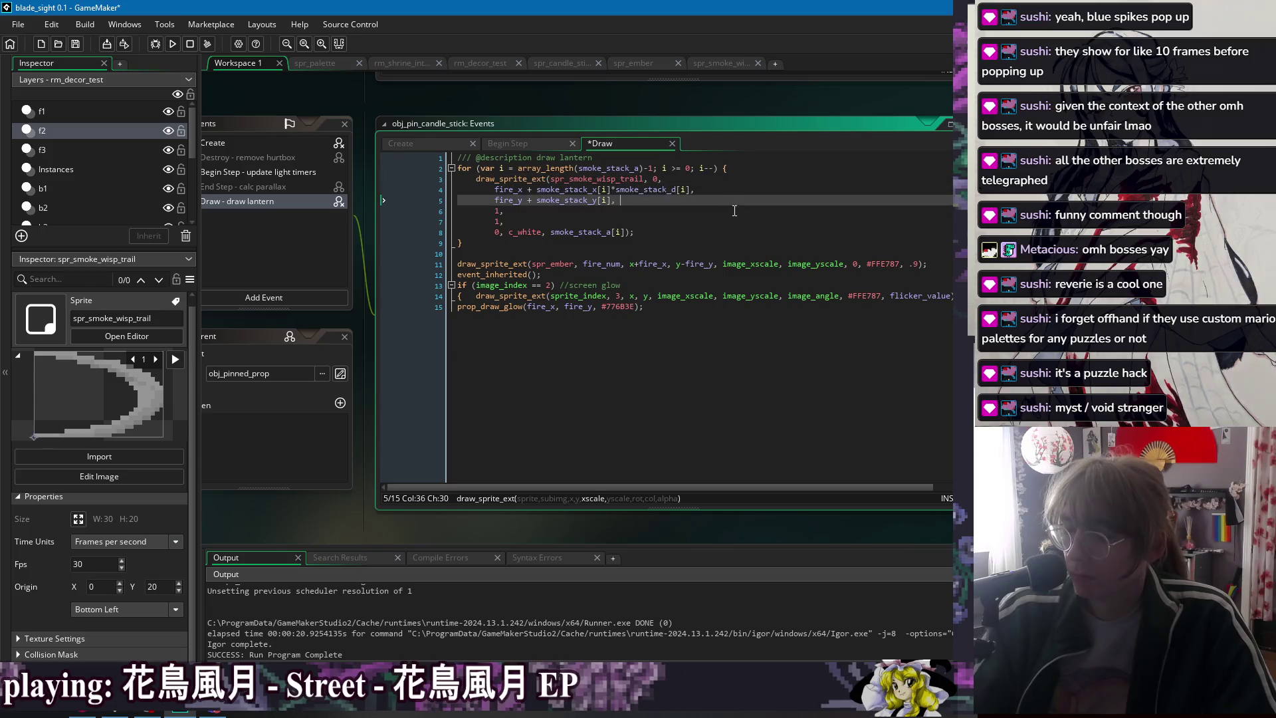
key(Down)
key(Down)
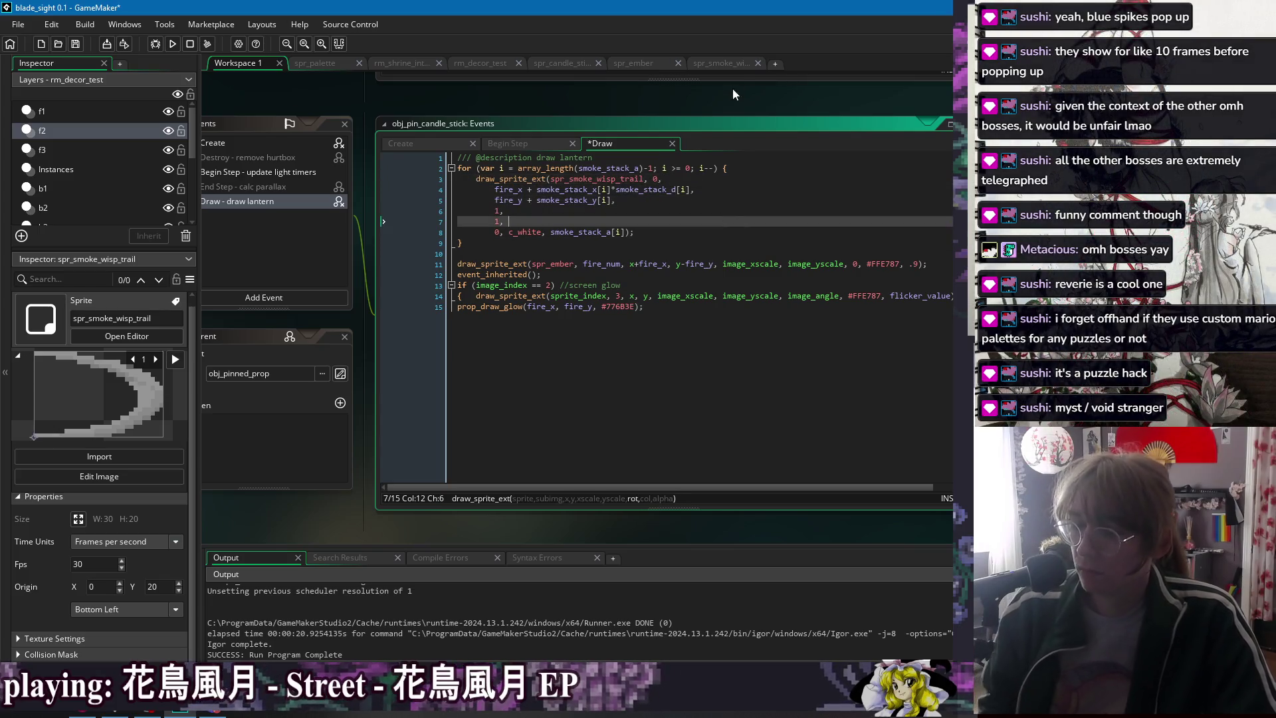
click(733, 65)
click(333, 102)
click(255, 64)
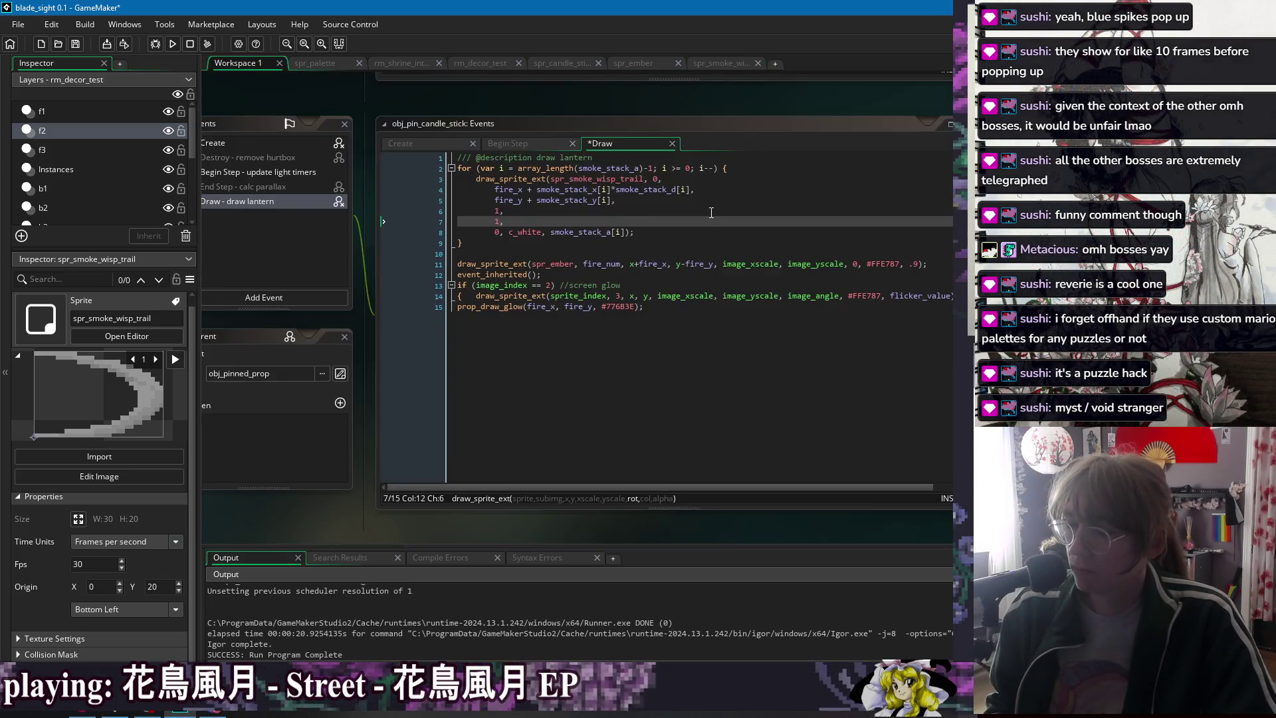
click(721, 253)
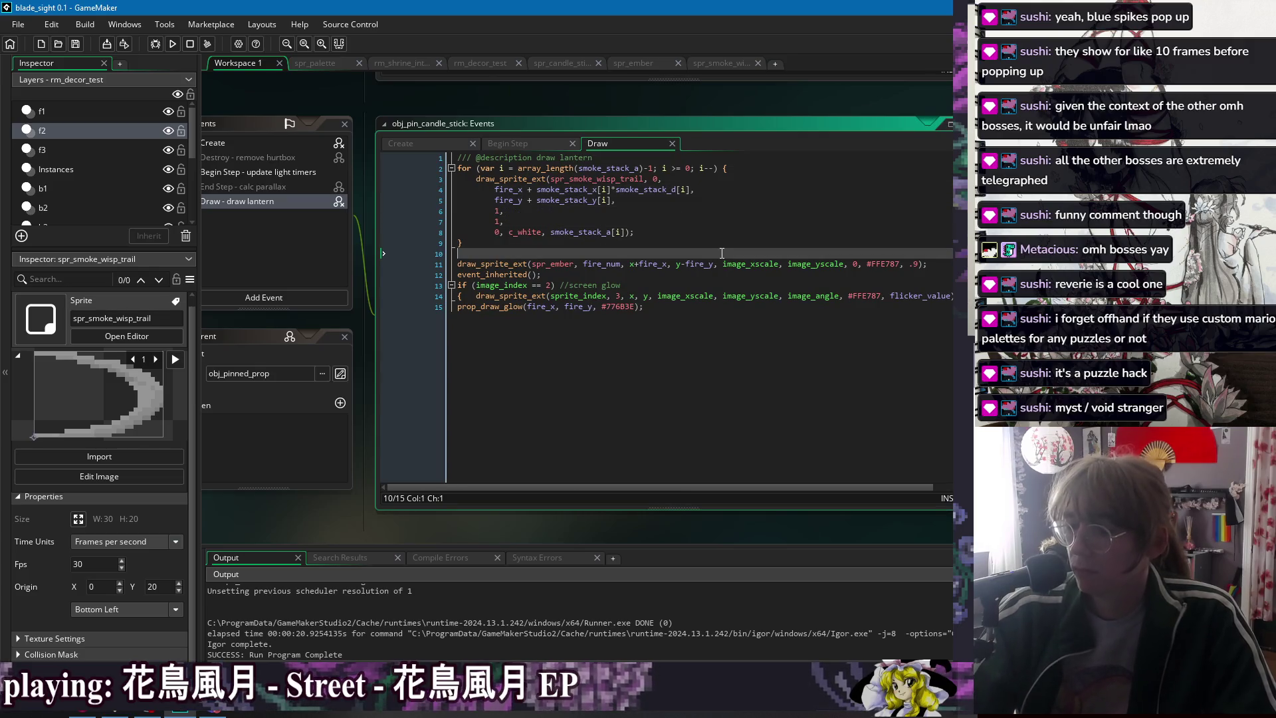
- Draw wisps at x+fire_x and y-fire_y-smoke_stack_y[i], then test-run the game
click(496, 190)
text(x+)
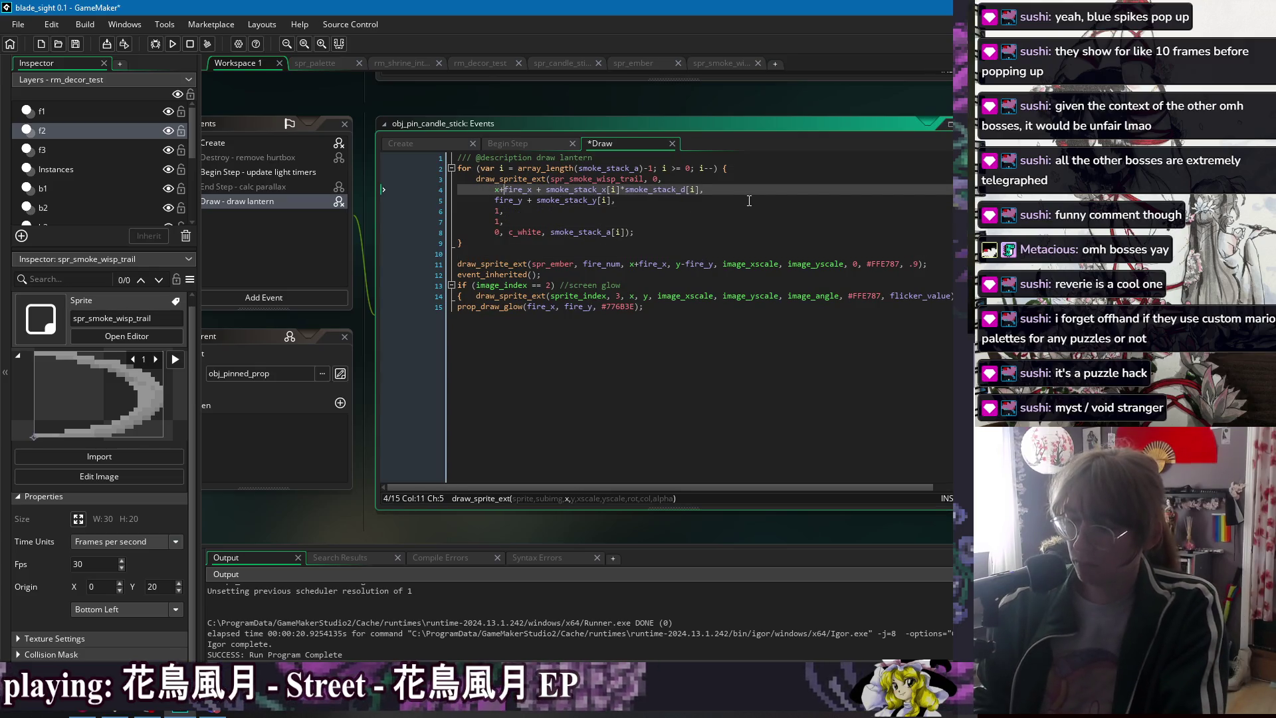
key(Down)
key(Home)
text(y+)
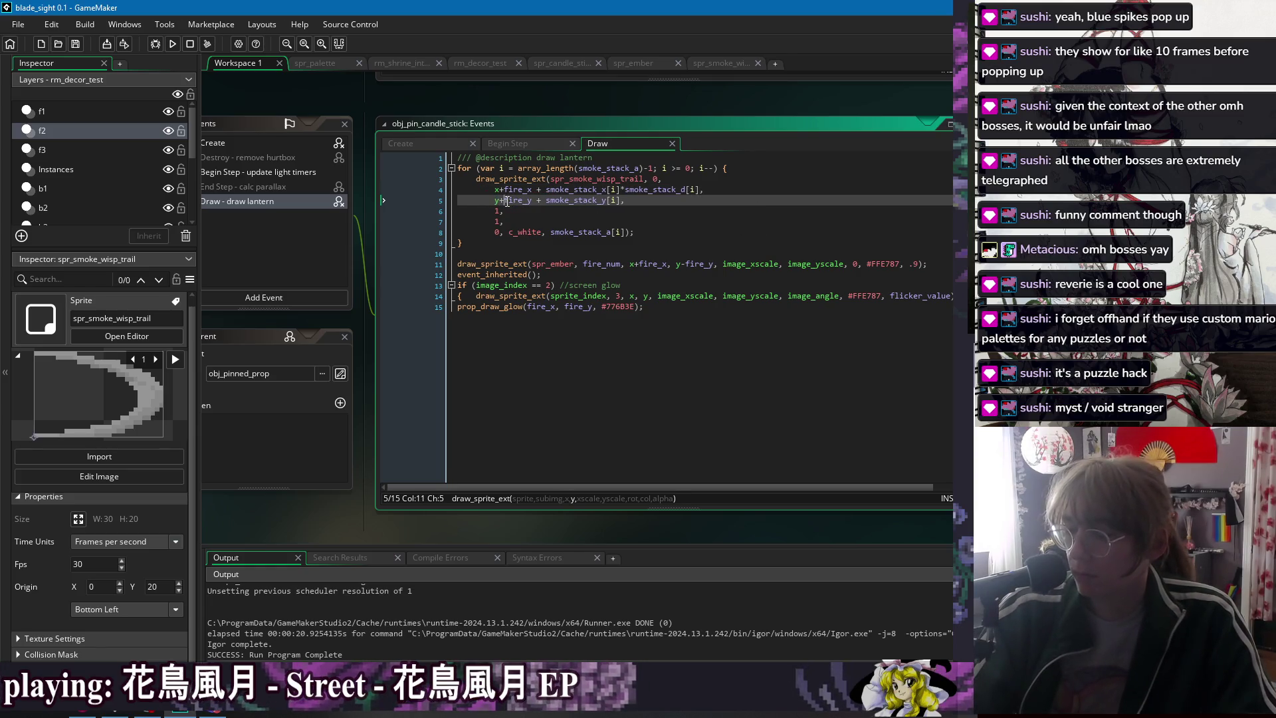
key(BackSpace)
text(-)
double_click(539, 199)
text(-)
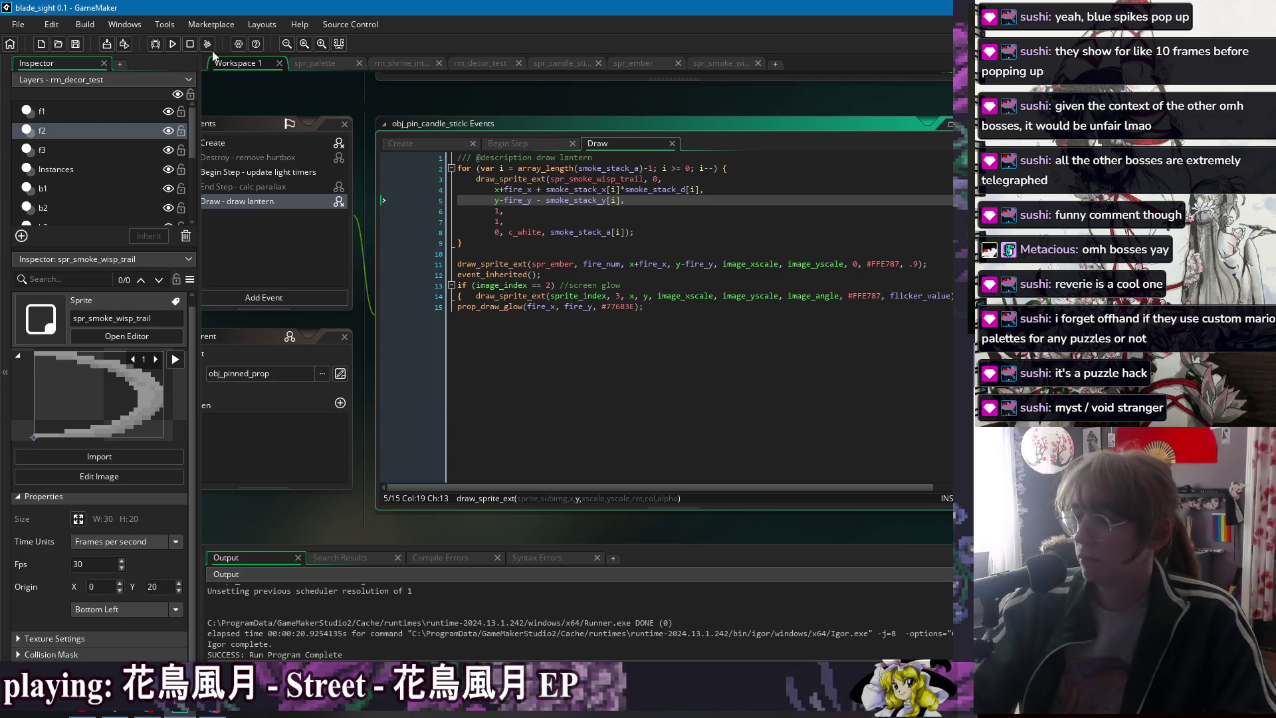
click(173, 43)
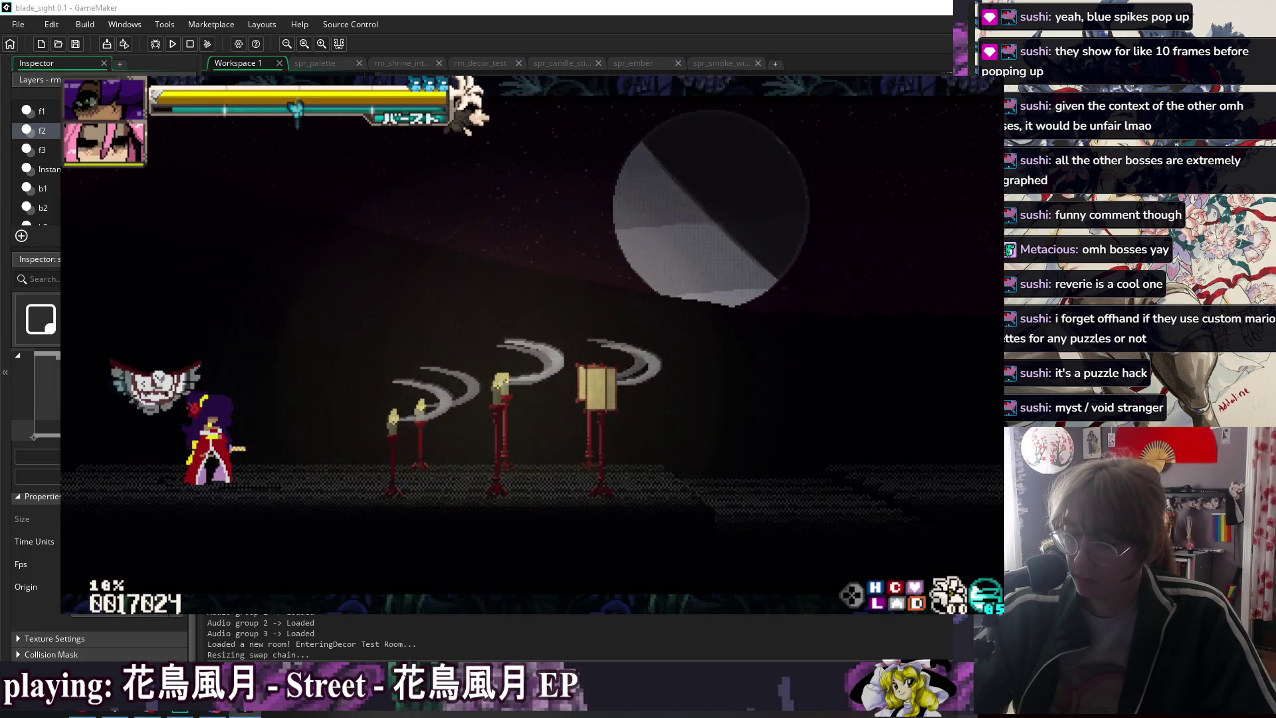
key(Escape)
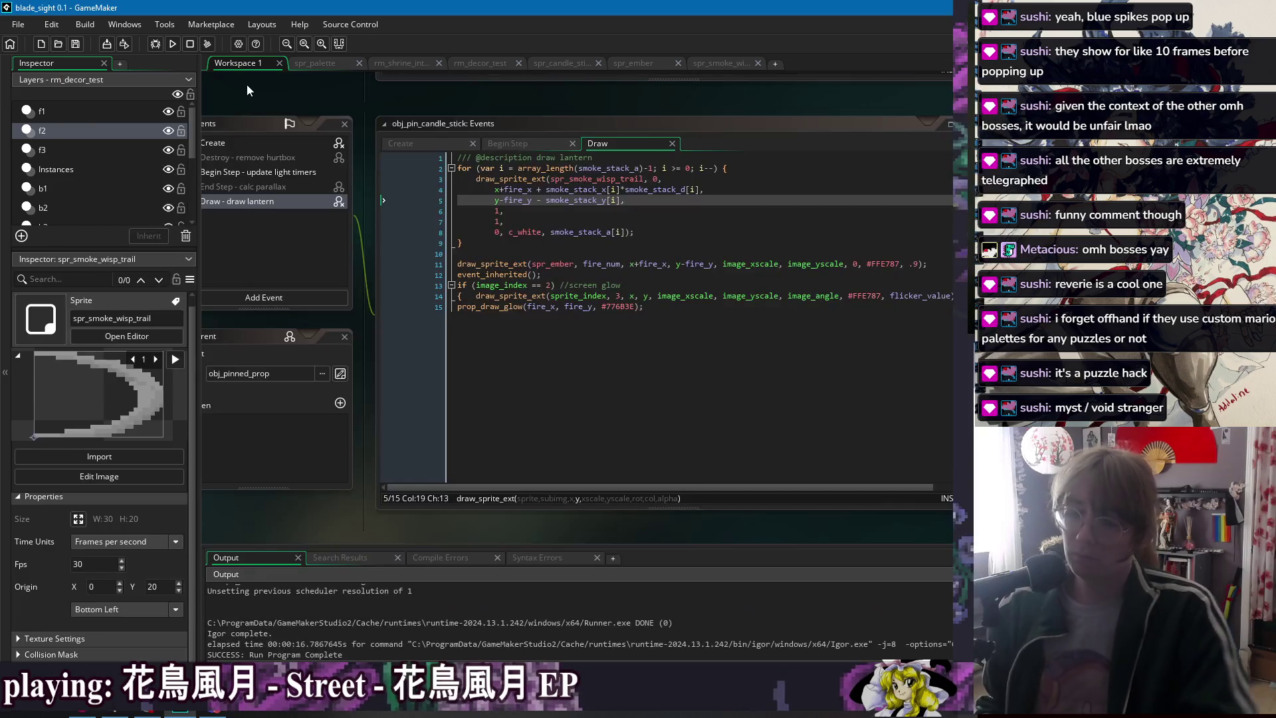
- Use smoke_stack_d[i] as the wisp's x-scale argument and save
drag(624, 190, 696, 194)
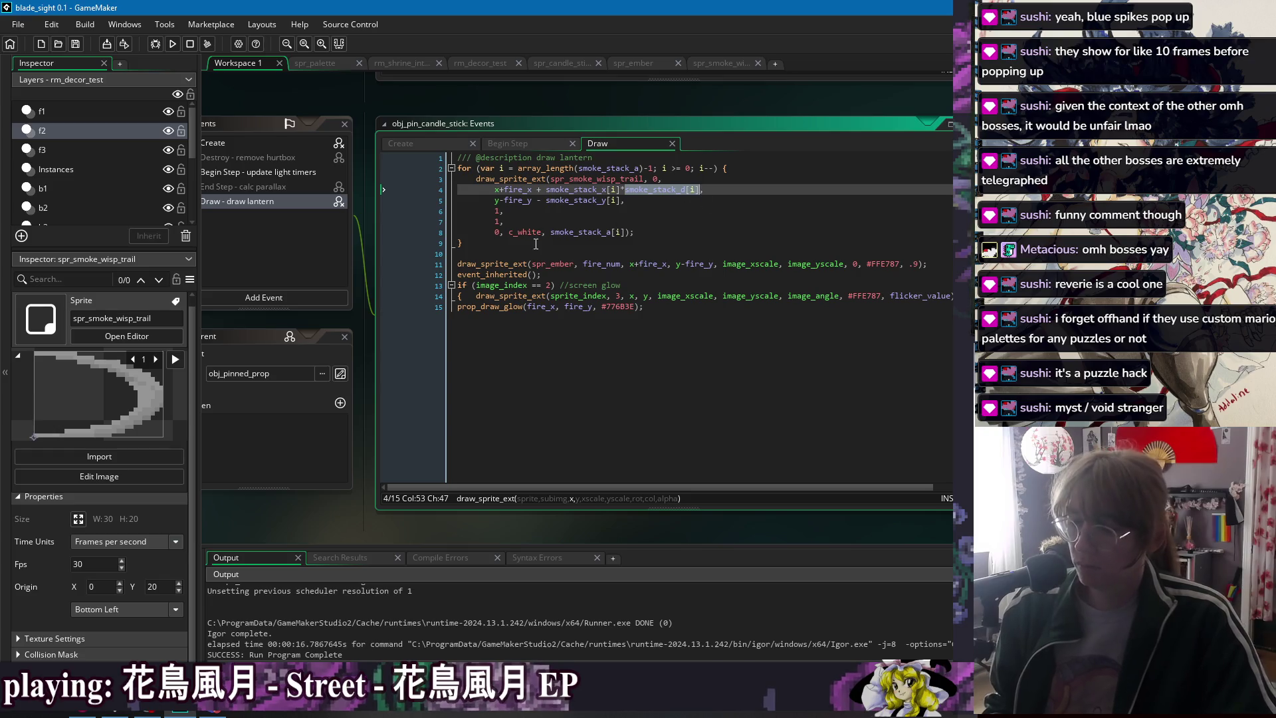
click(502, 231)
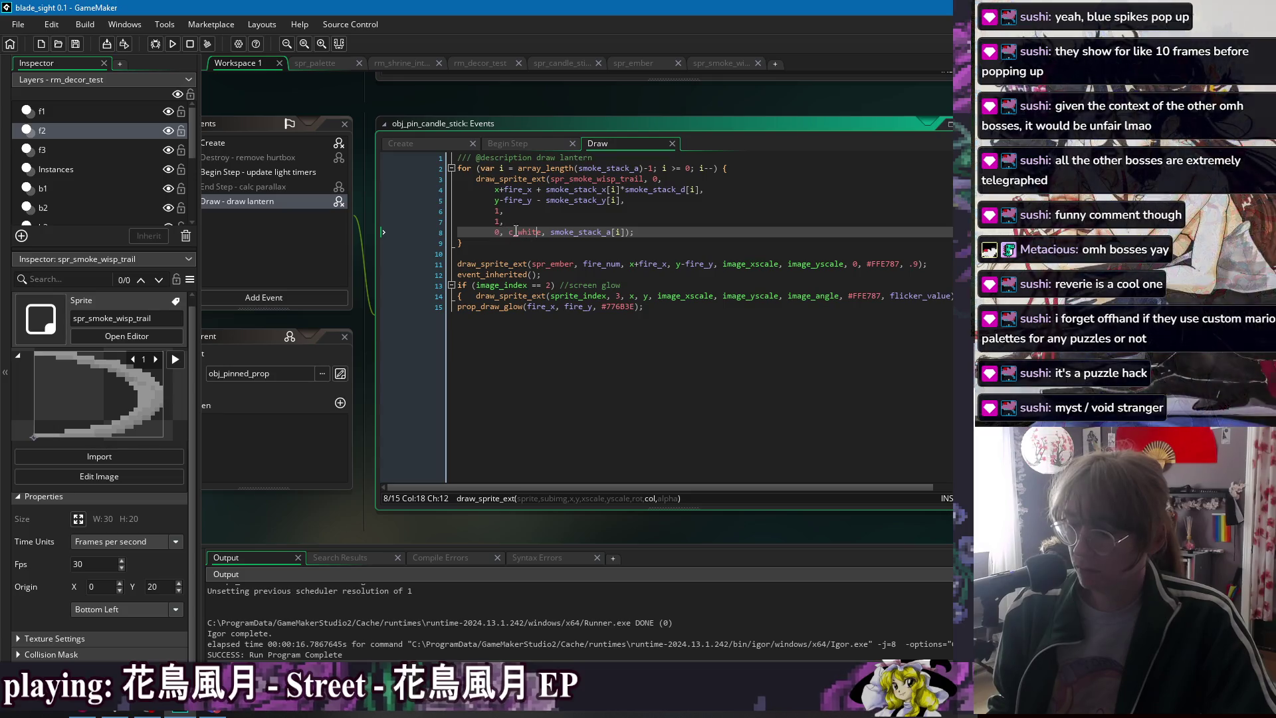
click(499, 211)
key(Delete)
key(Delete)
text(smoke_stack_d[i],)
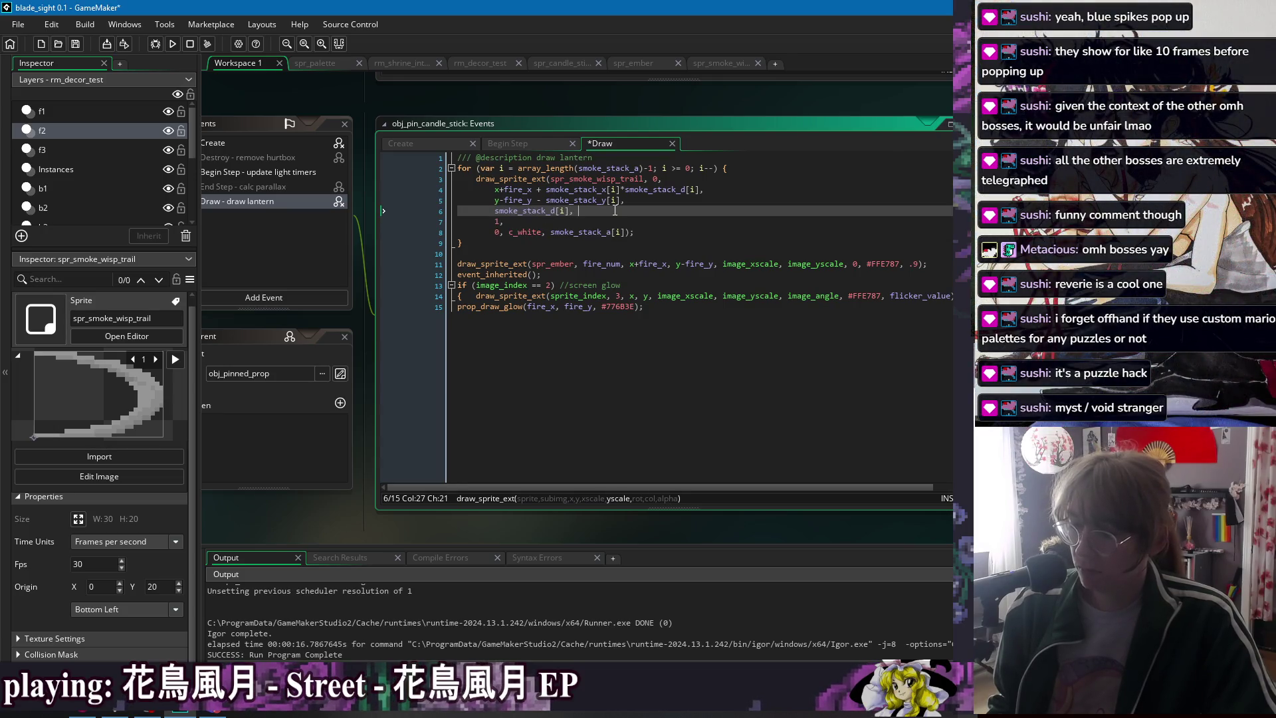
key(ctrl+s)
- Make the x scale 1*smoke_stack_d[i], save, and test-run the mirrored wisps
click(586, 223)
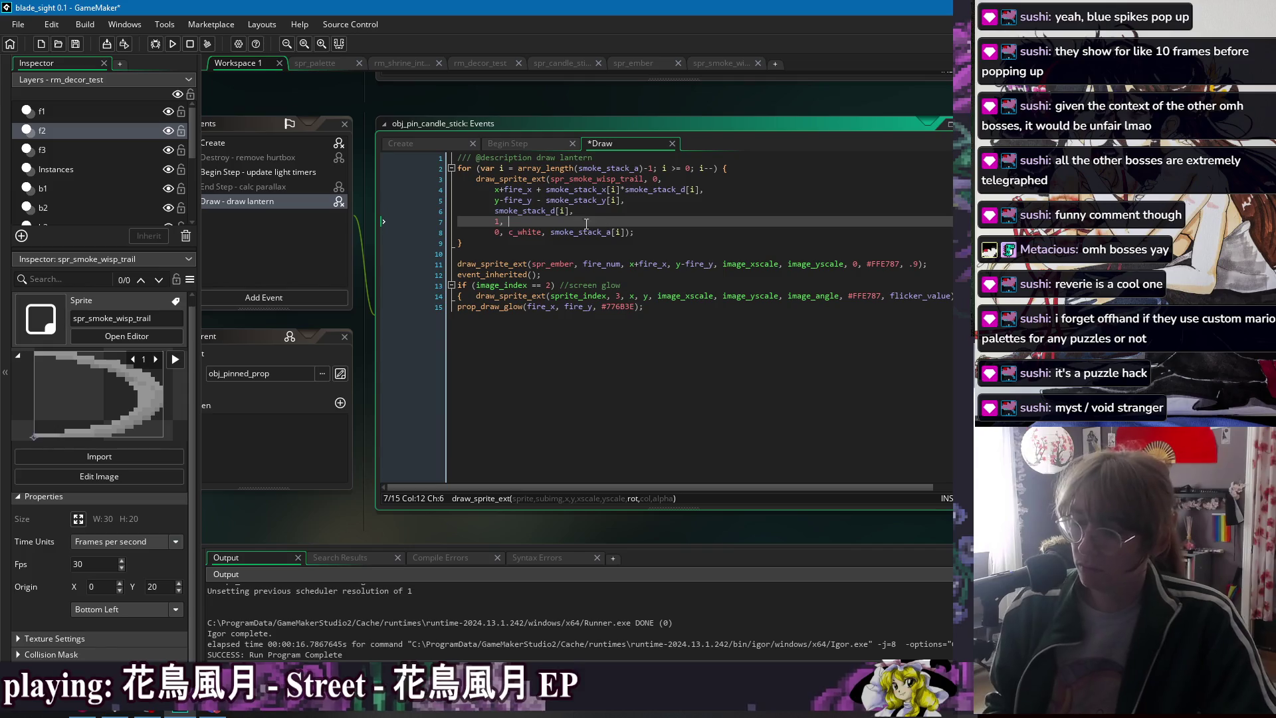
key(ctrl+s)
key(Up)
key(Home)
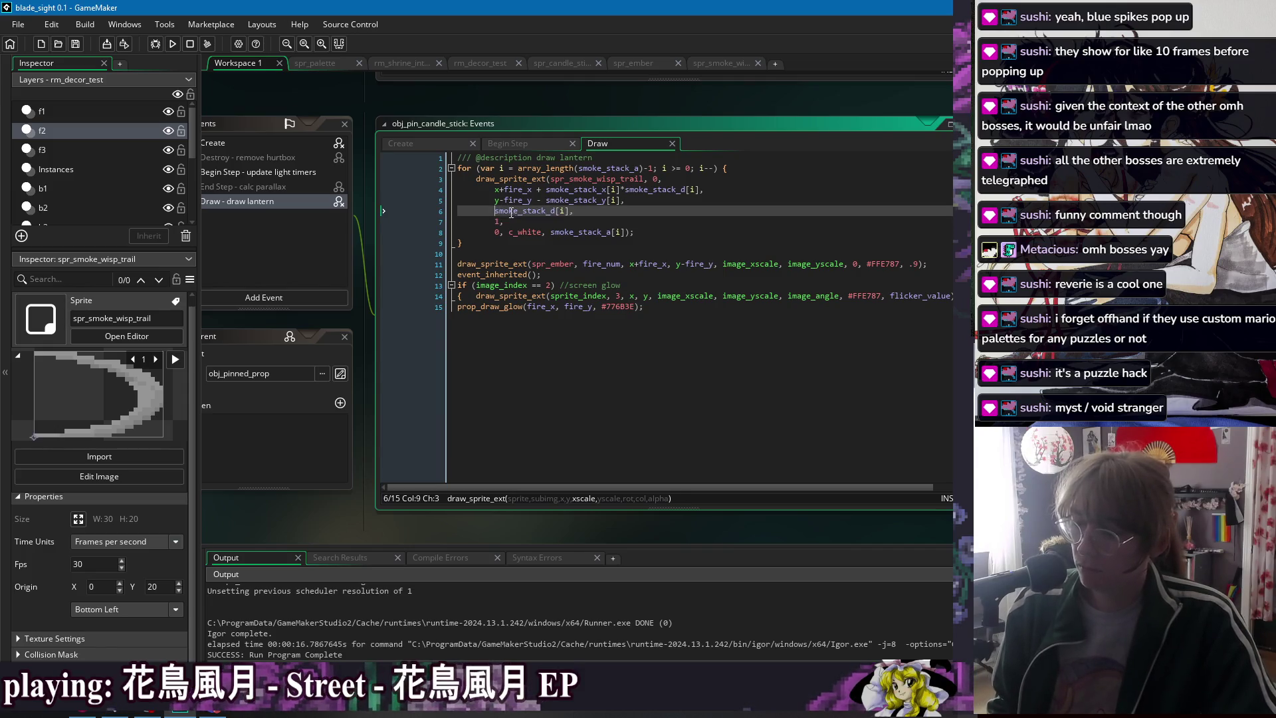
text(1*)
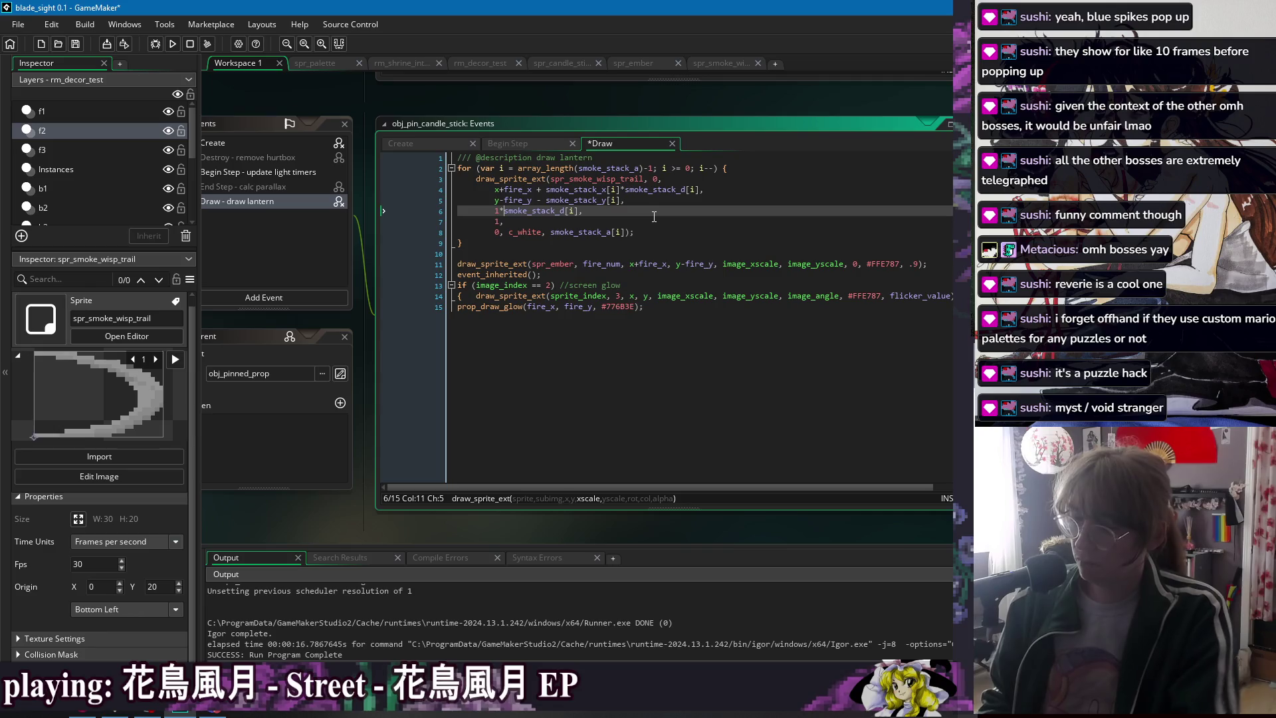
click(648, 220)
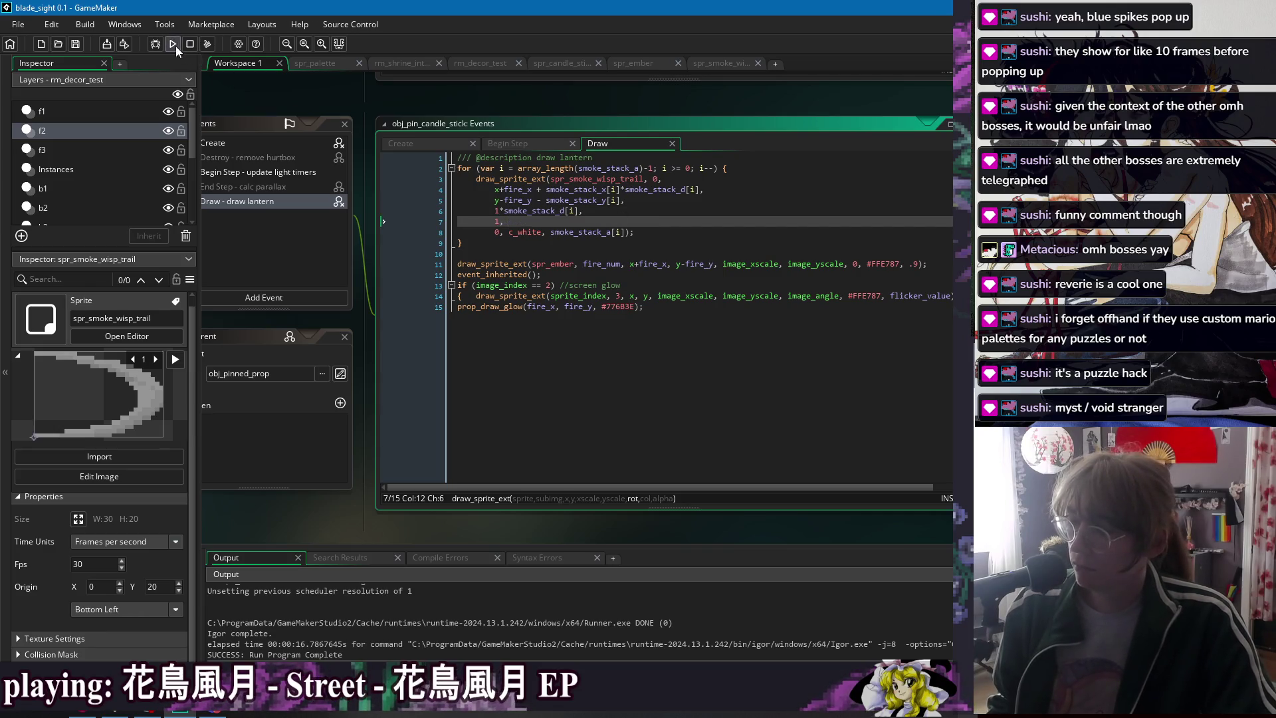
click(175, 46)
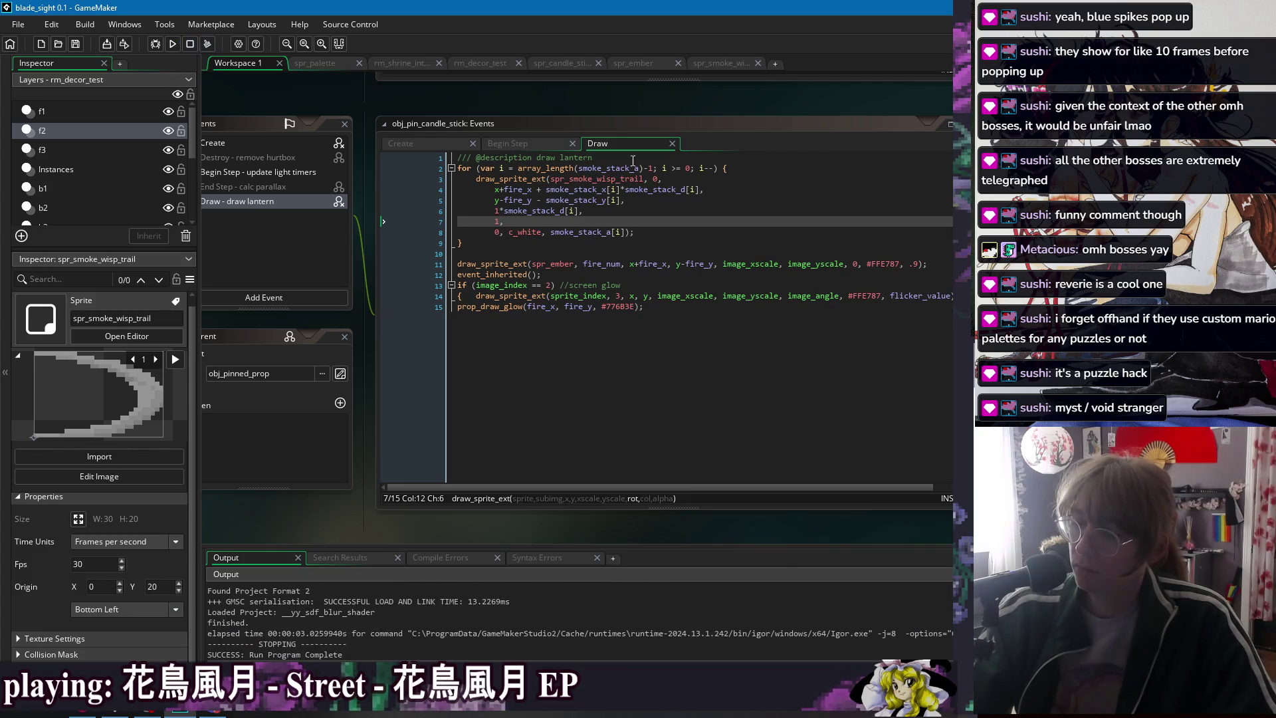
- Declare var _tall = 0; above the loop and save
click(755, 169)
key(Return)
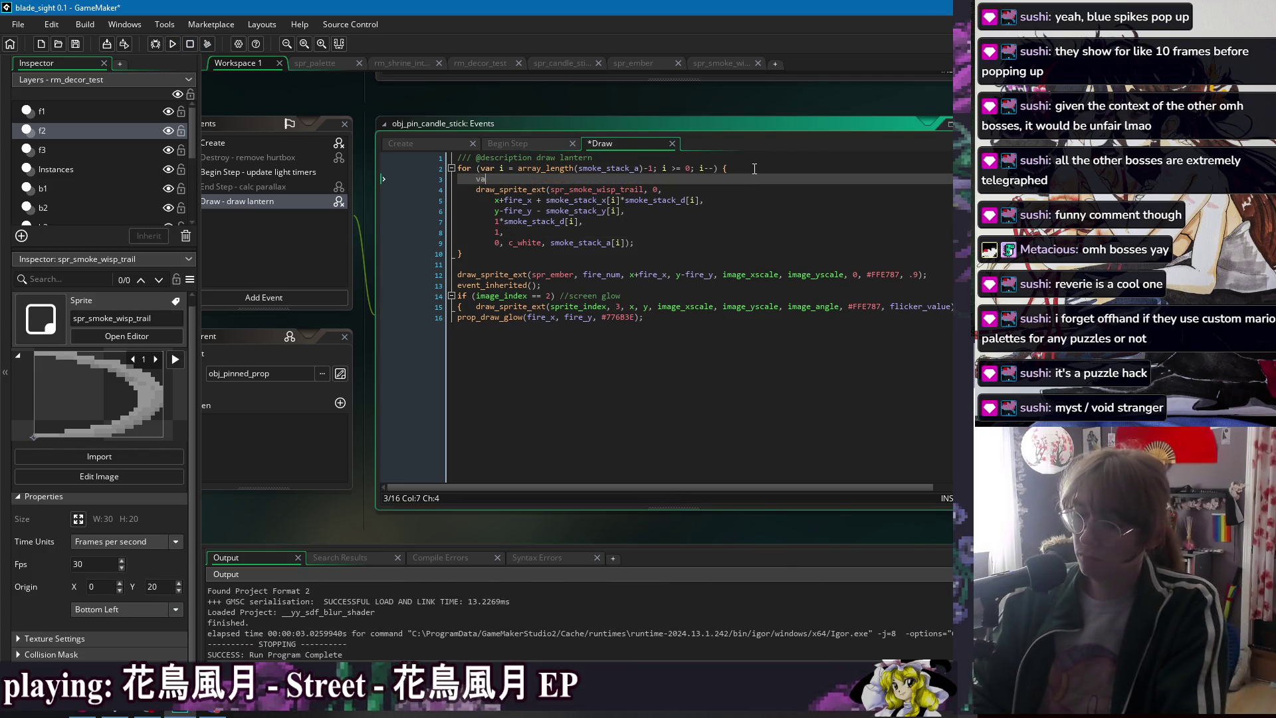
key(BackSpace)
key(Up)
key(Return)
text(var _tall = 0)
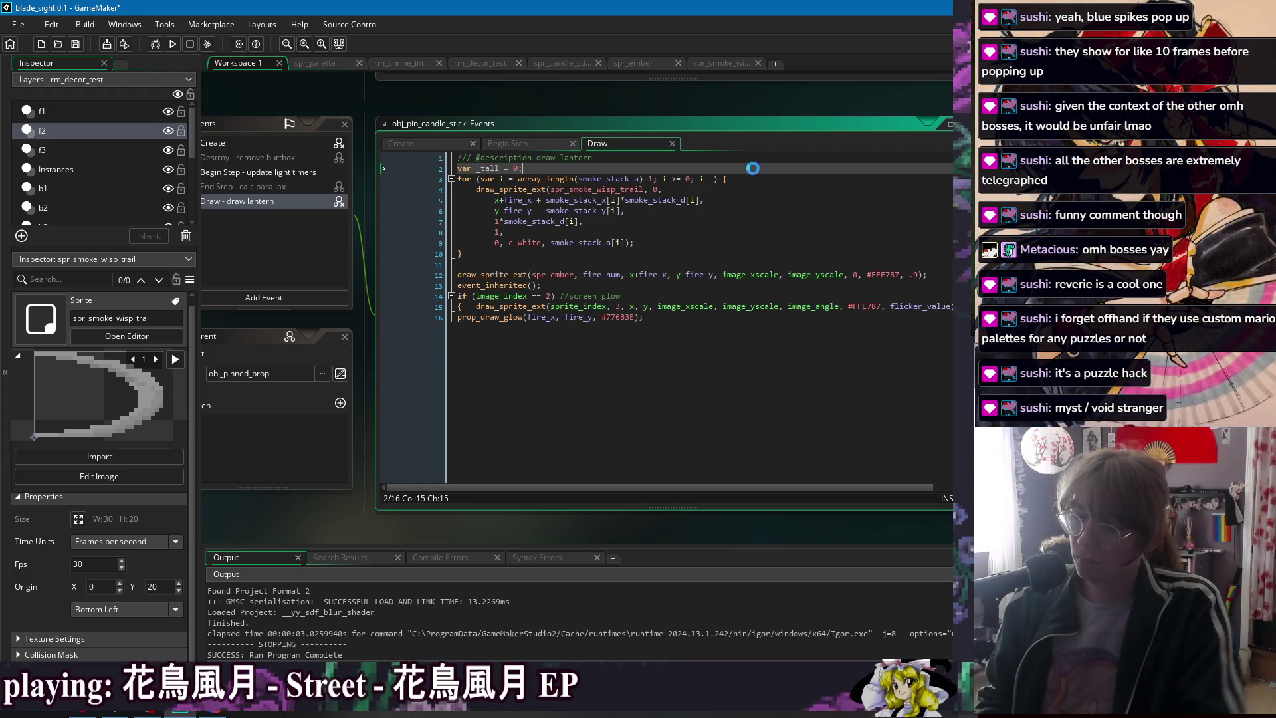
text(;)
key(ctrl+s)
- Review the draw call lines inside the loop
click(785, 188)
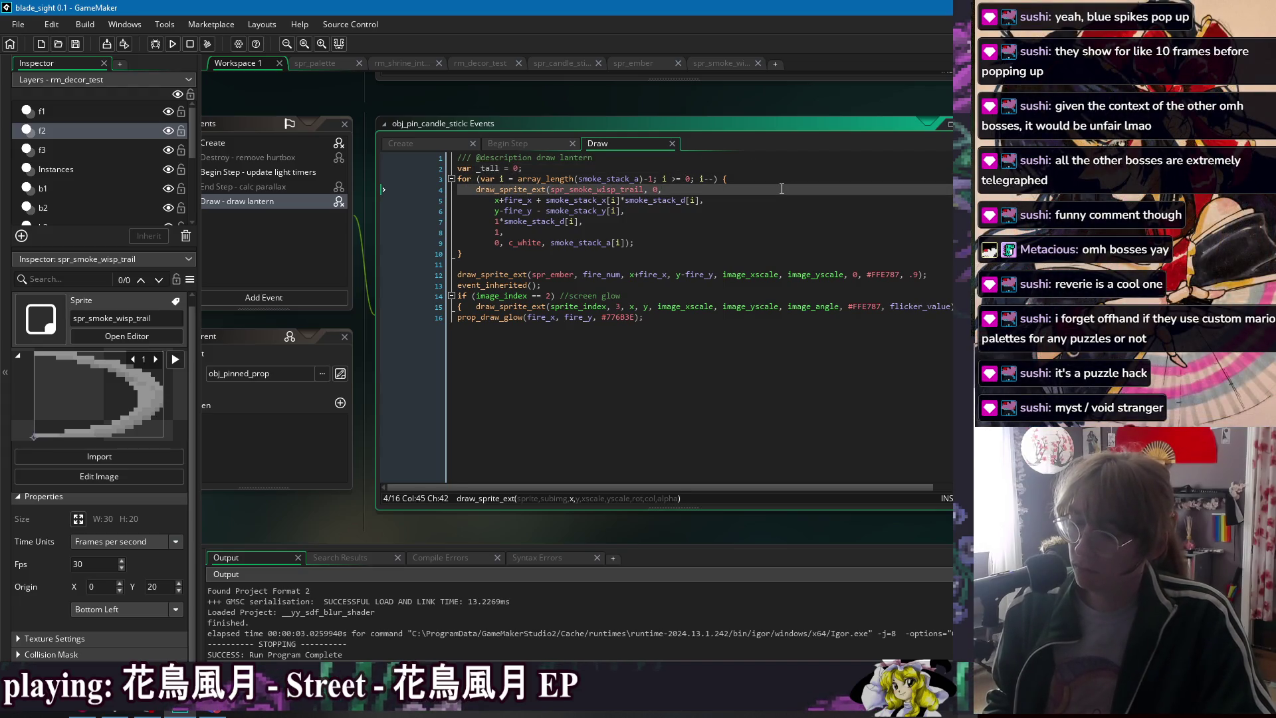
key(Down)
key(Down)
key(Down)
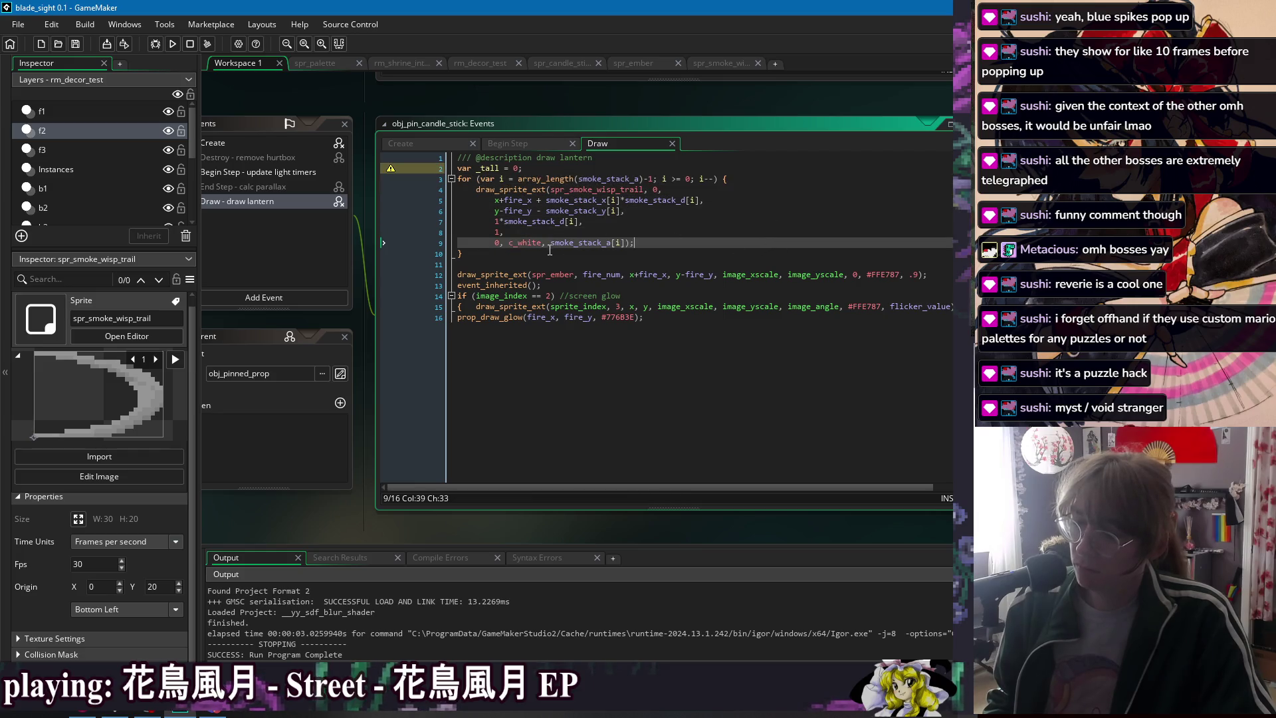
key(Up)
key(Up)
key(End)
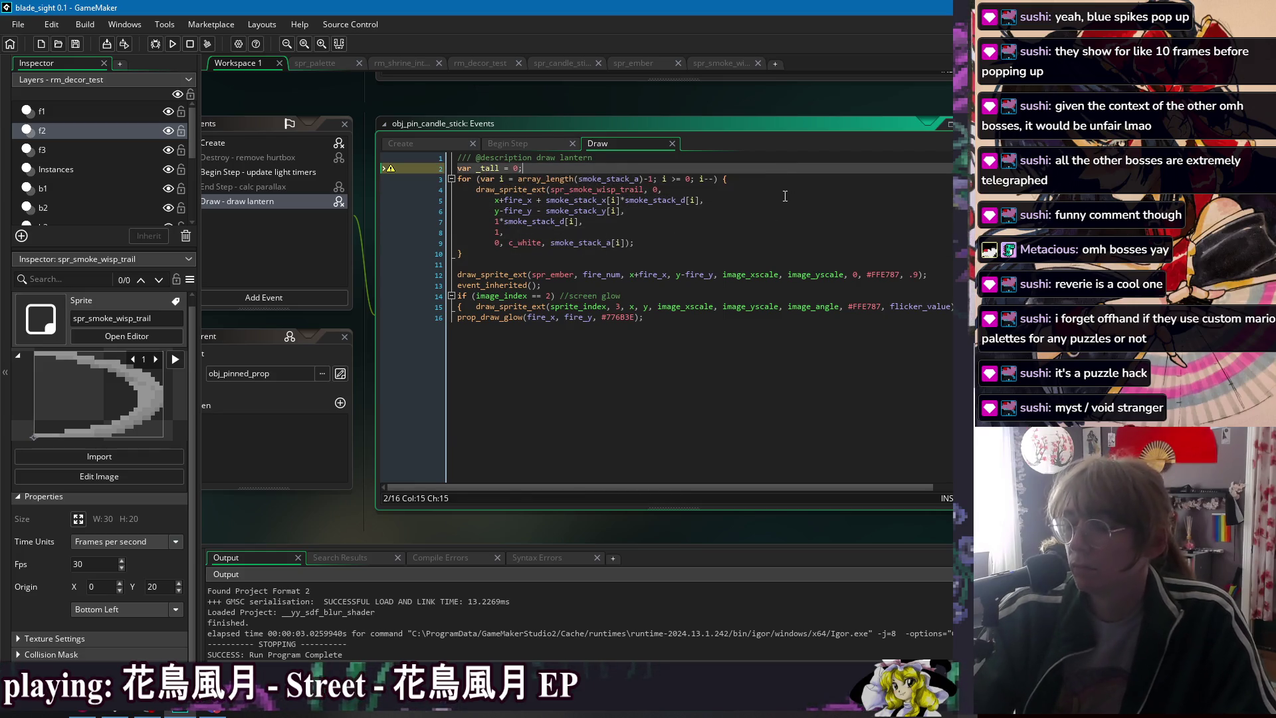
key(Down)
key(Down)
key(Up)
key(Up)
key(Down)
key(Down)
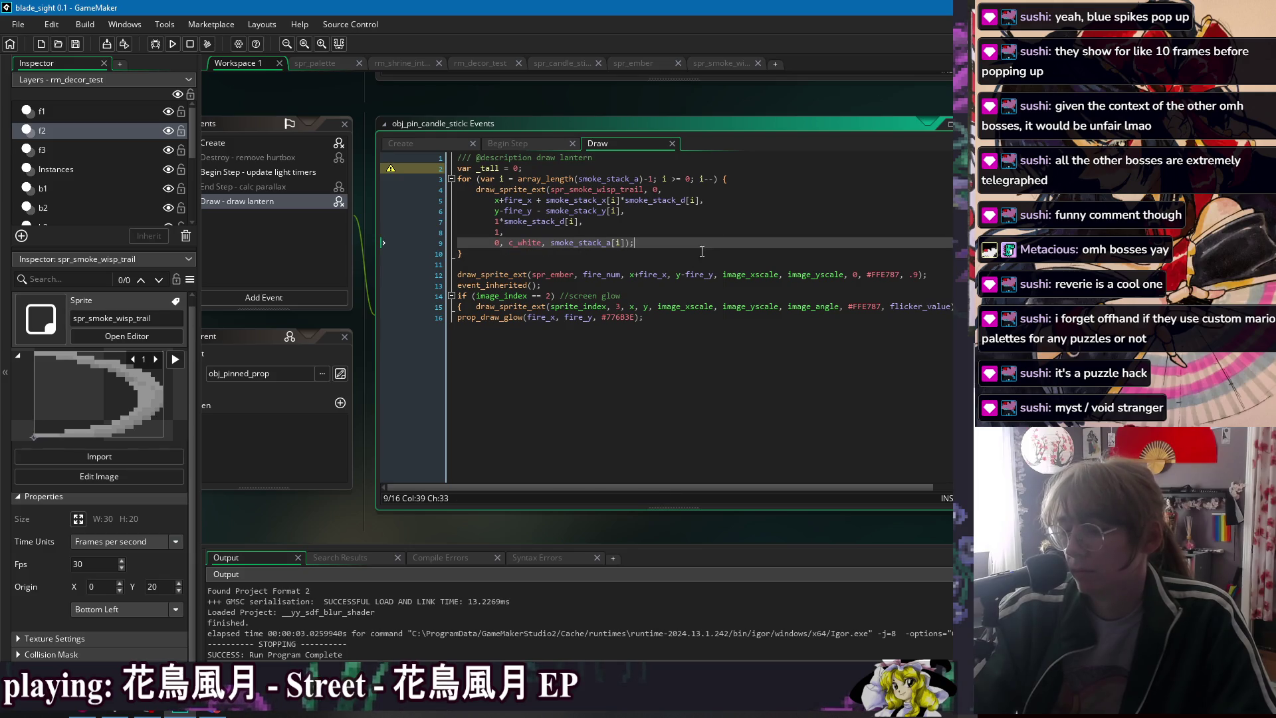
click(674, 246)
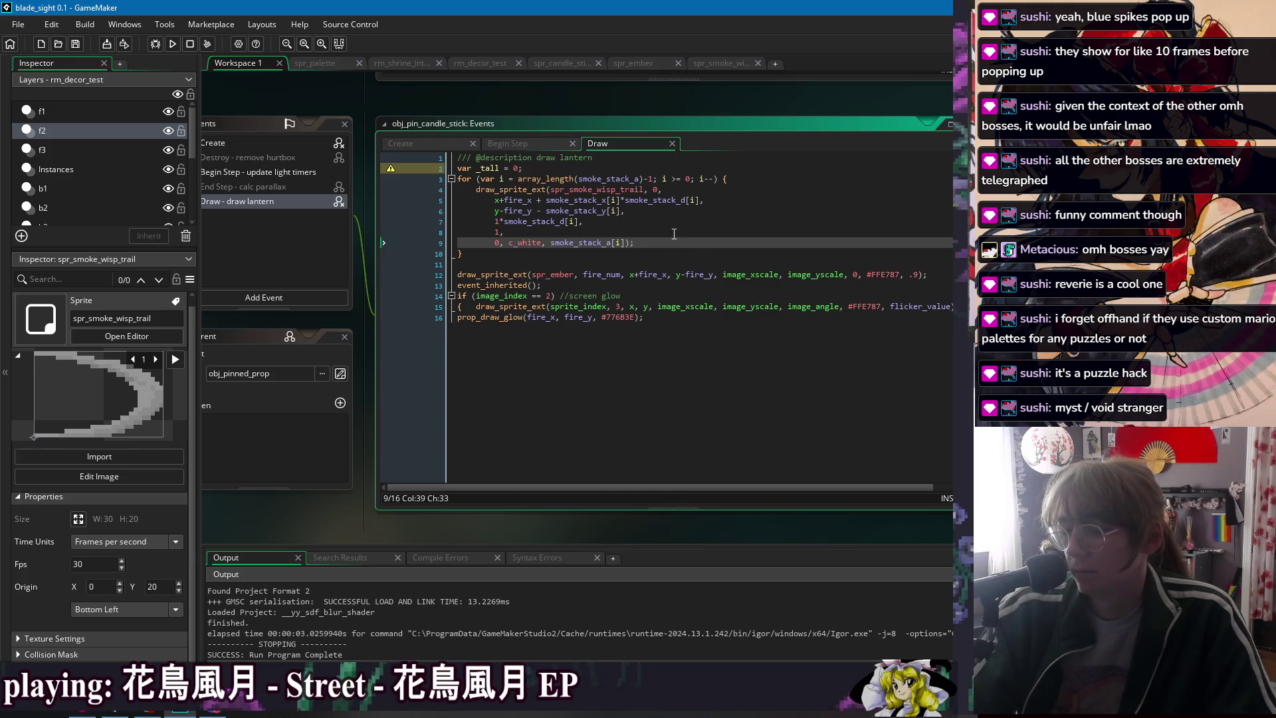
click(685, 251)
click(681, 243)
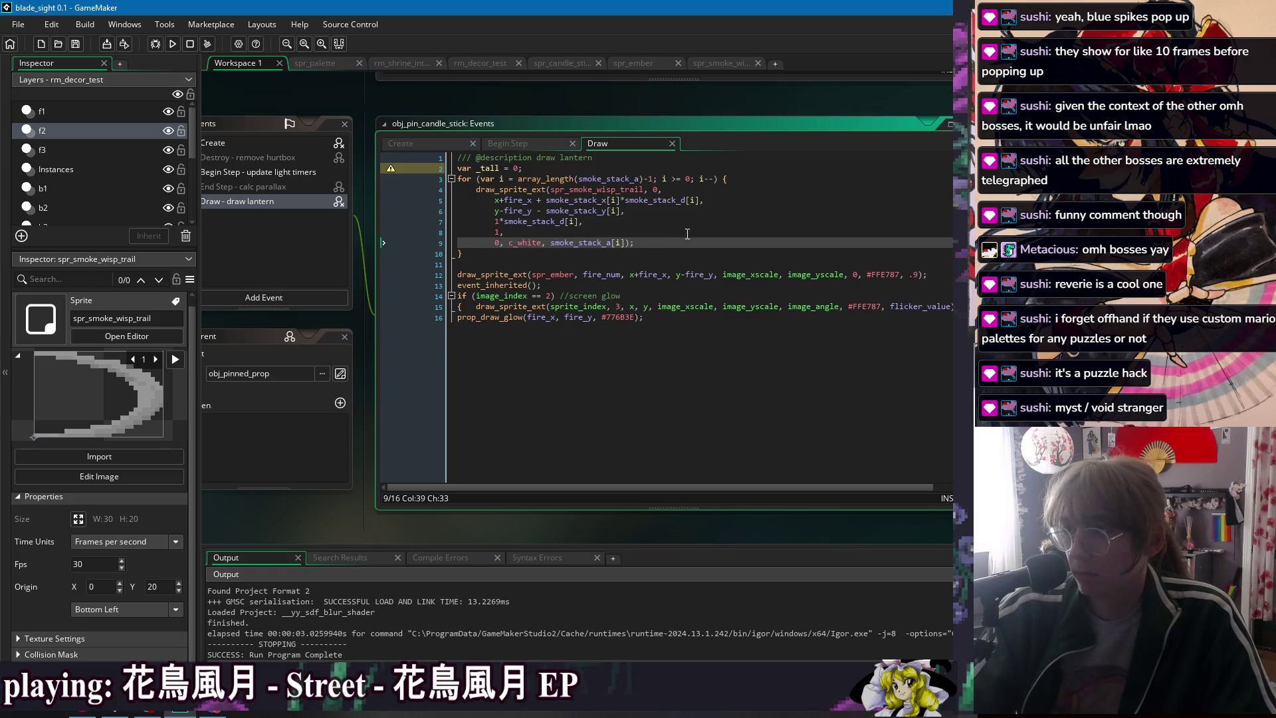
- Add an if check at the start of the loop that sets _tall = 5
click(779, 179)
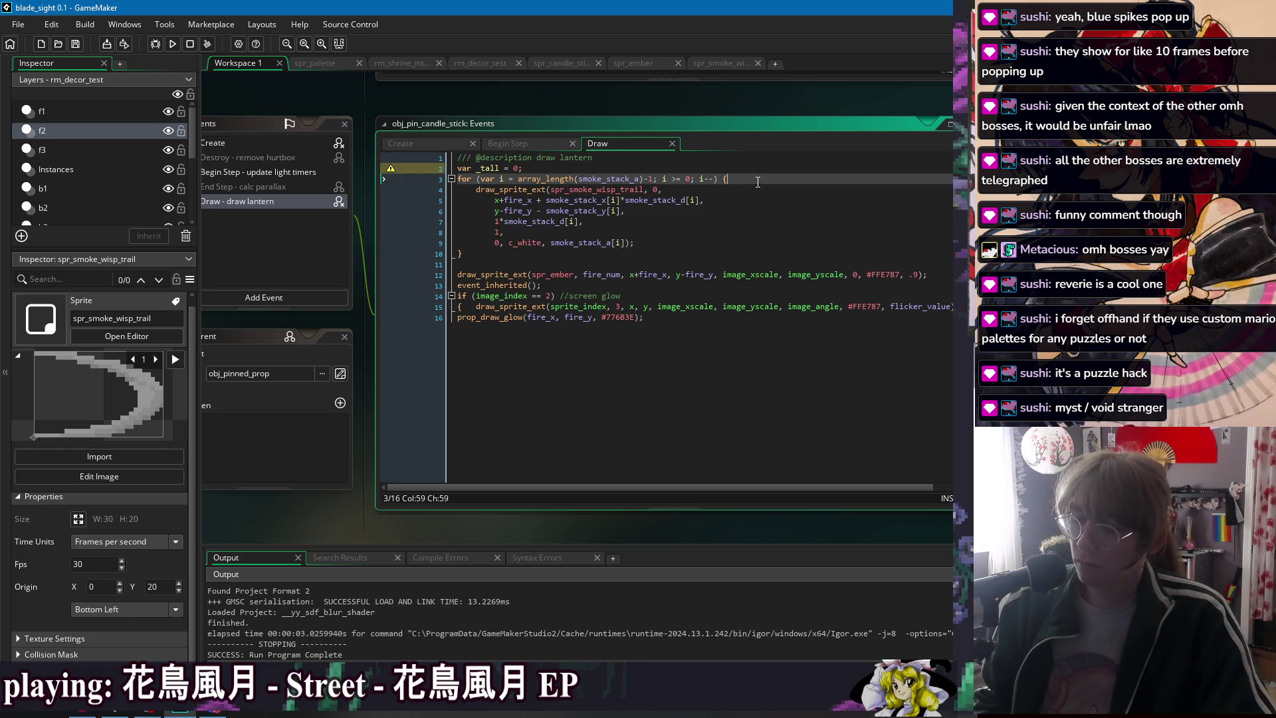
key(Return)
text(if)
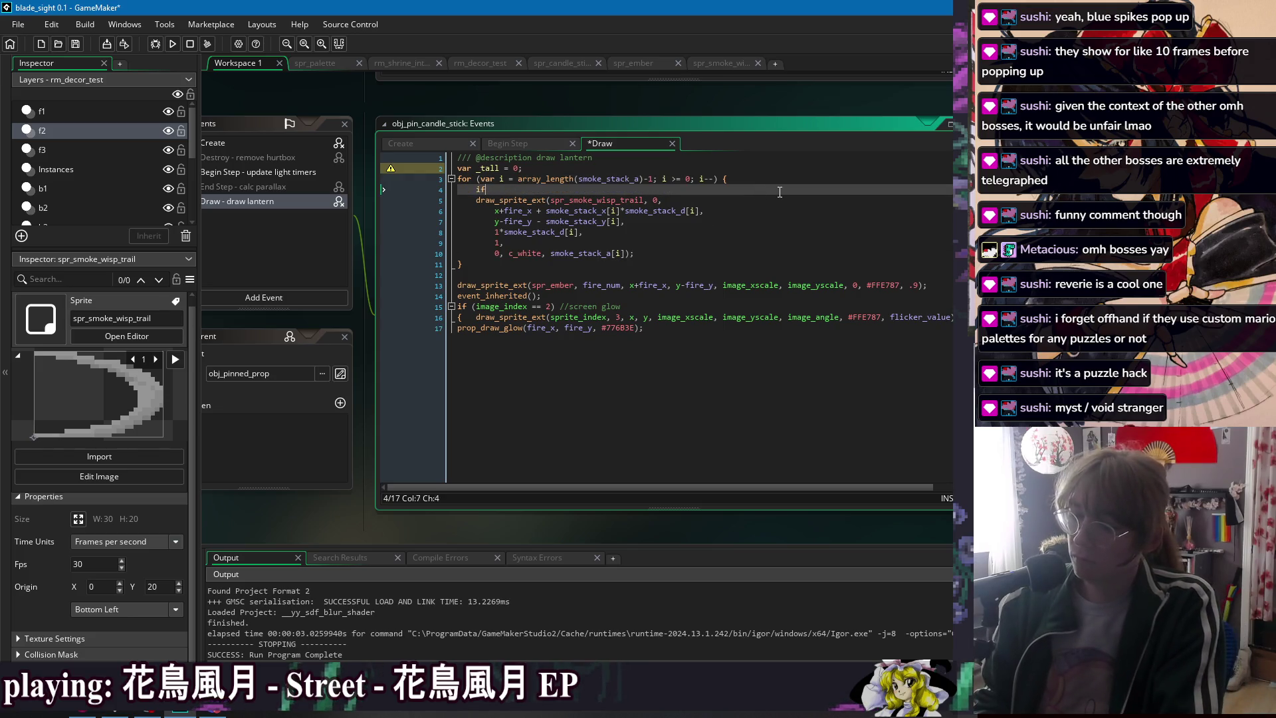
text( (i == )
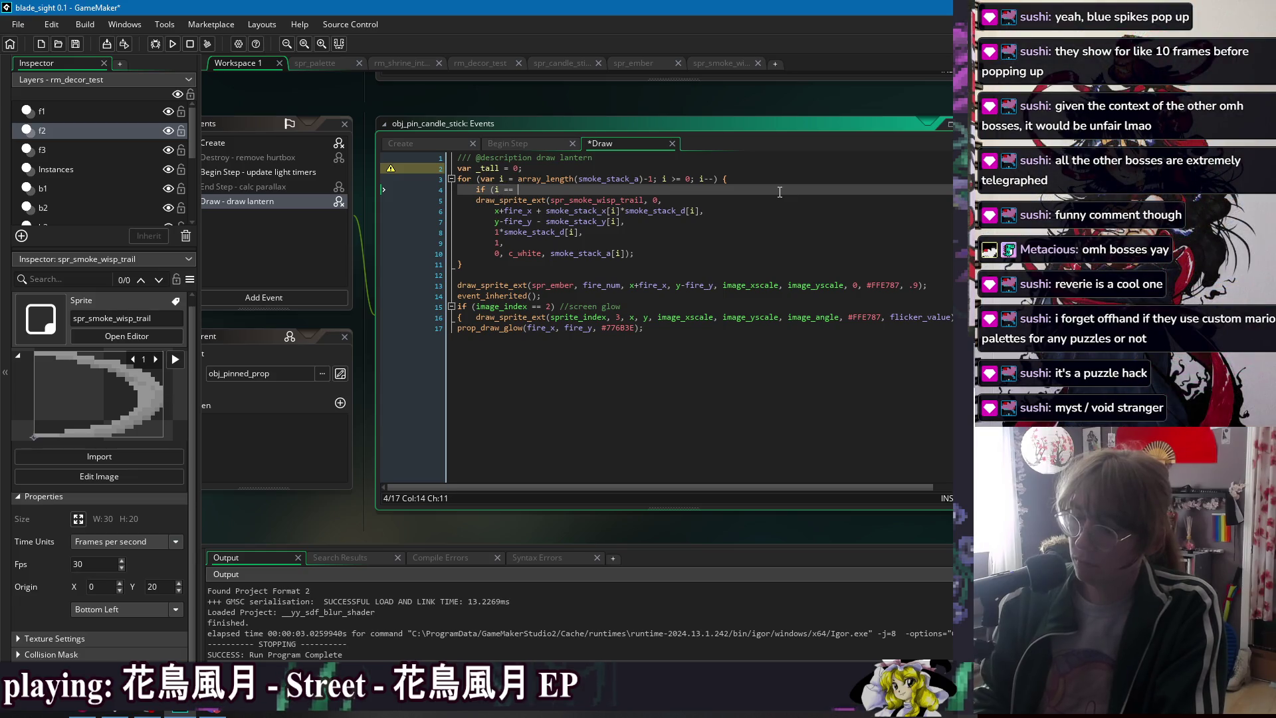
text(array_length)
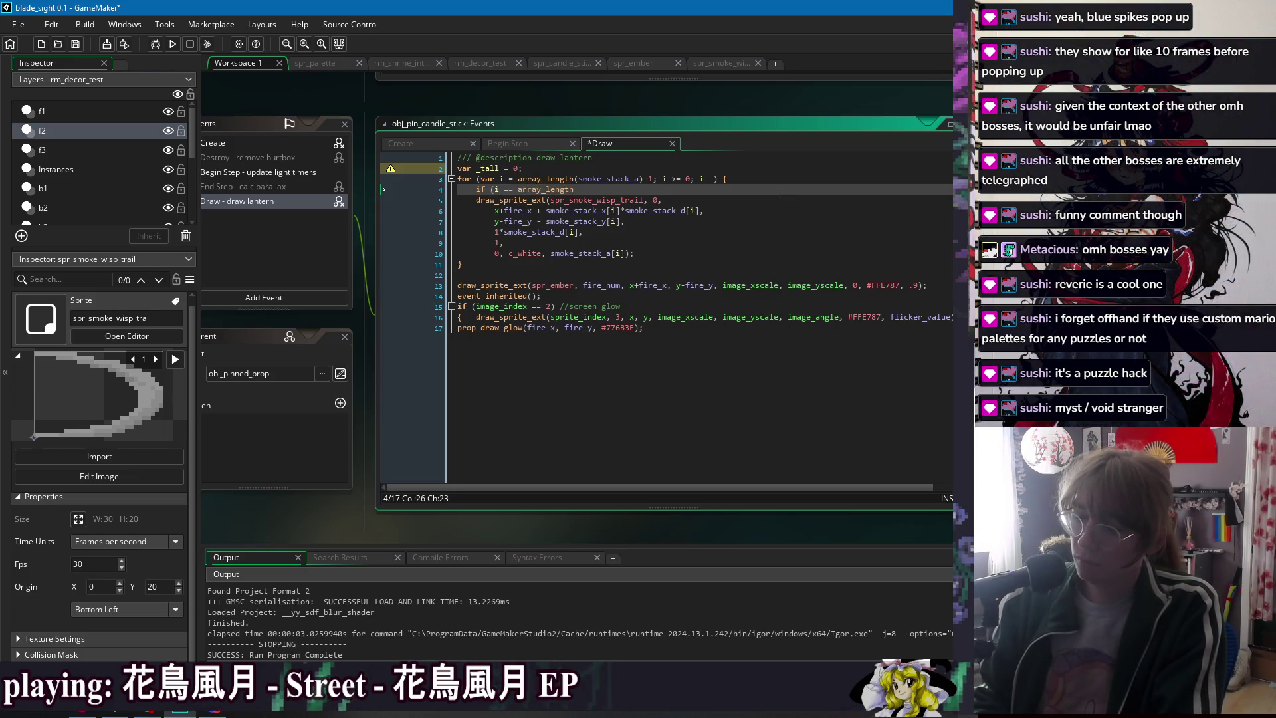
text((smoc)
text(ke_stack_)
text())
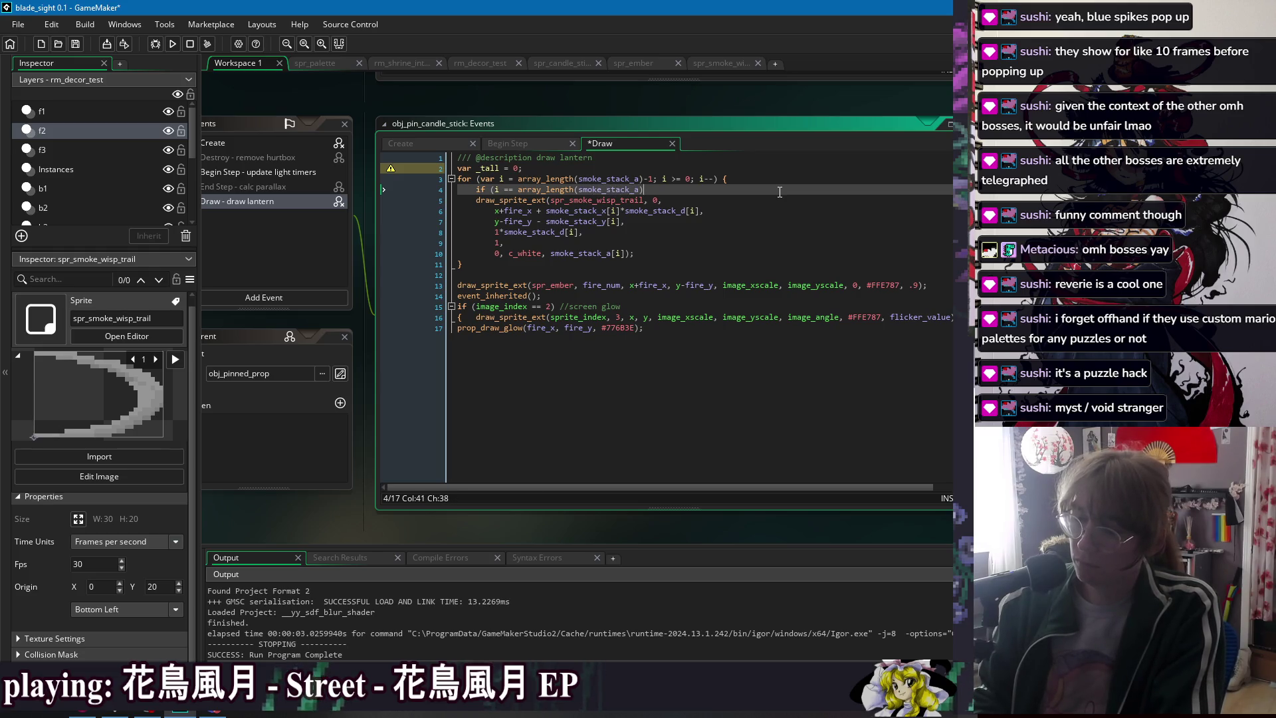
text(;)
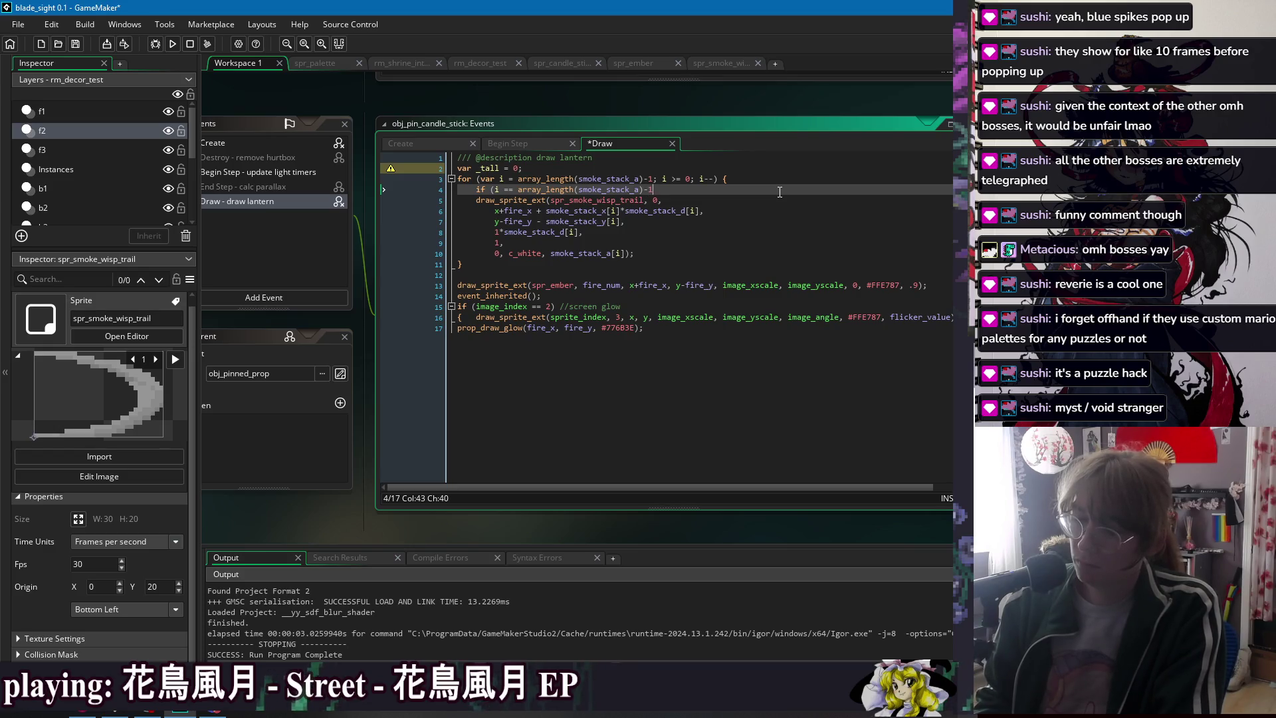
text({_tall)
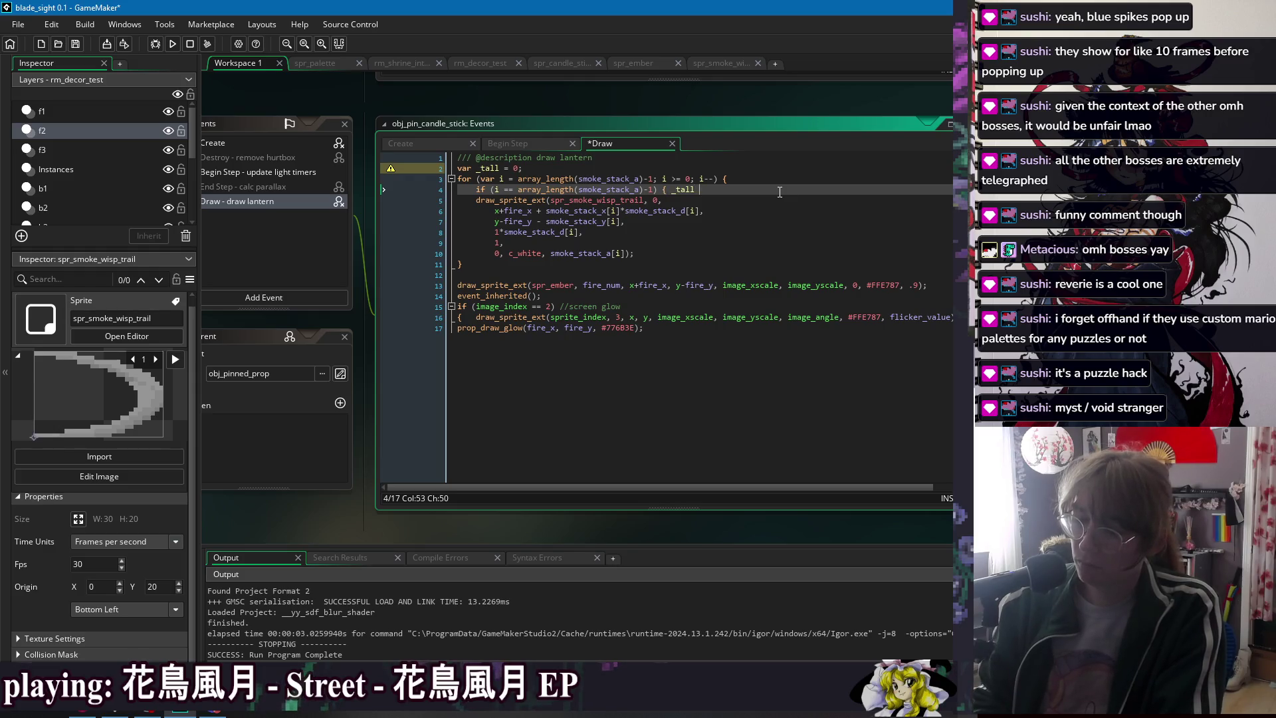
text(= 10)
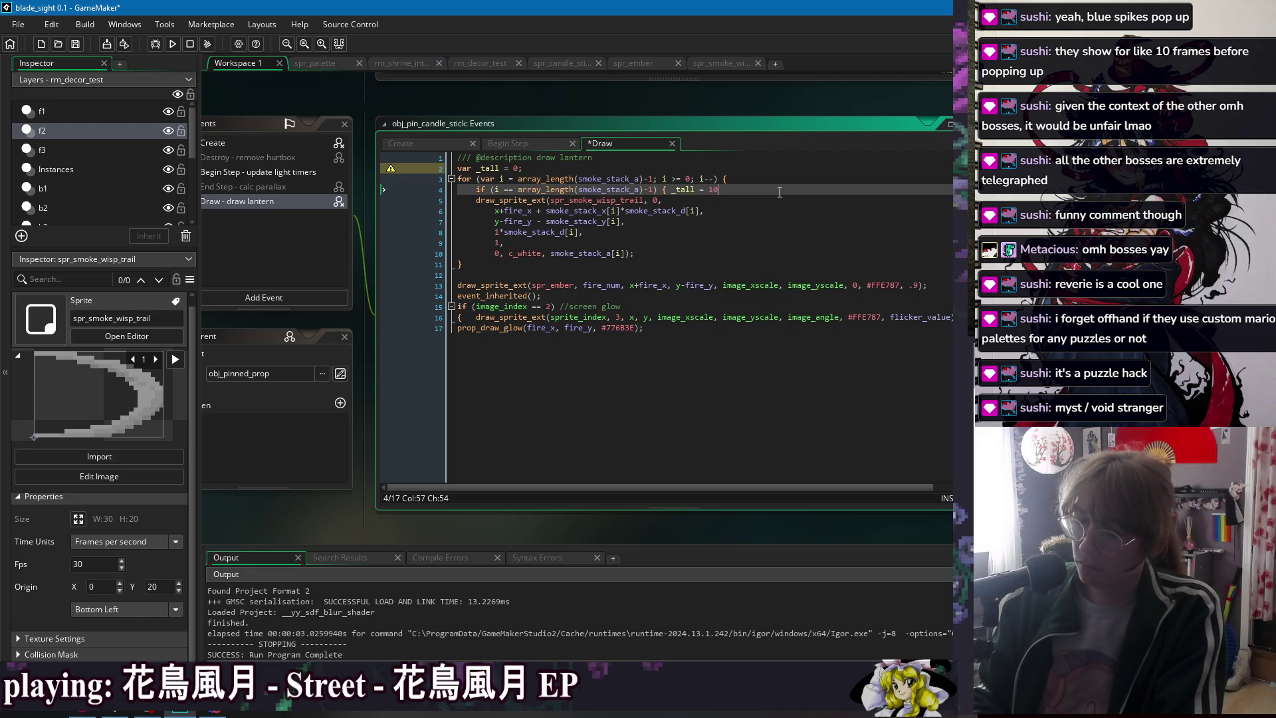
text(1)
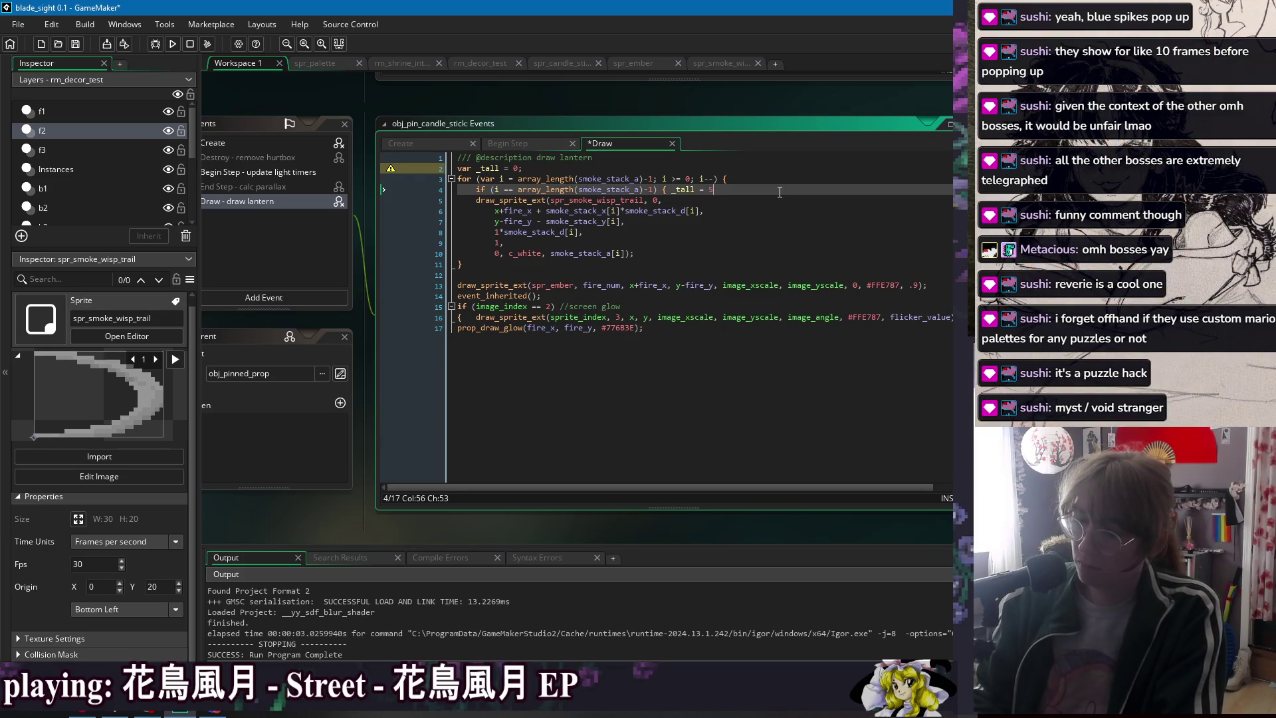
key(BackSpace)
key(BackSpace)
key(BackSpace)
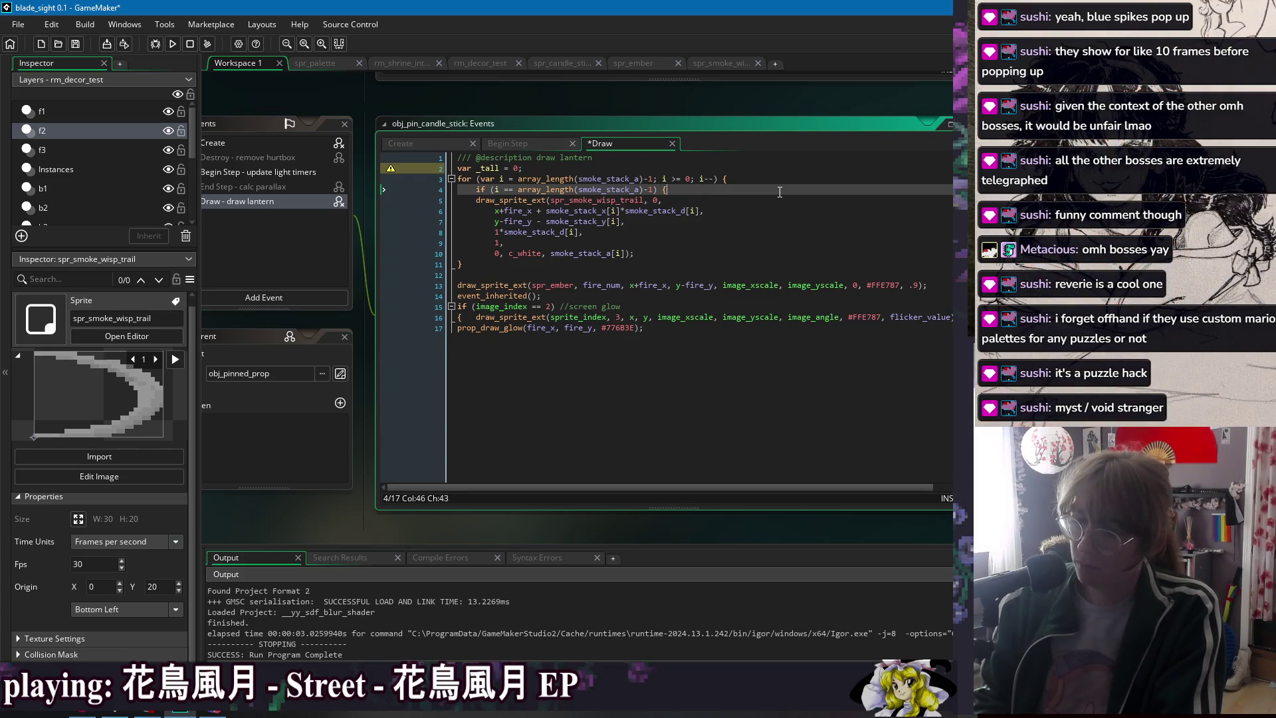
key(ctrl+z)
key(ctrl+z)
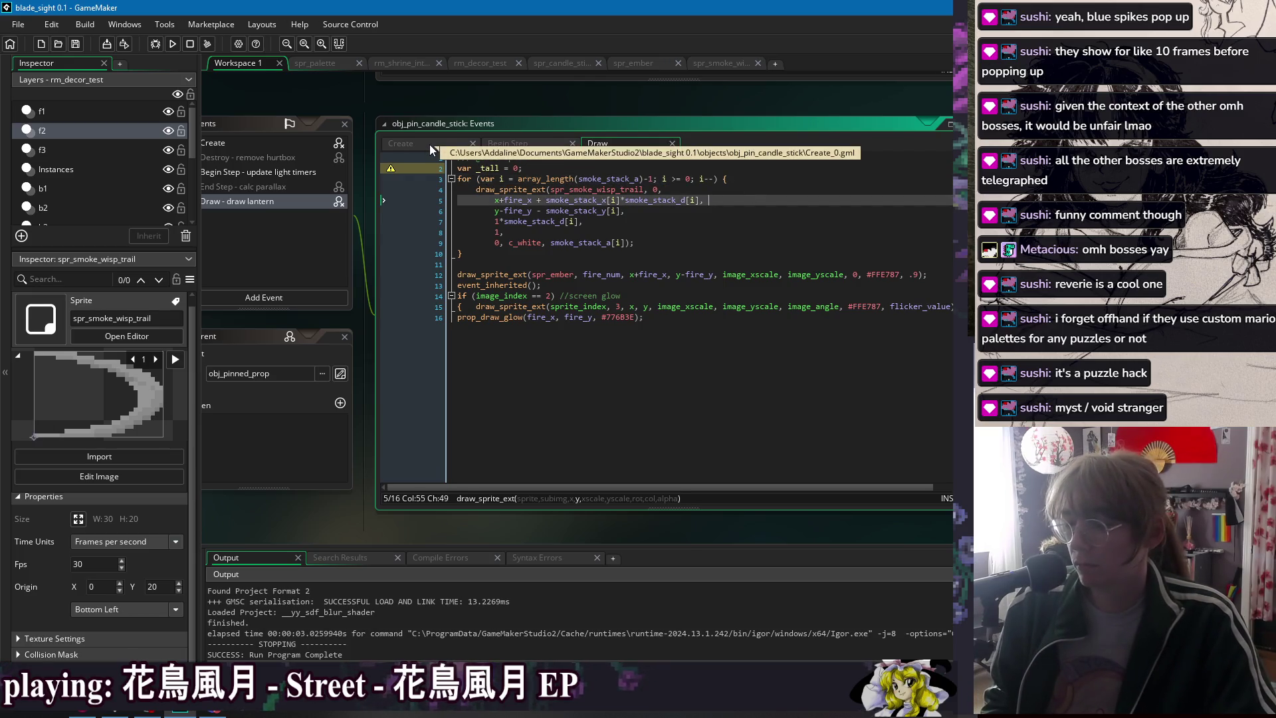
click(768, 188)
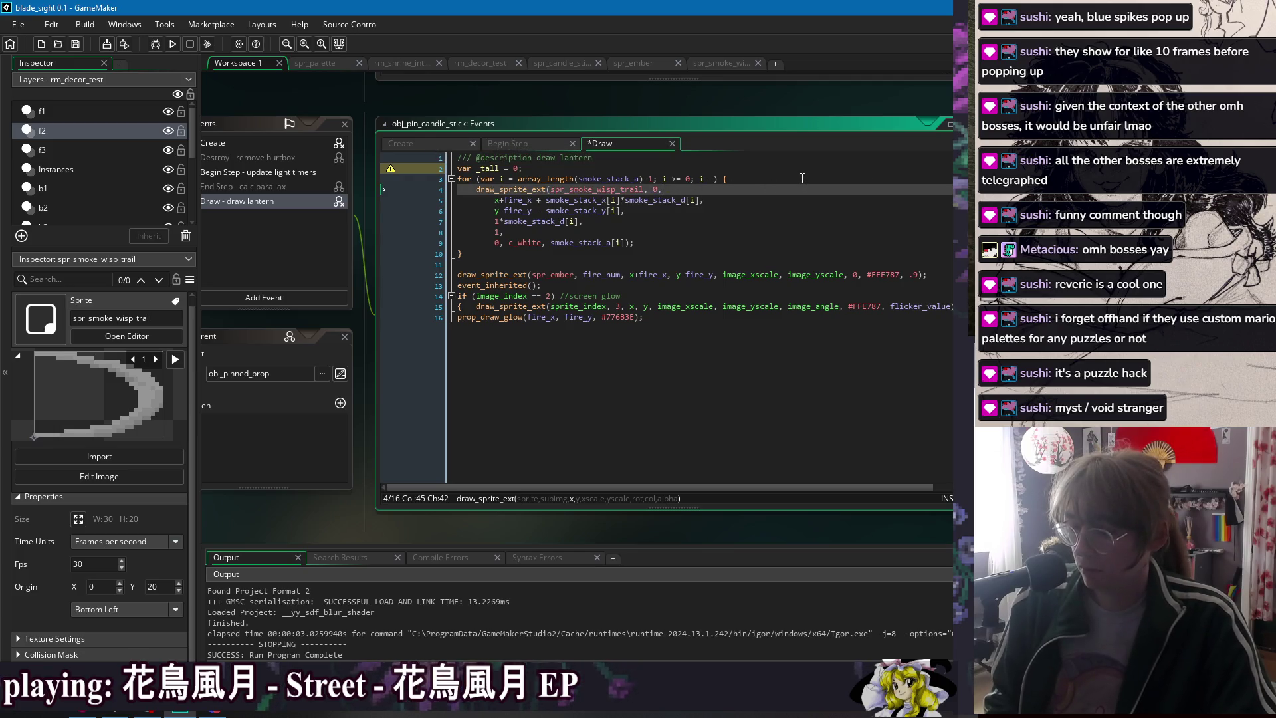
key(ctrl+y)
key(Down)
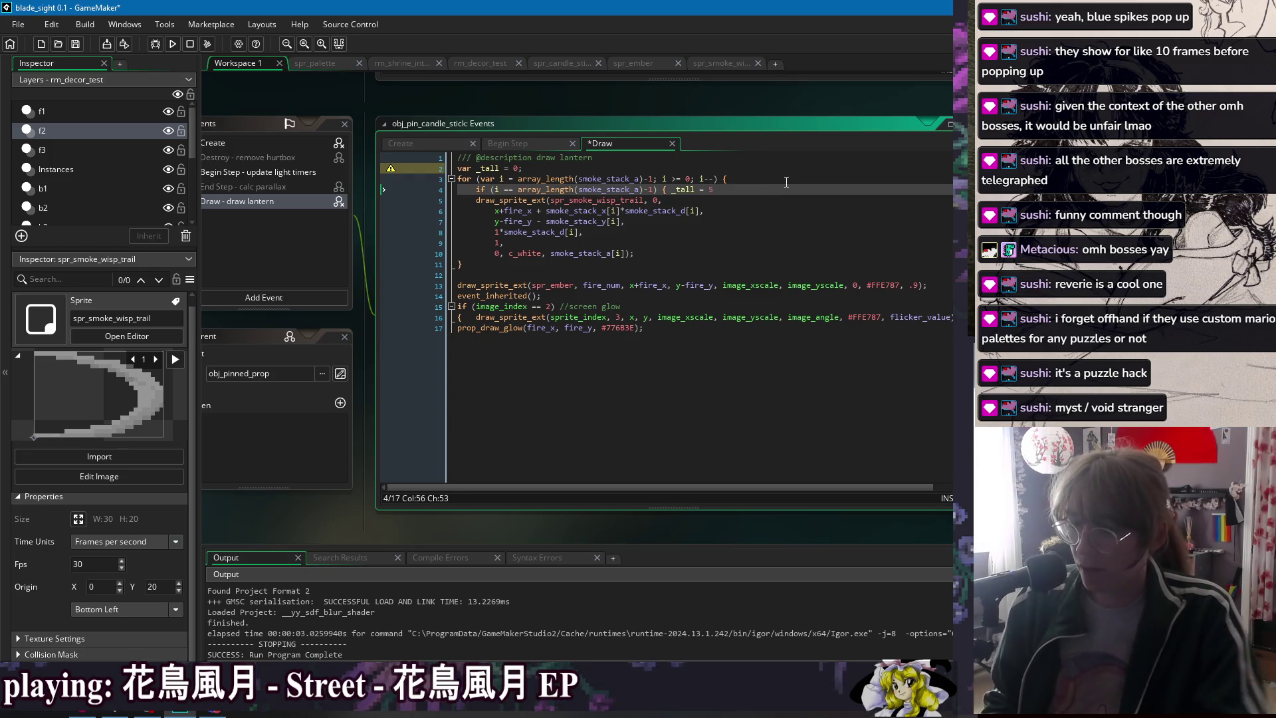
text(5; })
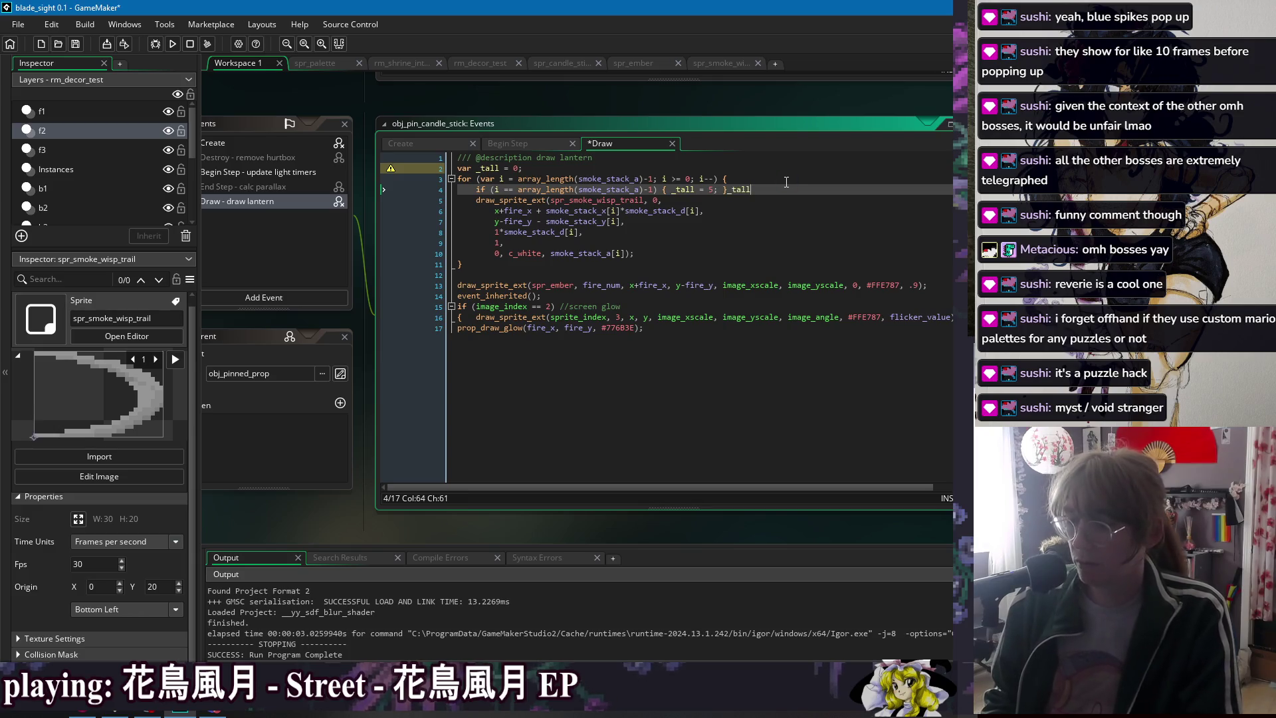
- Add an else line adding the previous wisp's stack value [i-1] to _tall, and save
key(Return)
text(else )
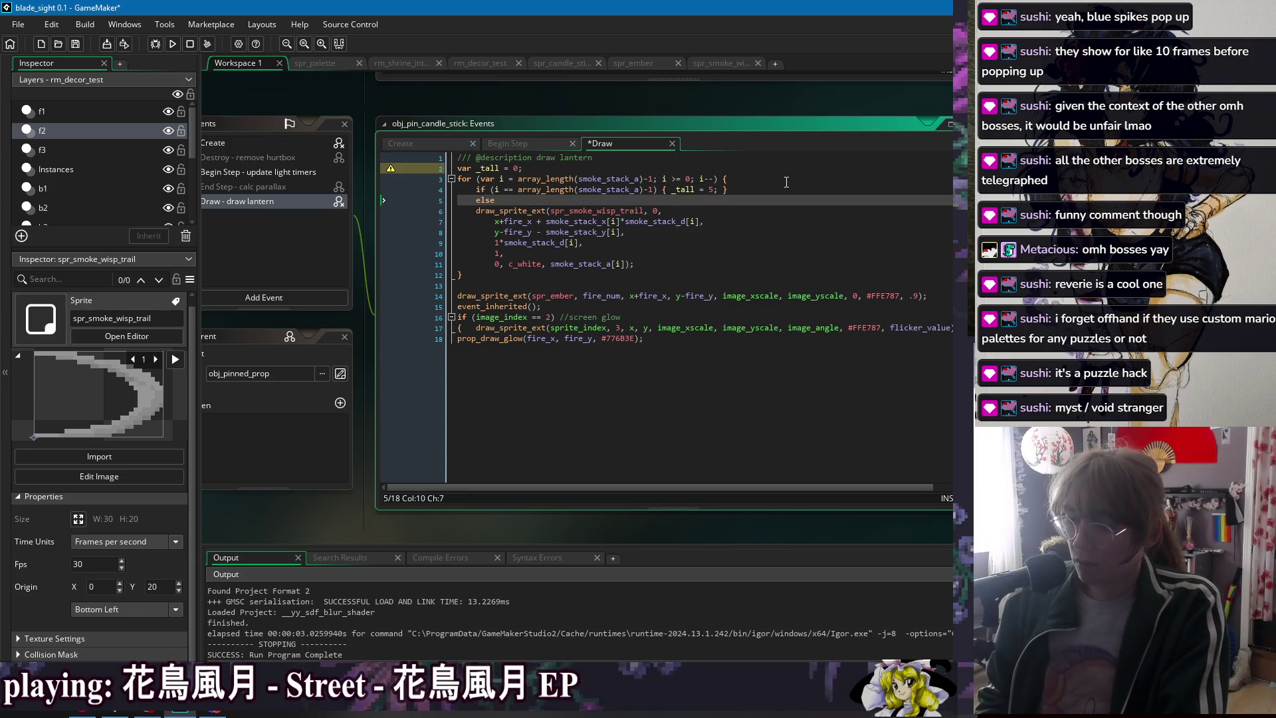
text(_tall += )
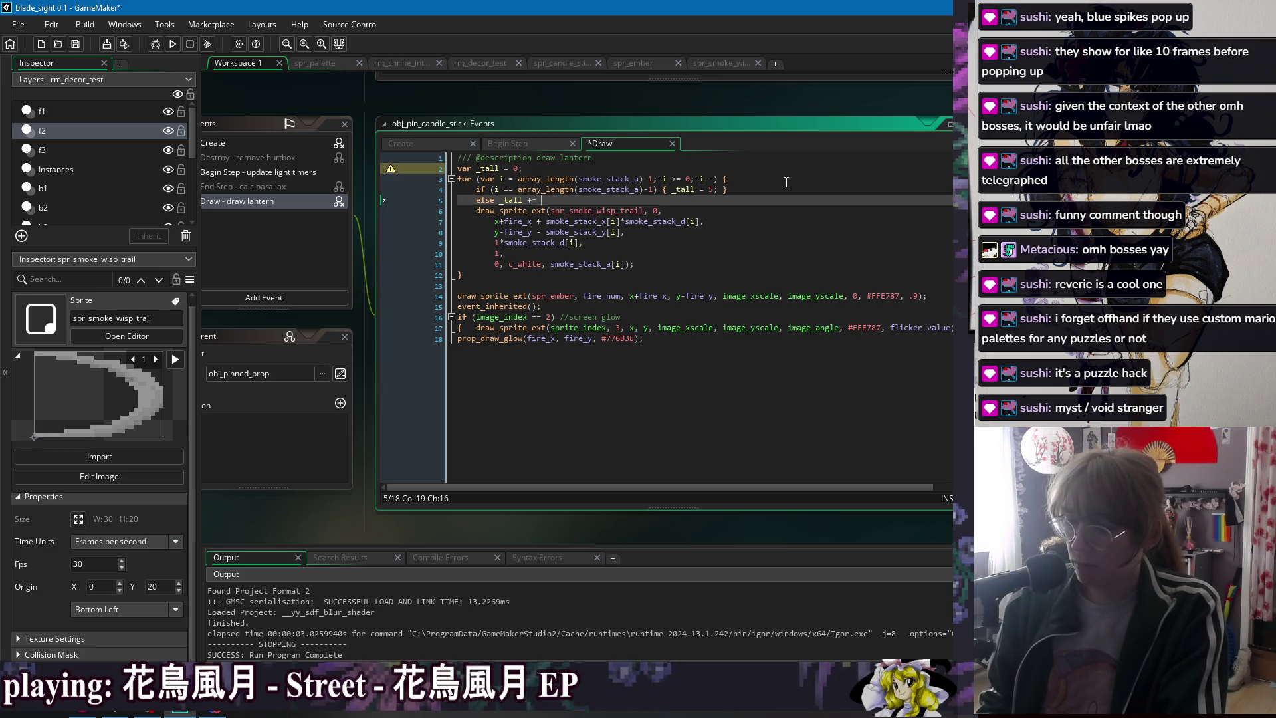
text(smoke_)
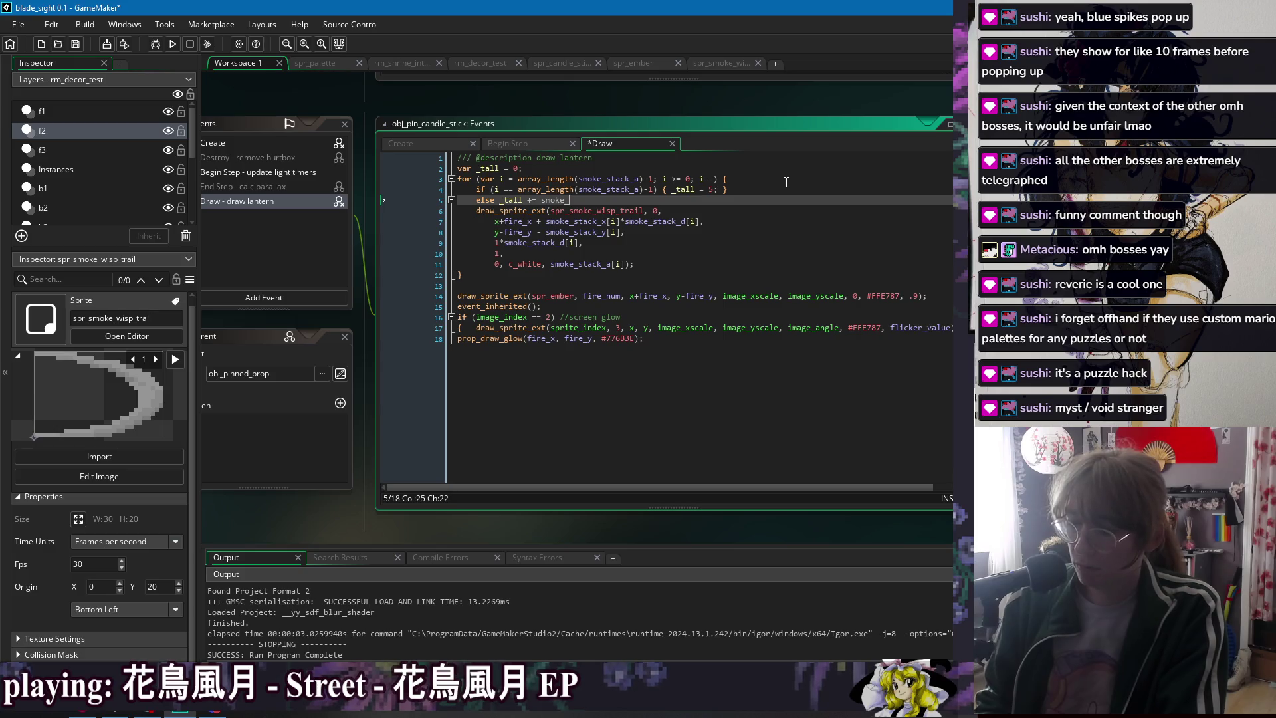
text(stack)
text(_+)
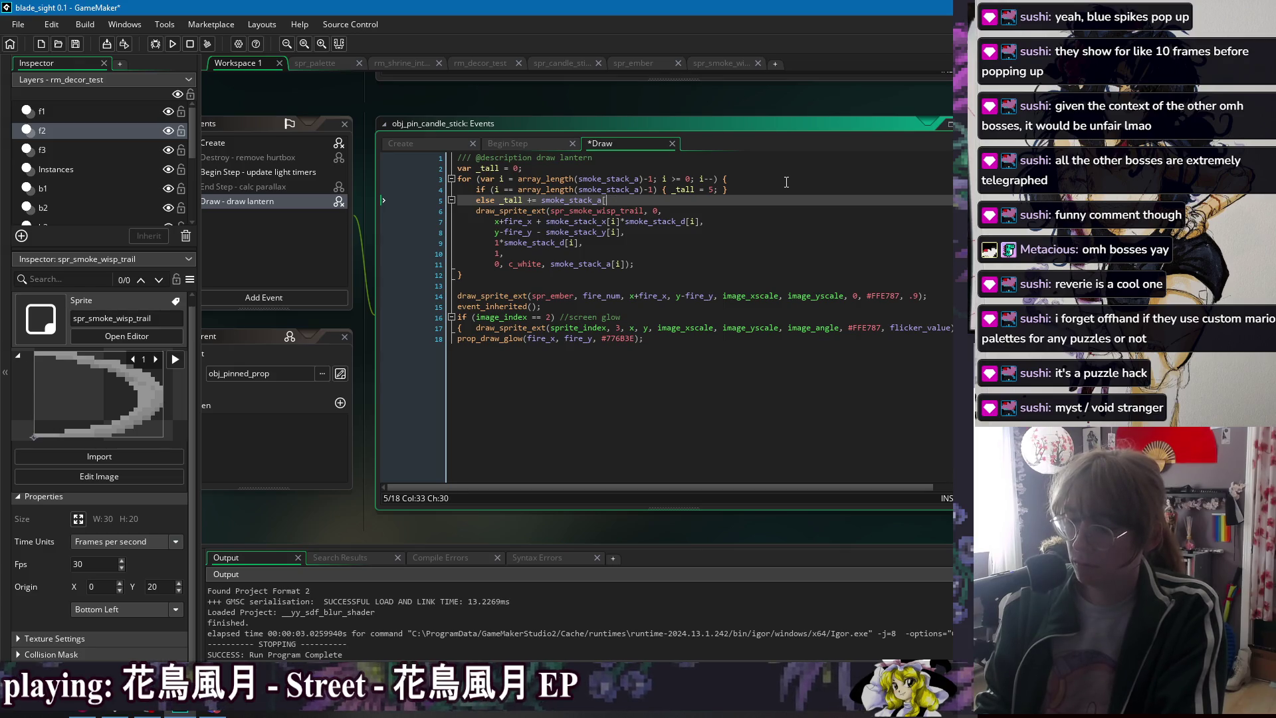
text(-1)
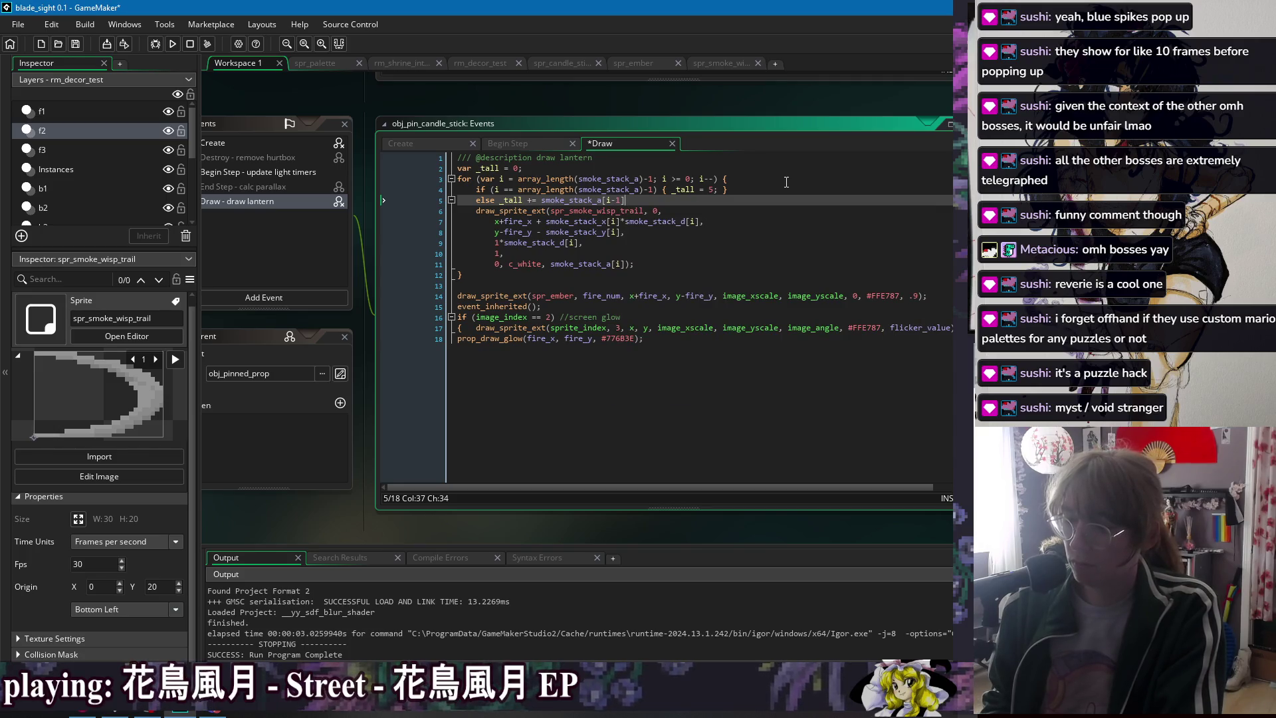
key(BackSpace)
key(BackSpace)
key(BackSpace)
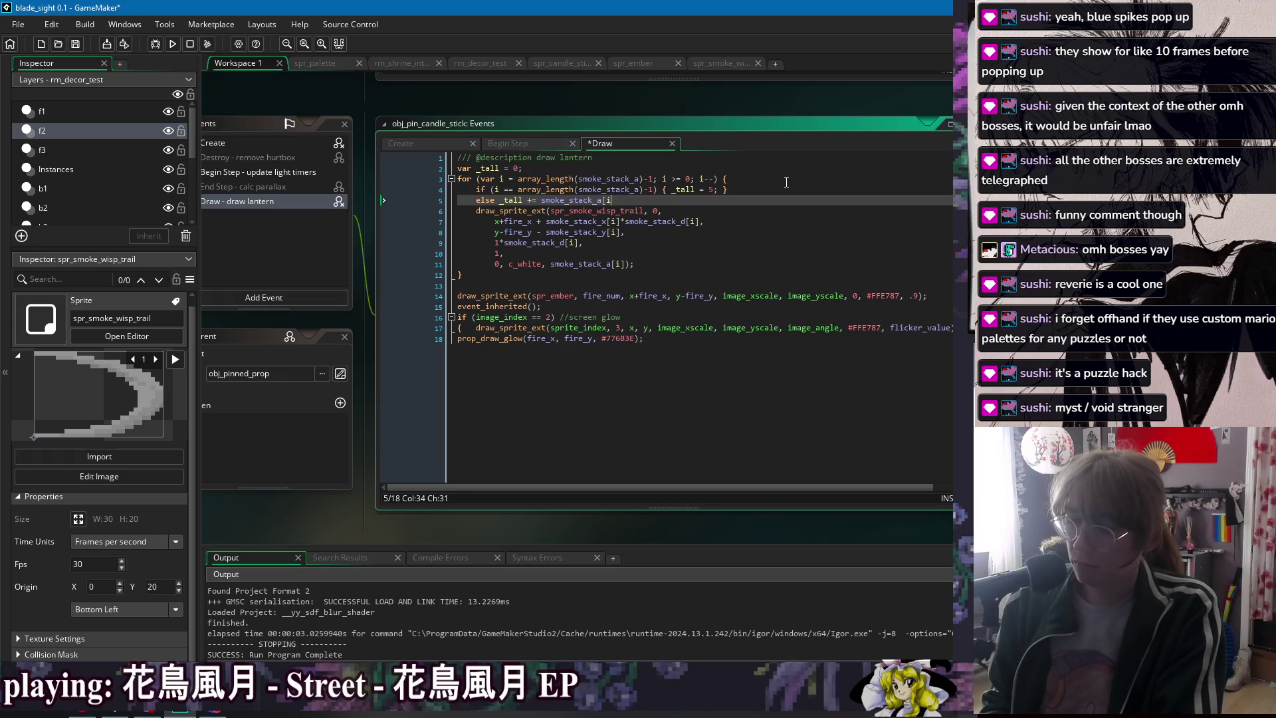
text(-1)
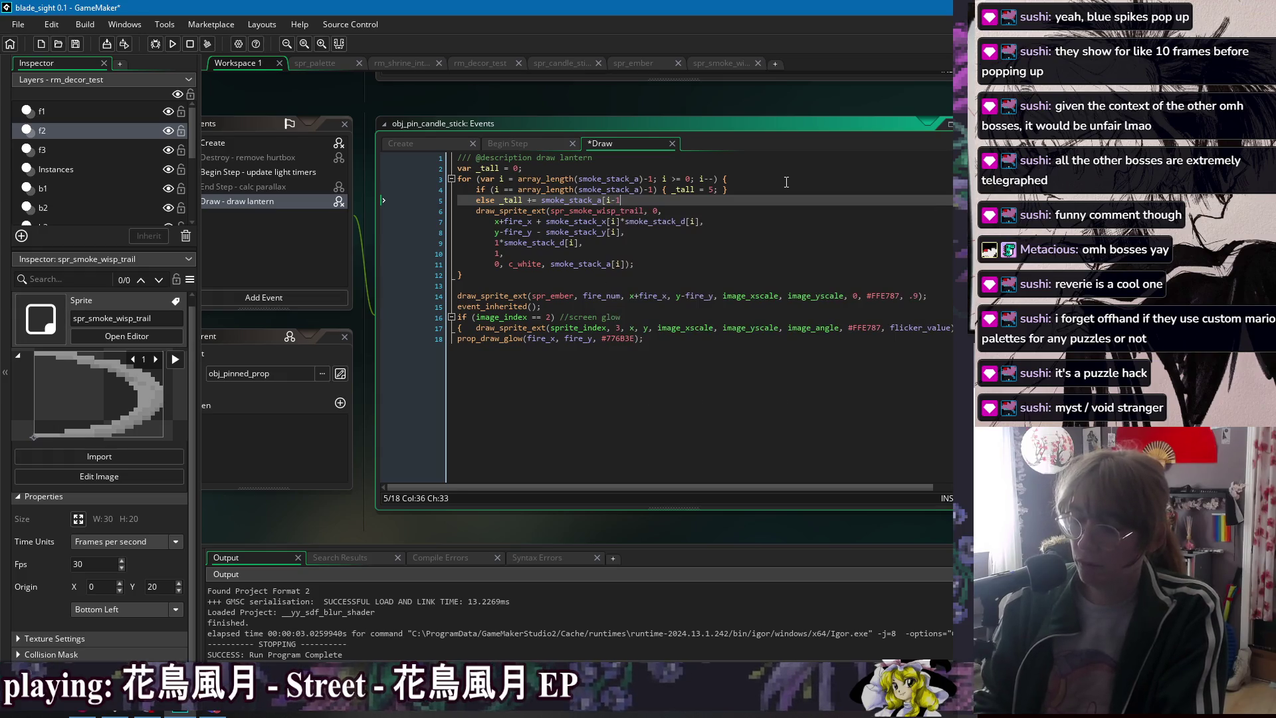
text(];)
key(ctrl+s)
- Change the condition to i > 0, correct the else line to smoke_stack_y, and save
drag(653, 189, 501, 192)
text(> 0)
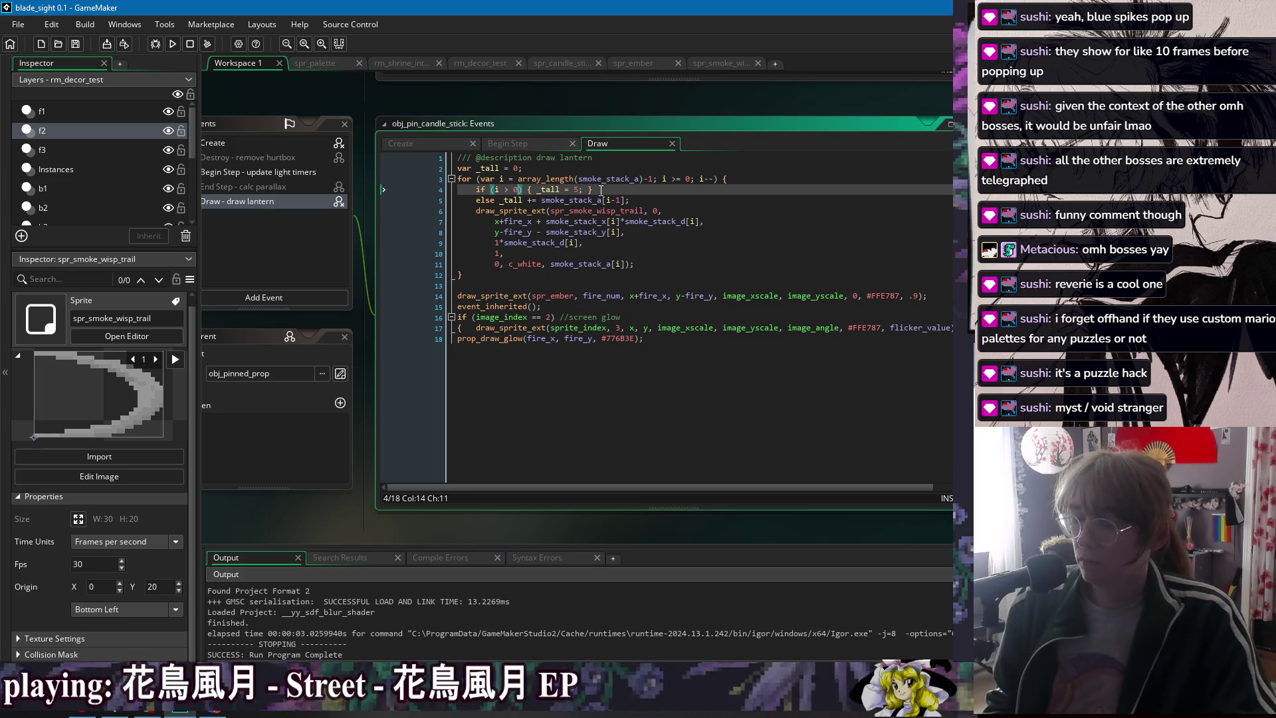
key(Down)
key(End)
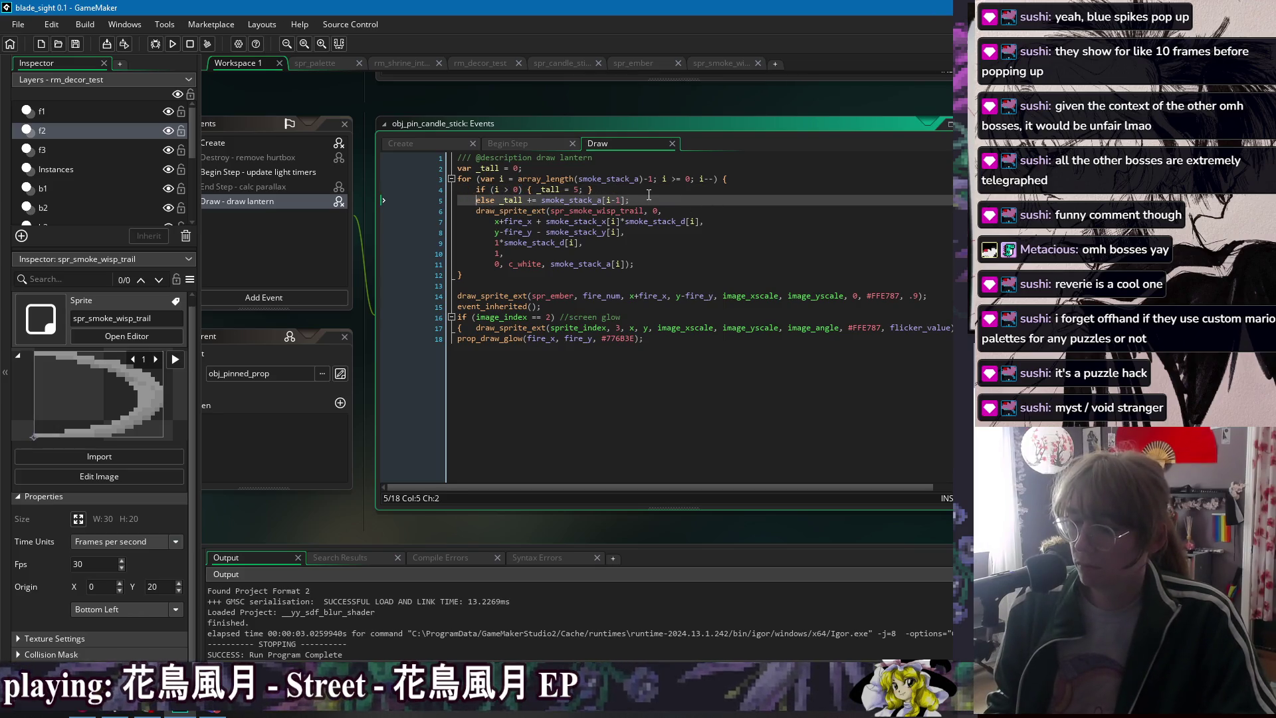
double_click(512, 200)
key(End)
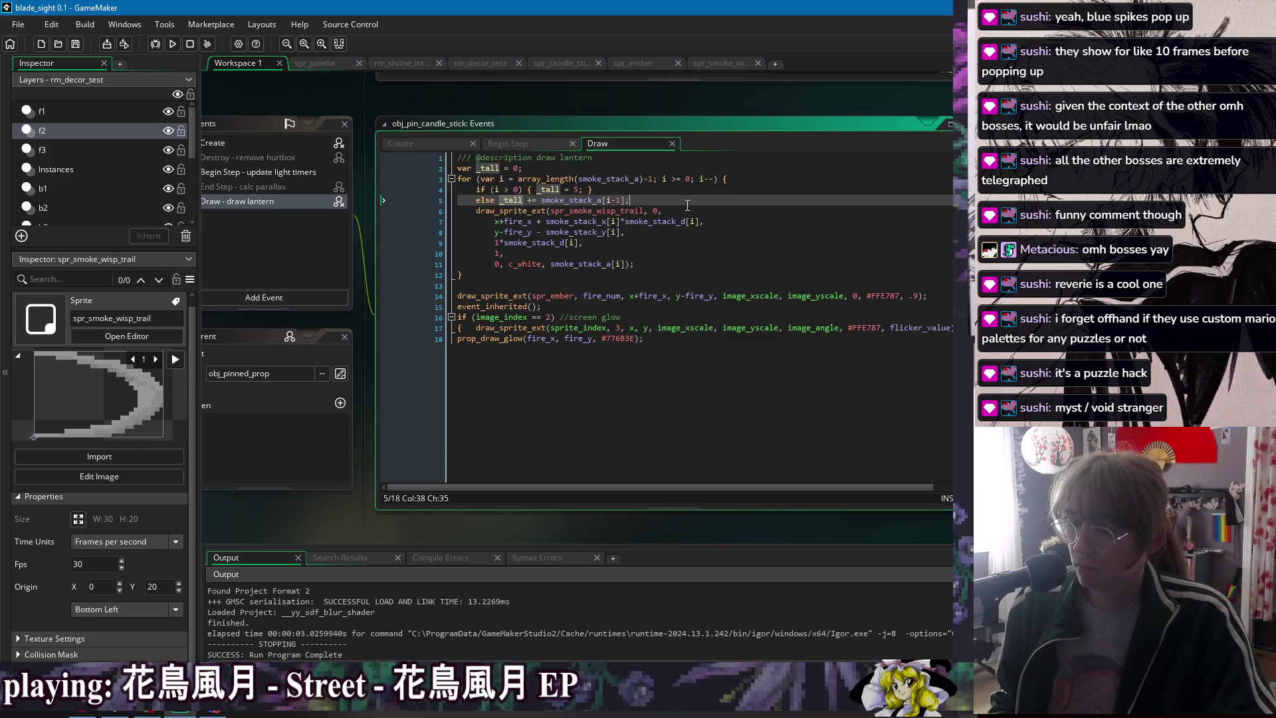
click(602, 199)
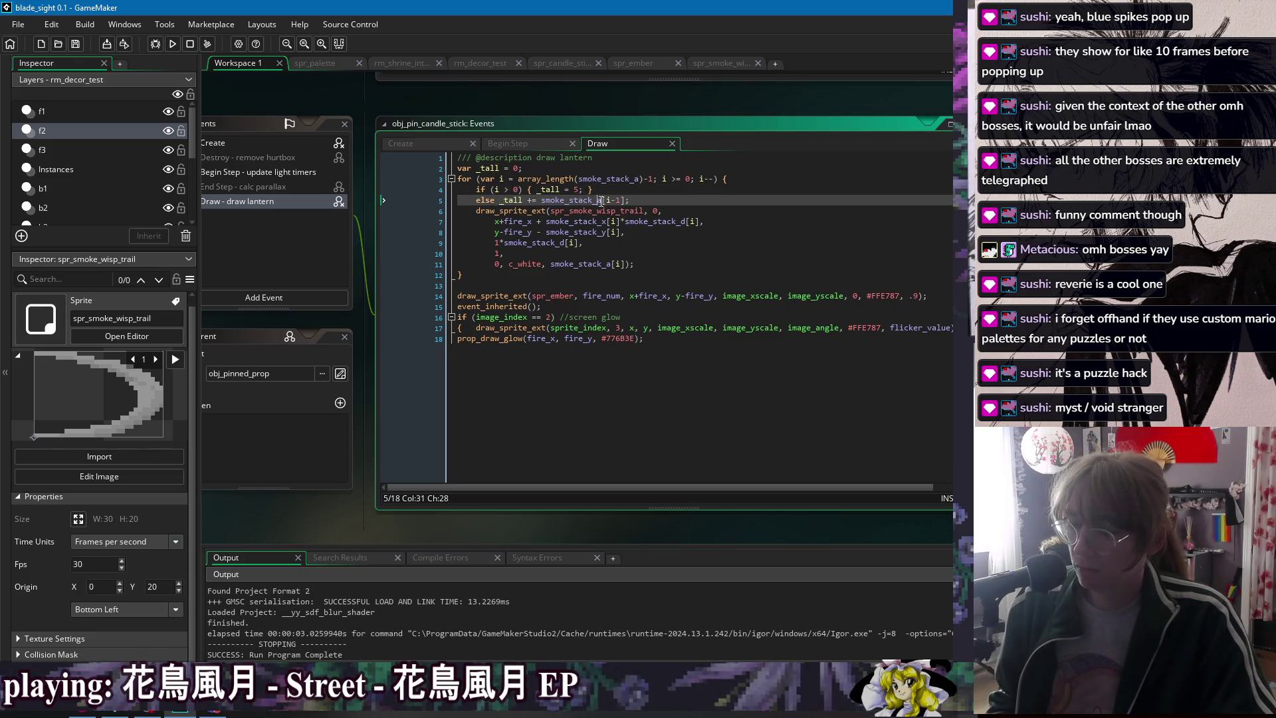
key(BackSpace)
text(y)
click(631, 199)
key(ctrl+s)
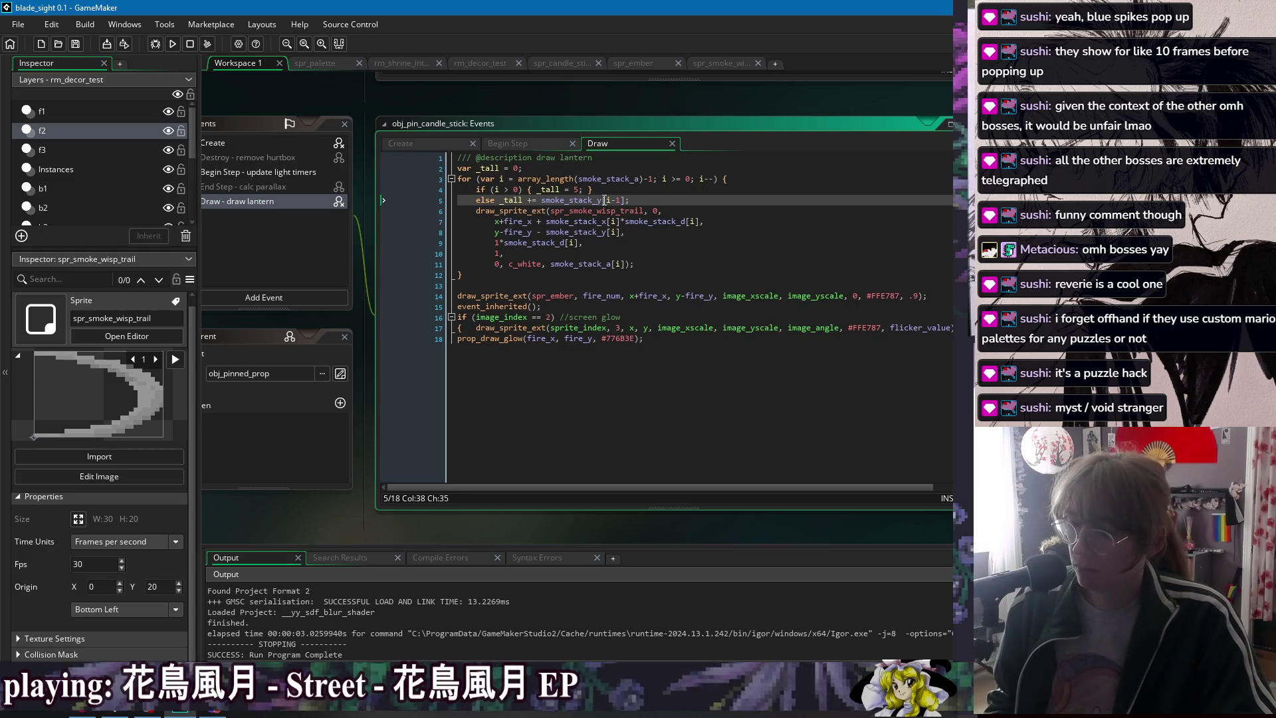
- Delete the wisp's fixed y-scale of 1 and open the spr_smoke_wisp_trail sprite
click(541, 200)
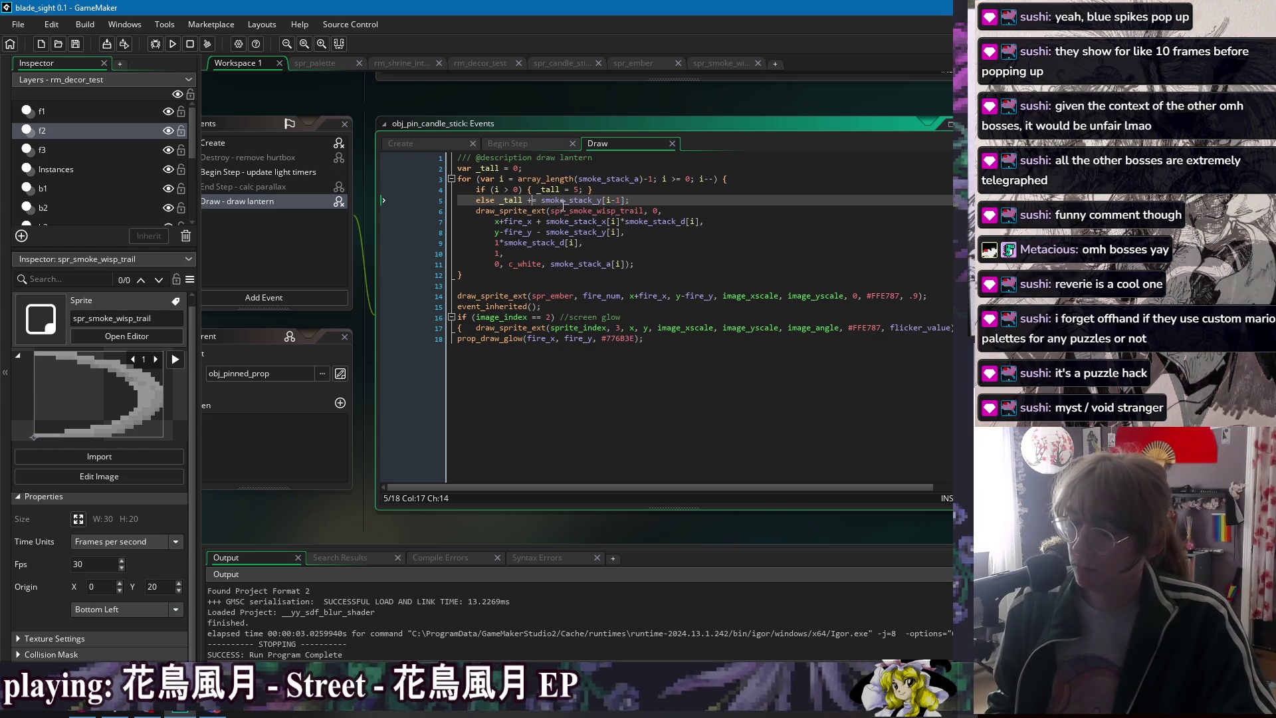
click(500, 254)
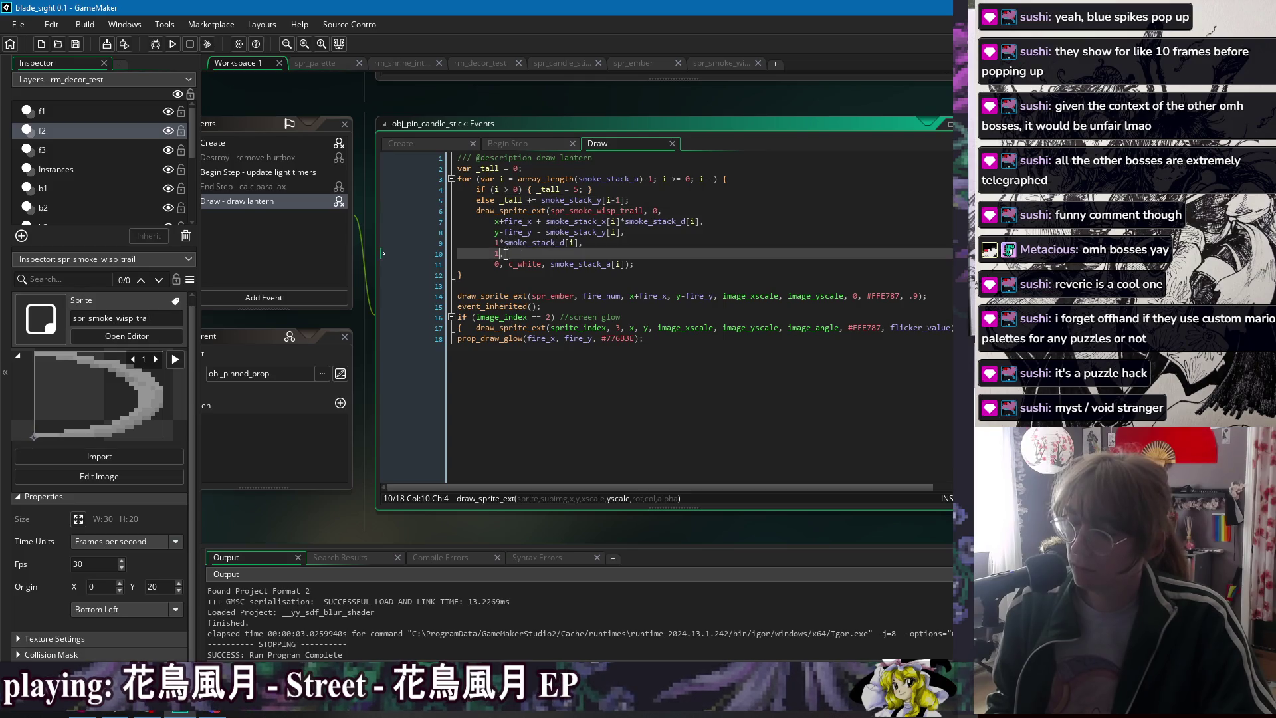
key(BackSpace)
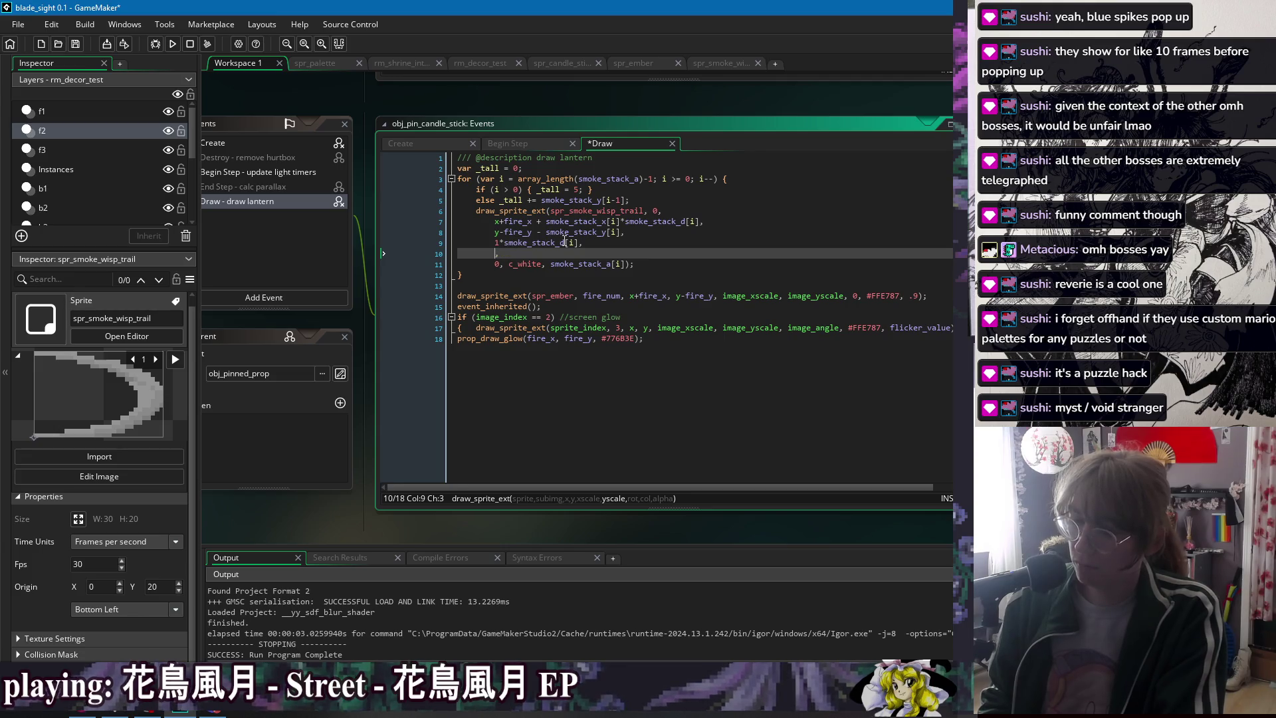
click(721, 63)
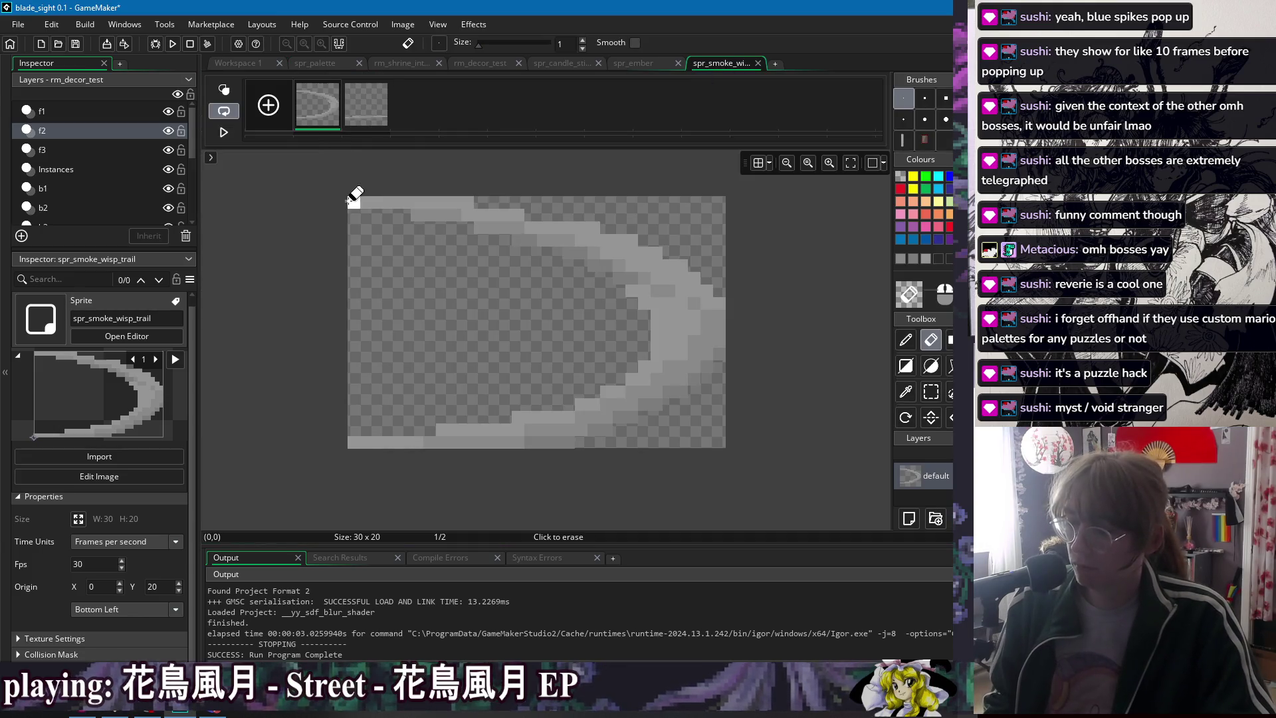
- Select a thin strip at the wisp sprite's left edge, then clear the selection
key(s)
drag(352, 193, 393, 420)
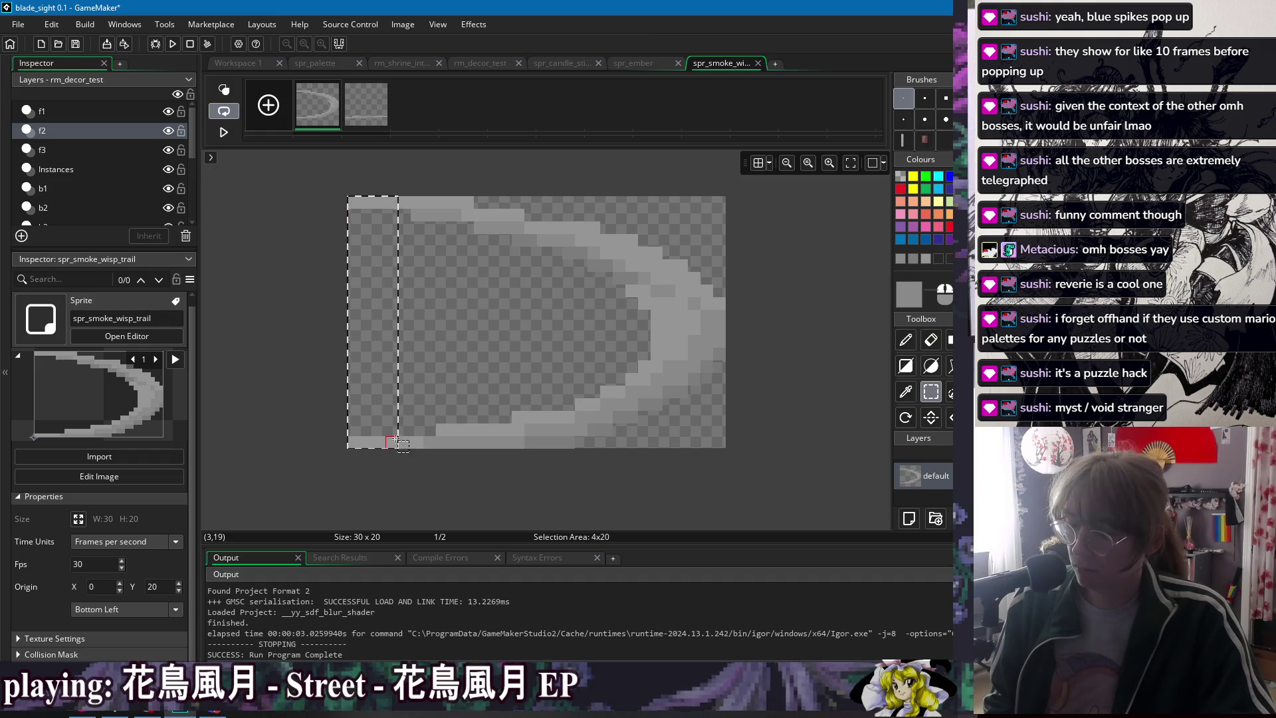
click(279, 402)
click(246, 63)
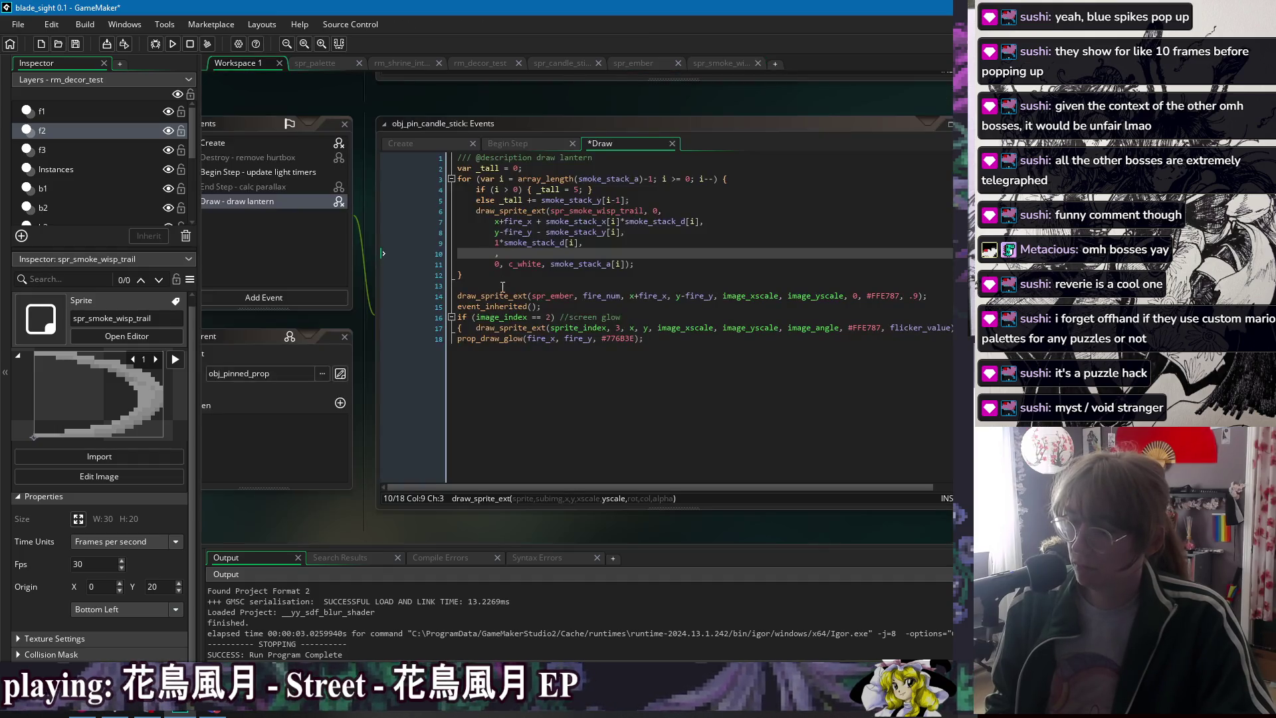
- Set the wisp's y-scale argument to _tall/20, save, and test-run
click(501, 251)
text(20/)
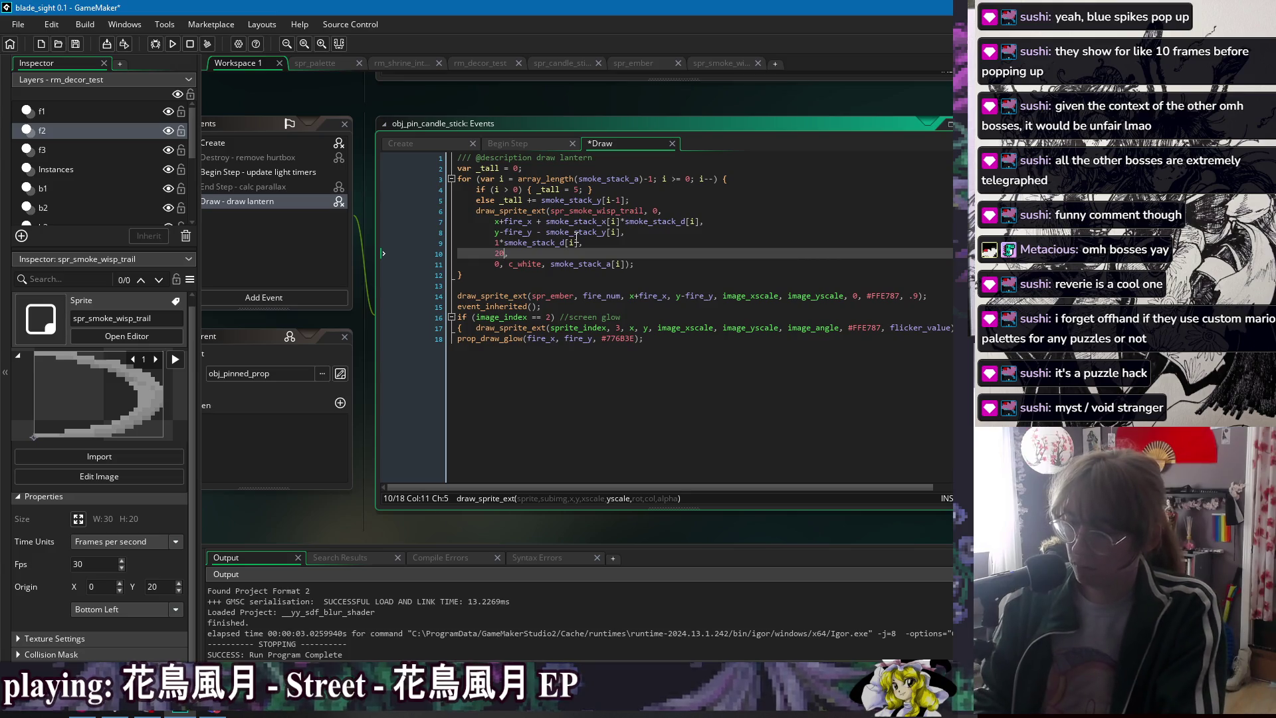
text(_tal)
key(ctrl+s)
key(BackSpace)
key(BackSpace)
key(BackSpace)
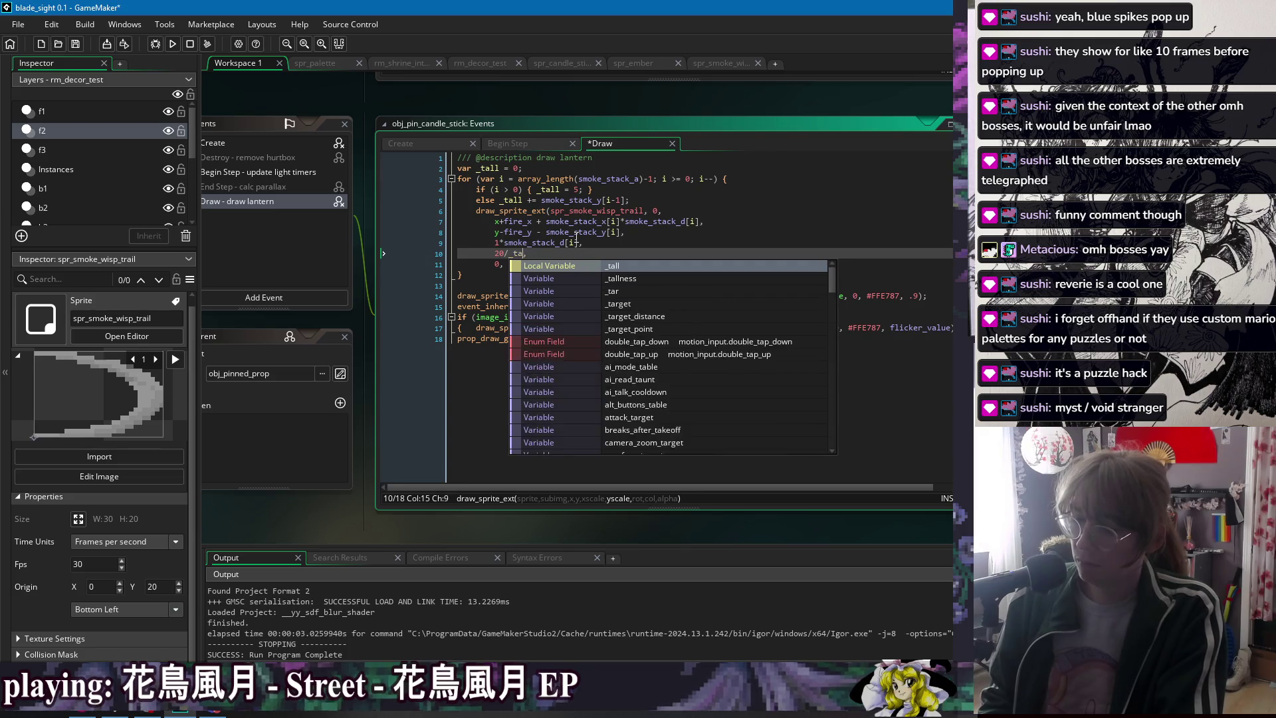
key(BackSpace)
text(_tall)
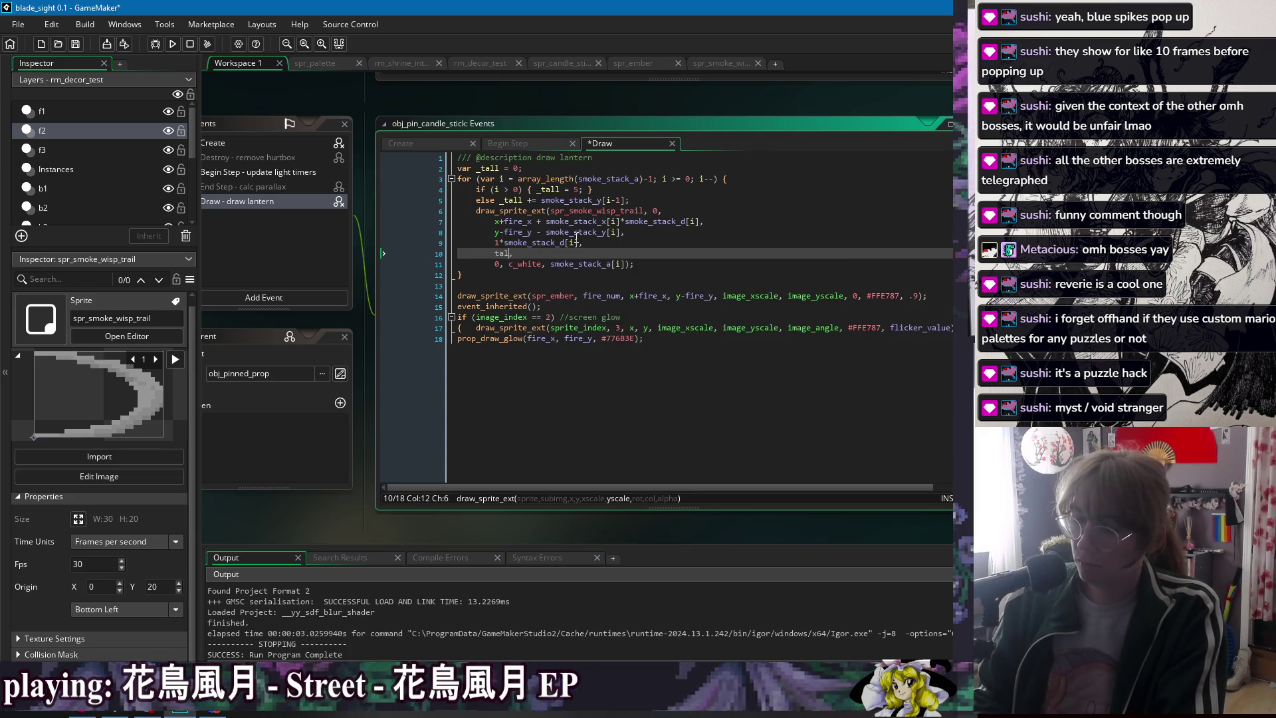
text(/20)
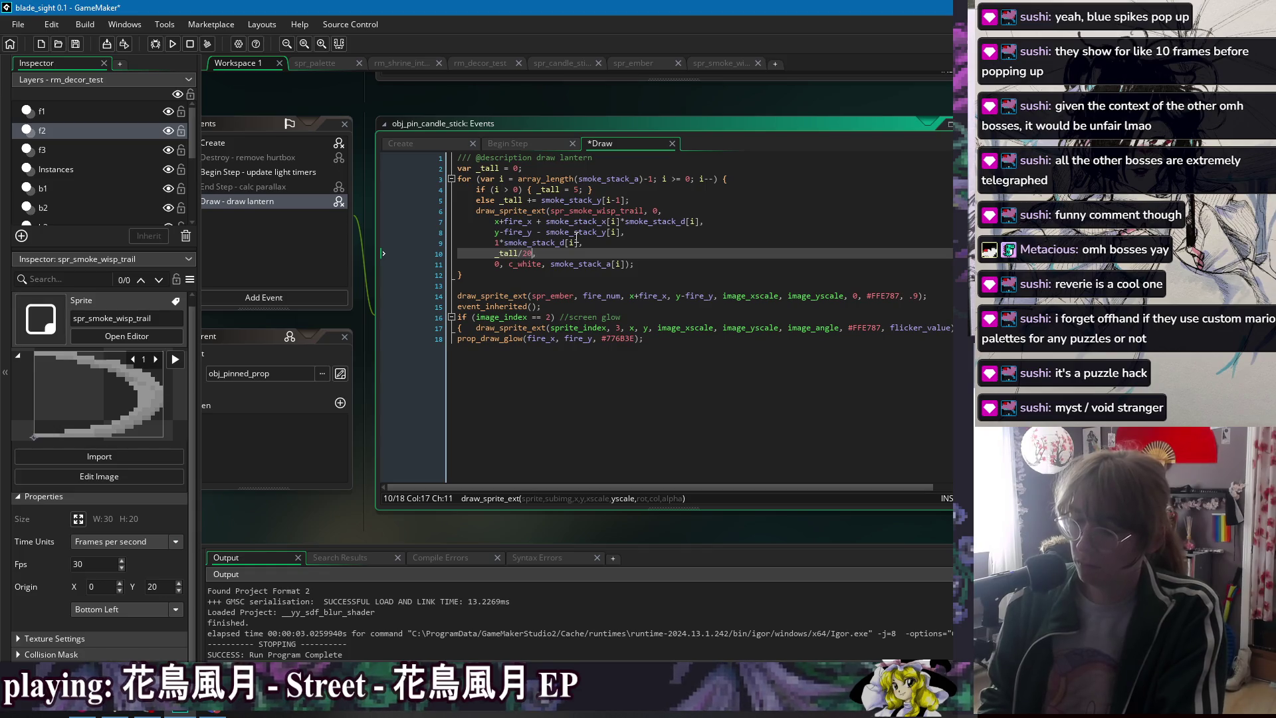
key(ctrl+s)
click(608, 255)
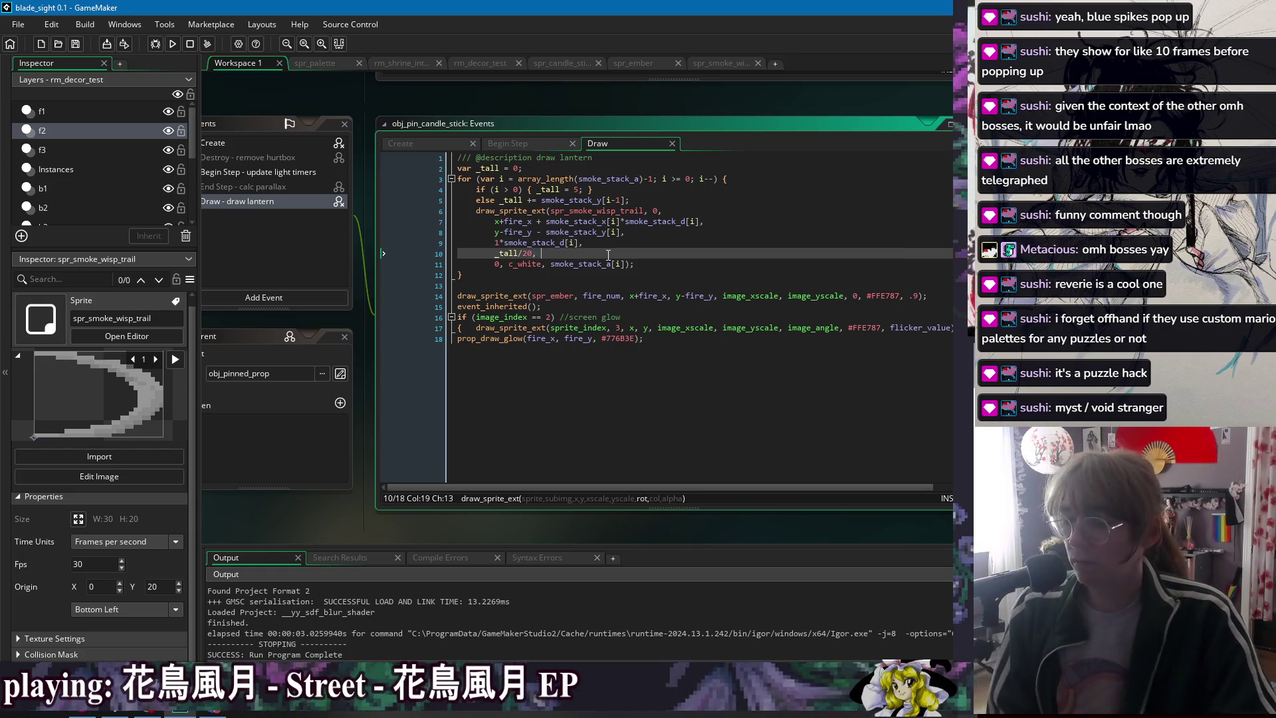
click(172, 44)
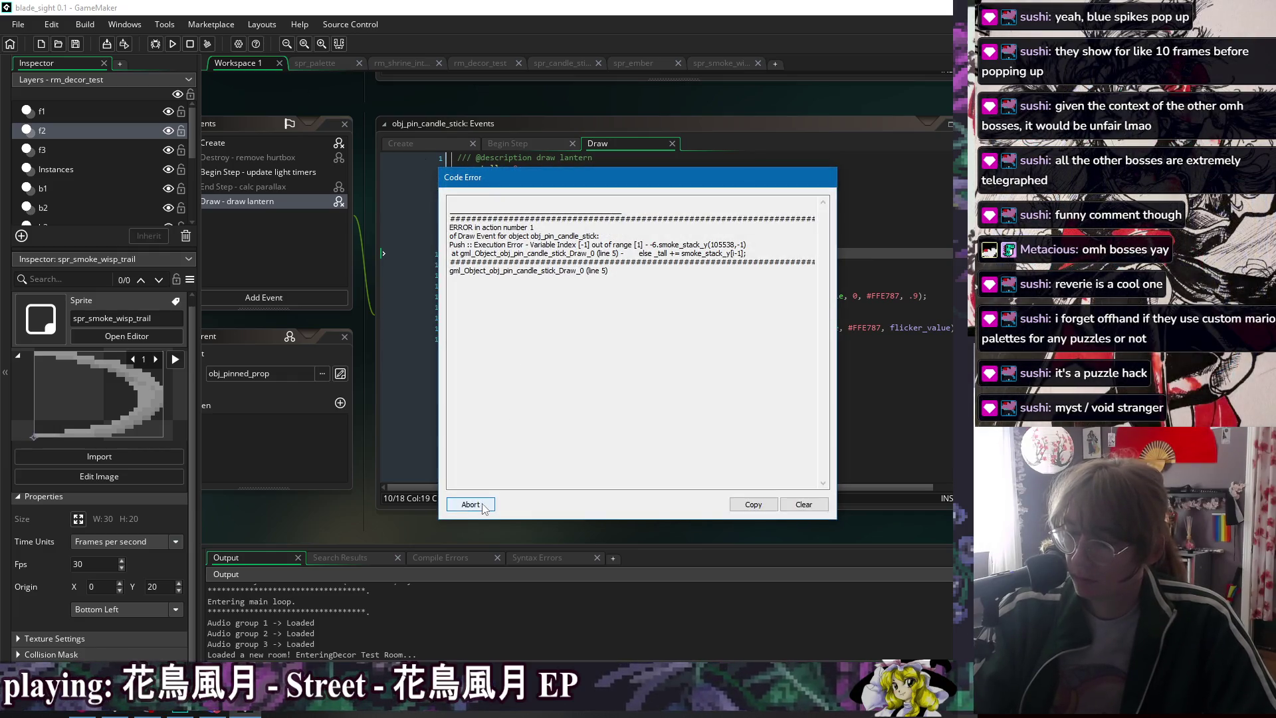
- Abort the run at the smoke_stack_y [-1] error and return to line 4
click(483, 505)
click(508, 190)
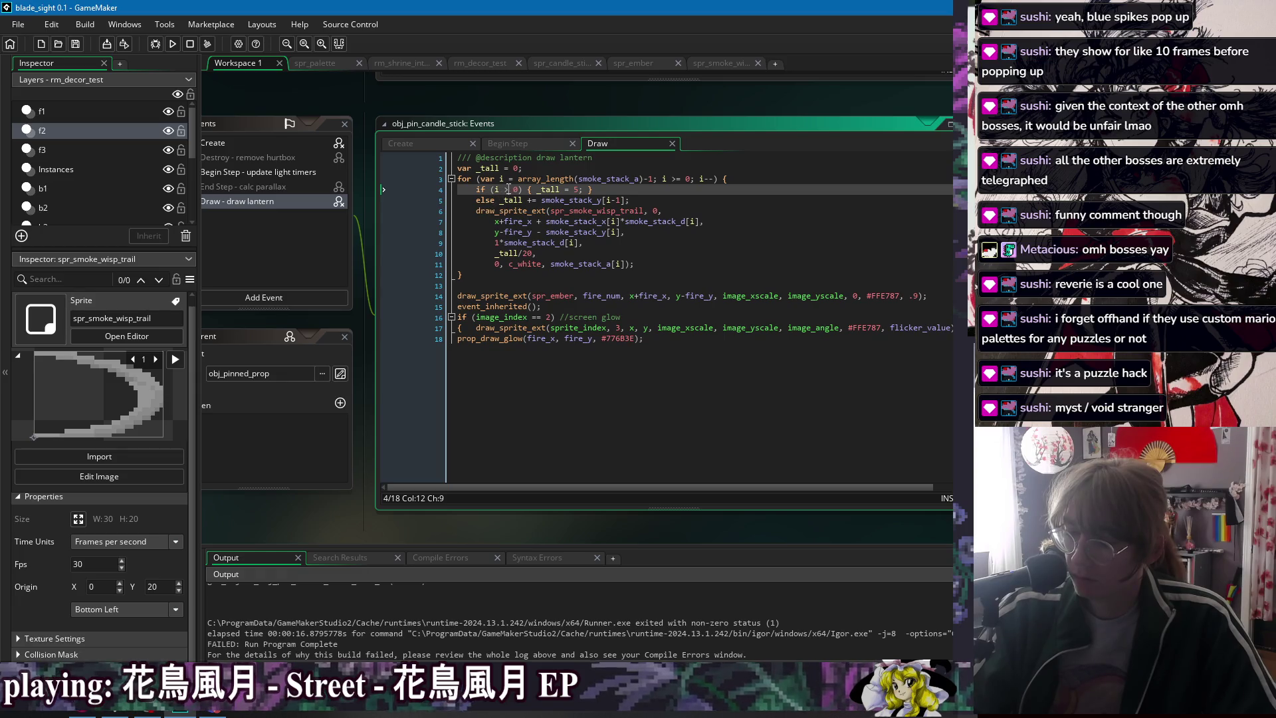
- Change line 4's check to i == 0, run the game, and walk past the candles
key(BackSpace)
text(==)
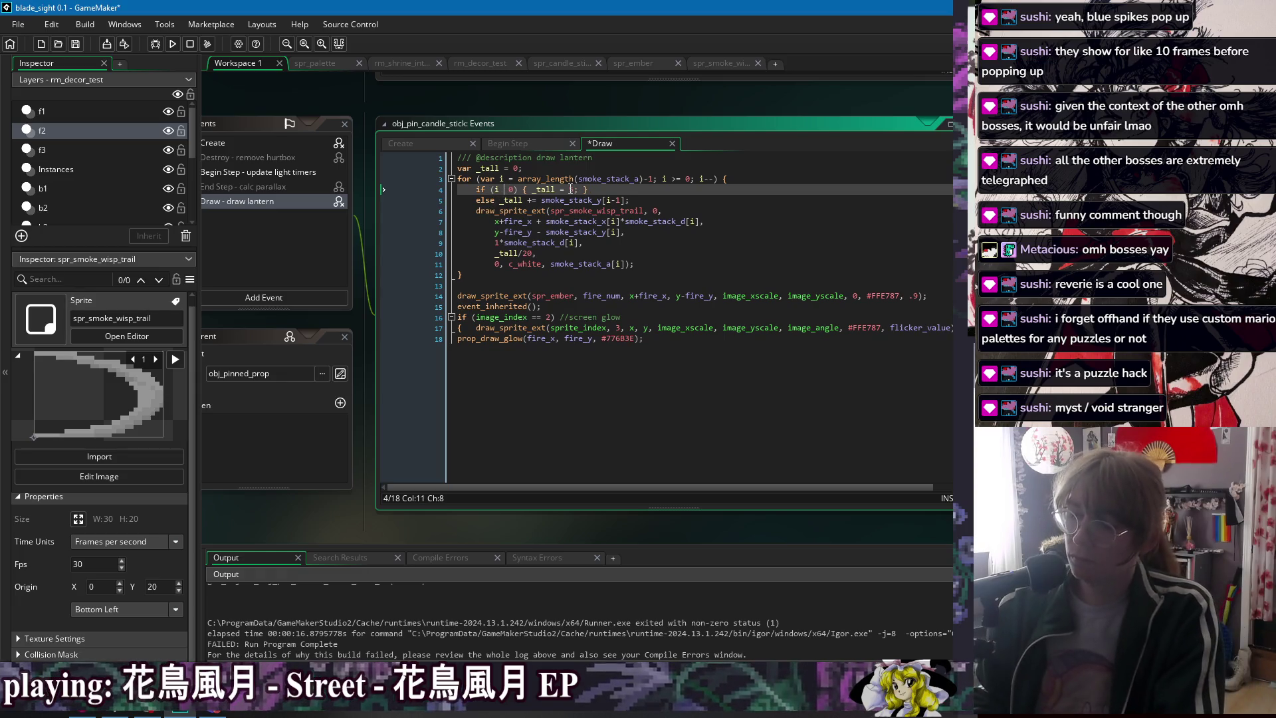
key(F5)
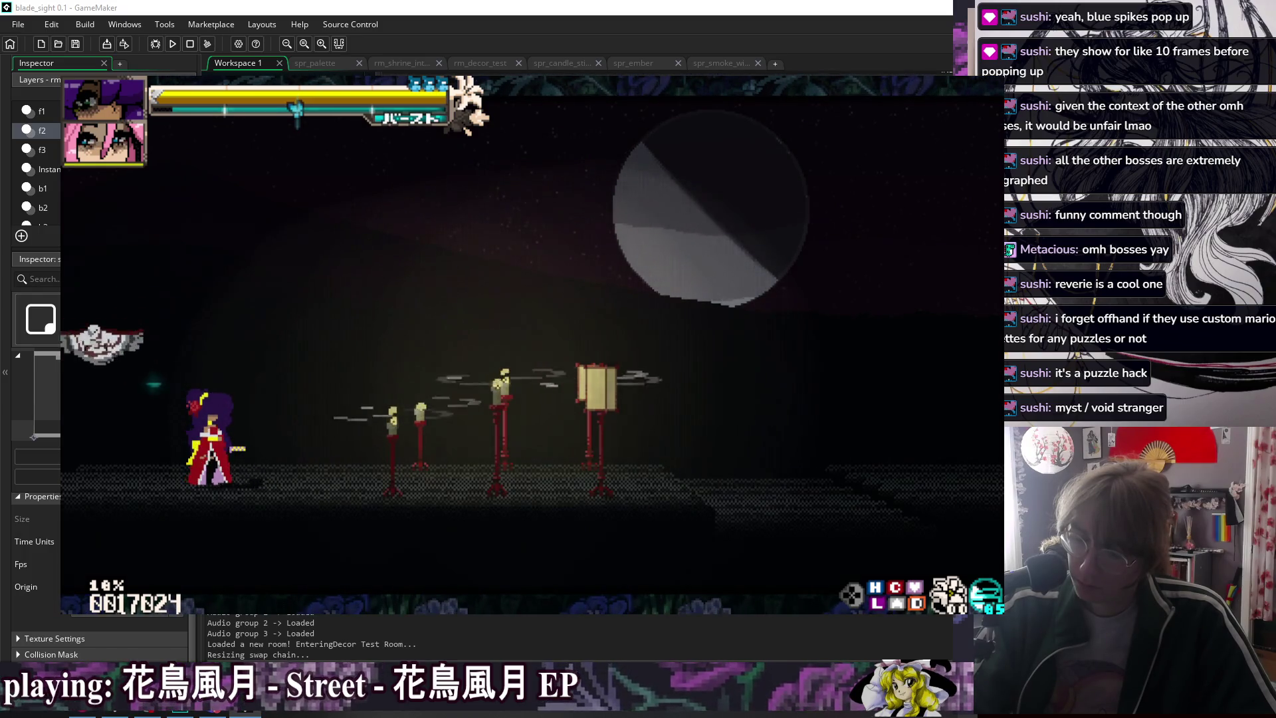
key(5)
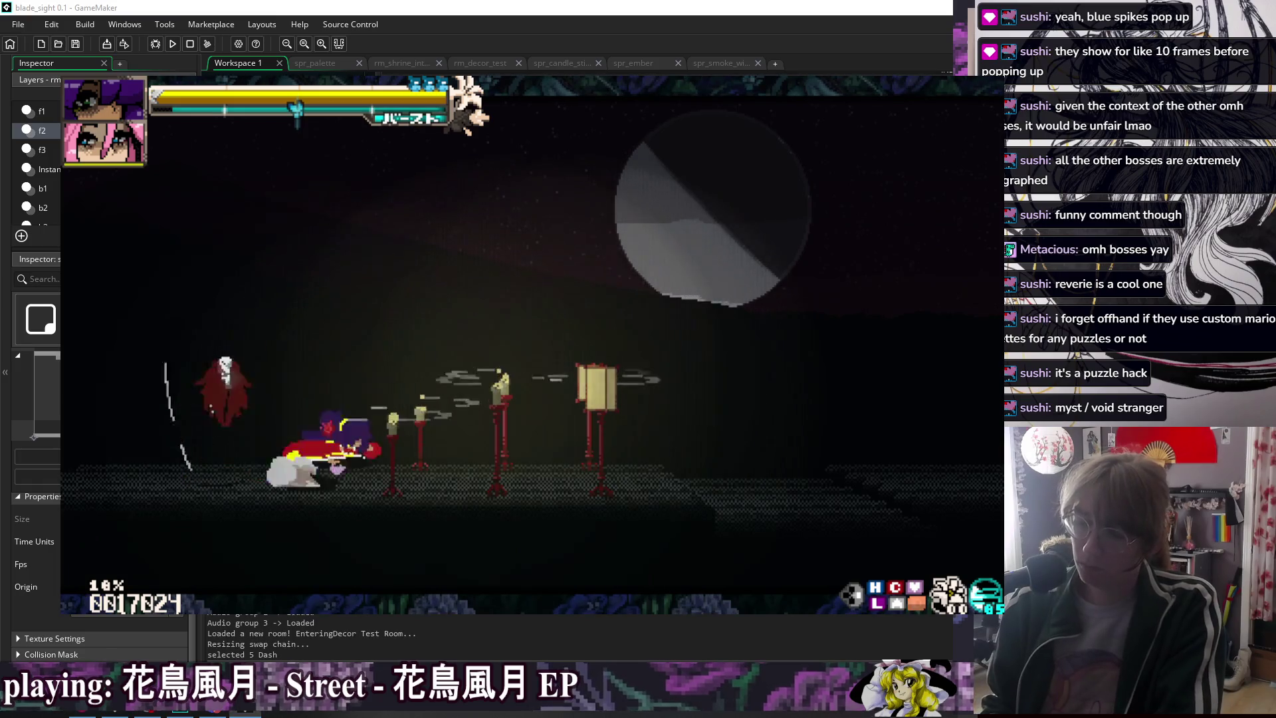
key(Right)
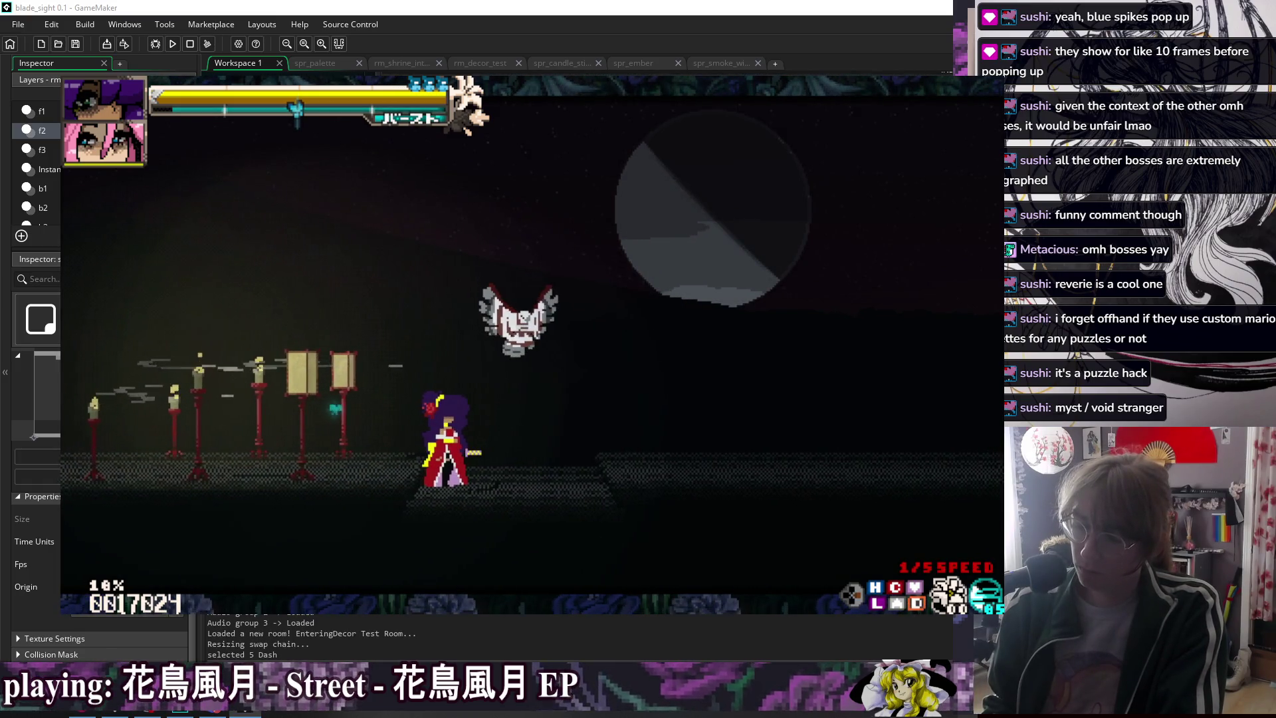
key(Escape)
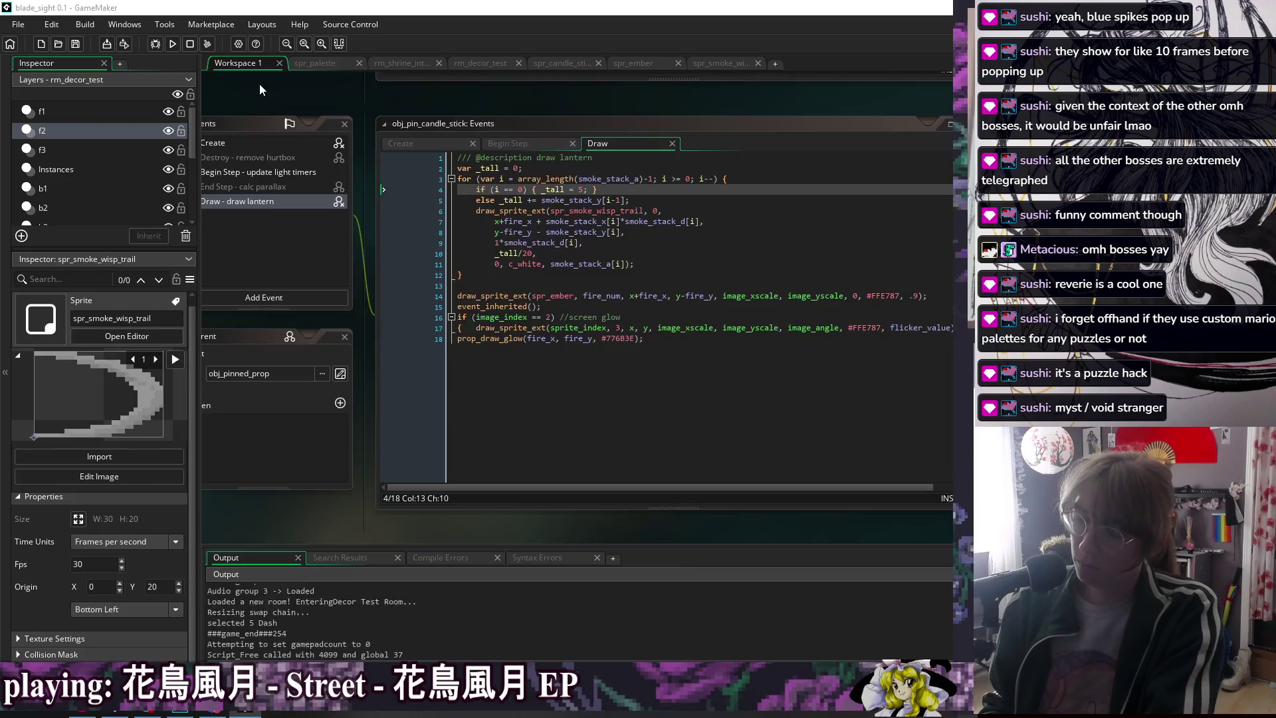
- Check the Create setup, then set line 9's x scale to _tall/20*smoke_stack_d[i] and save
click(434, 141)
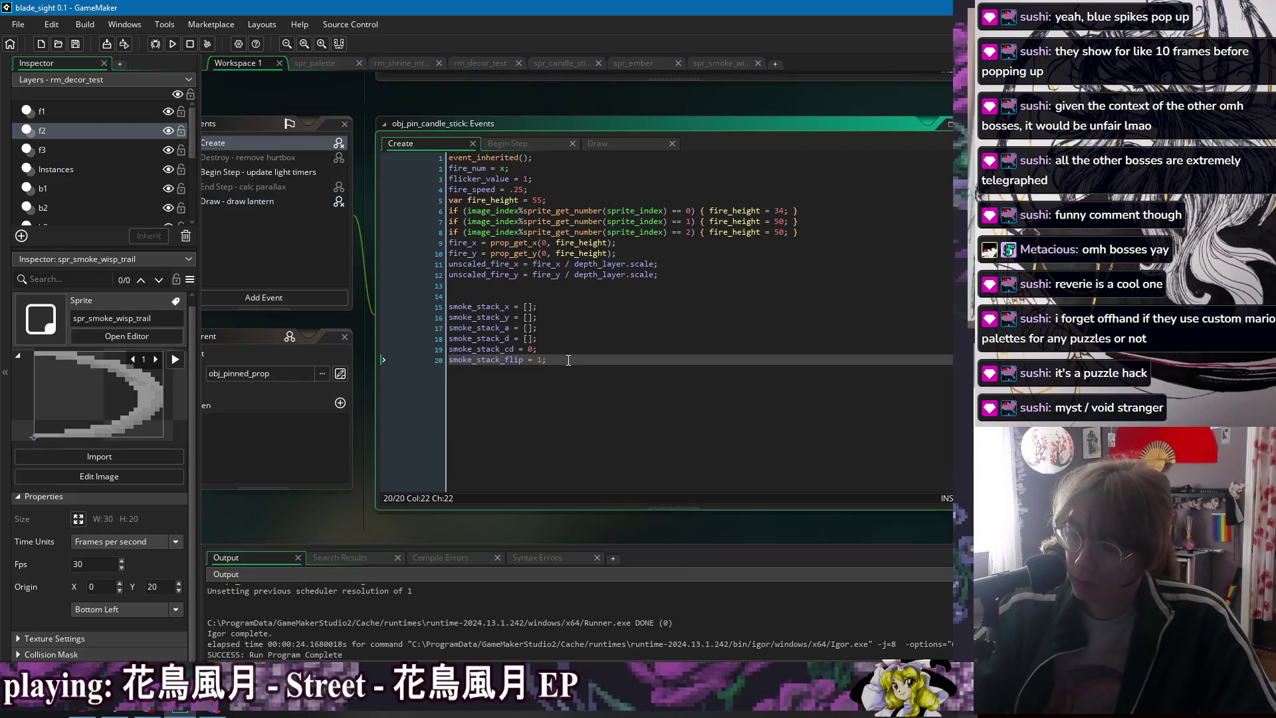
click(542, 353)
click(602, 143)
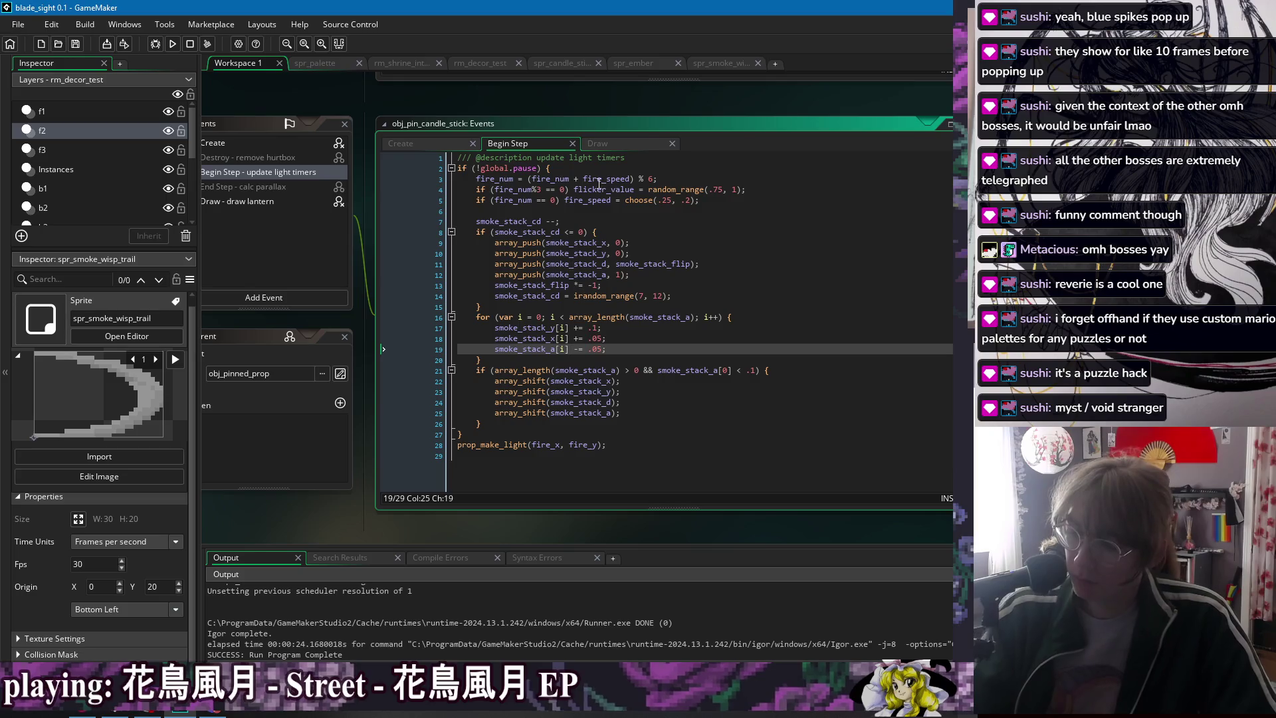
drag(496, 253, 533, 253)
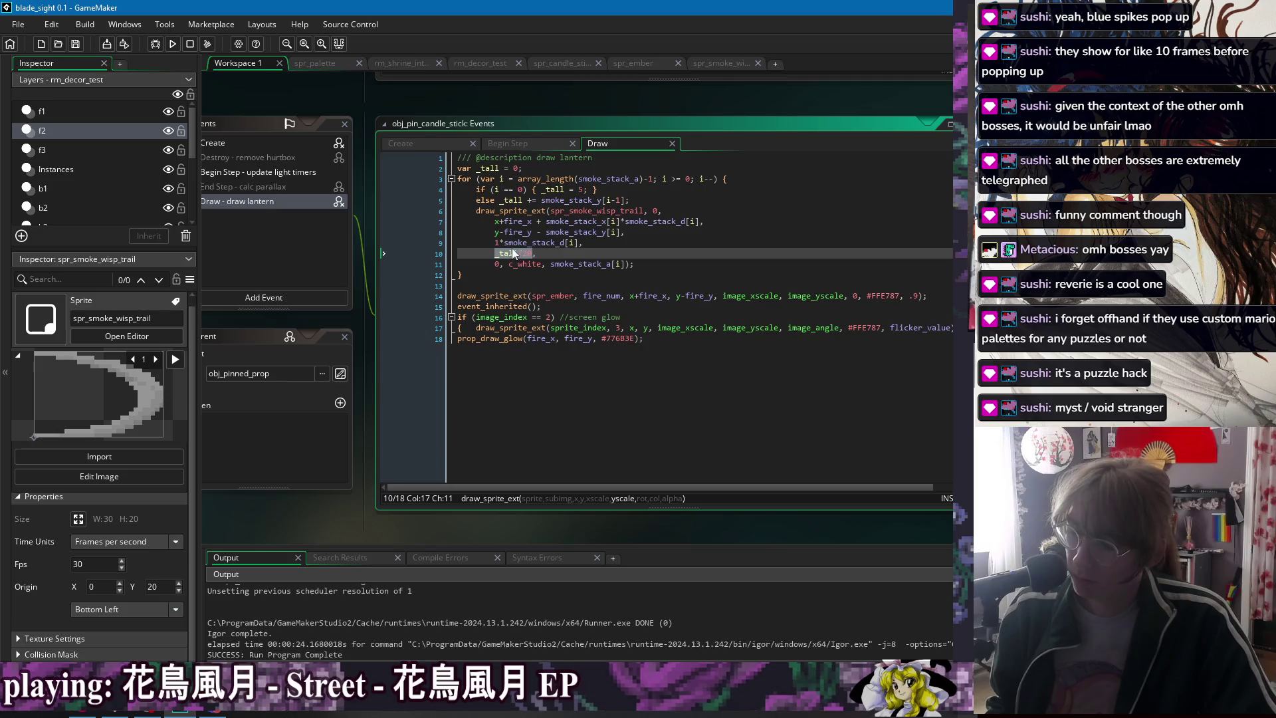
click(498, 242)
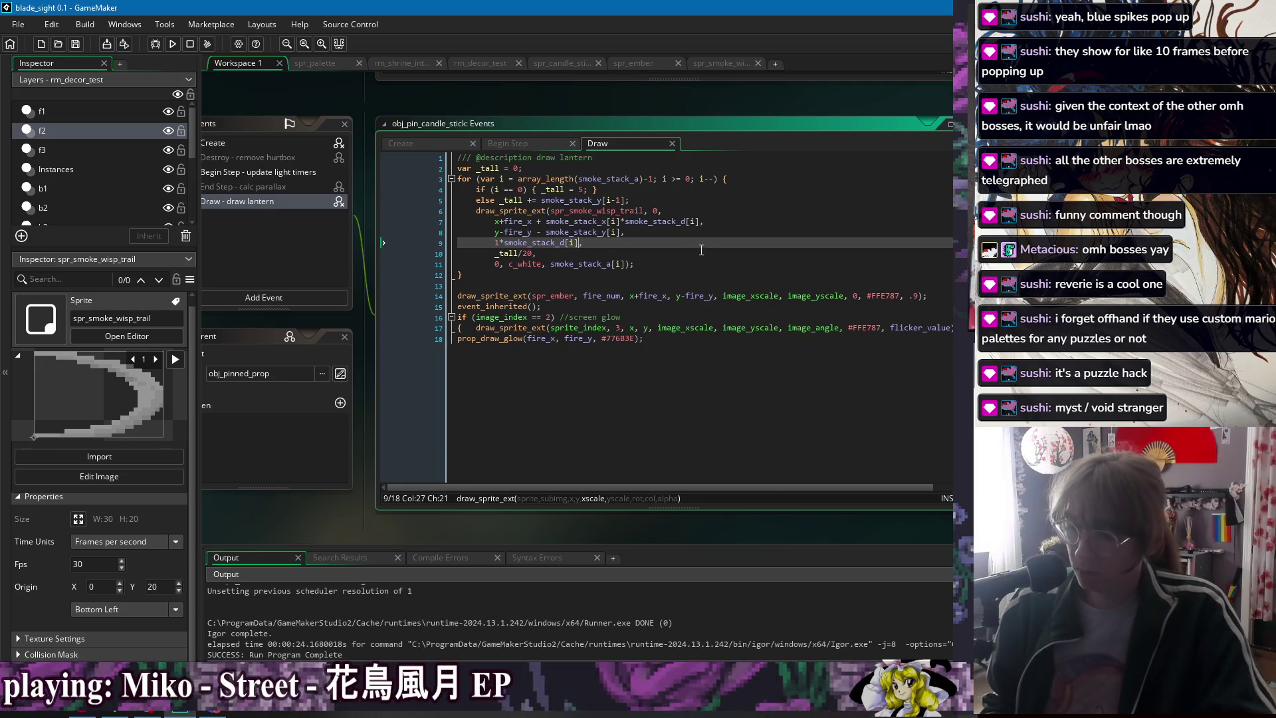
text(_tall/20)
click(610, 254)
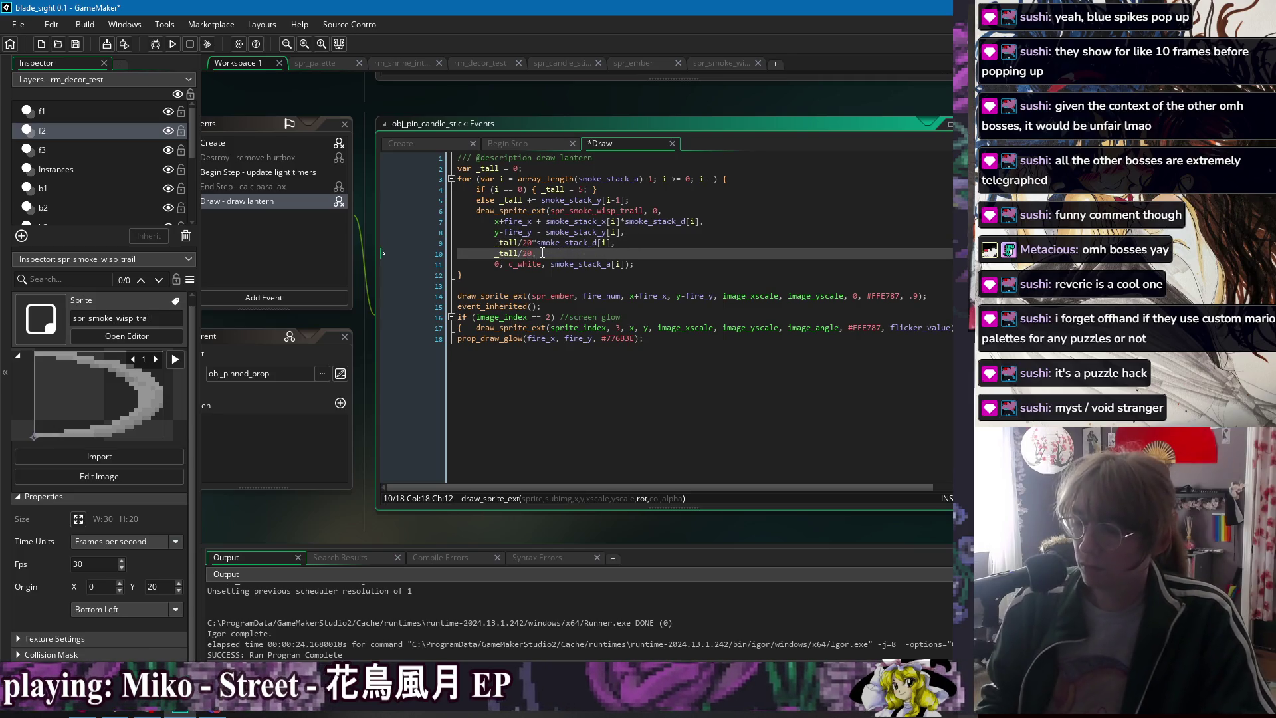
click(533, 243)
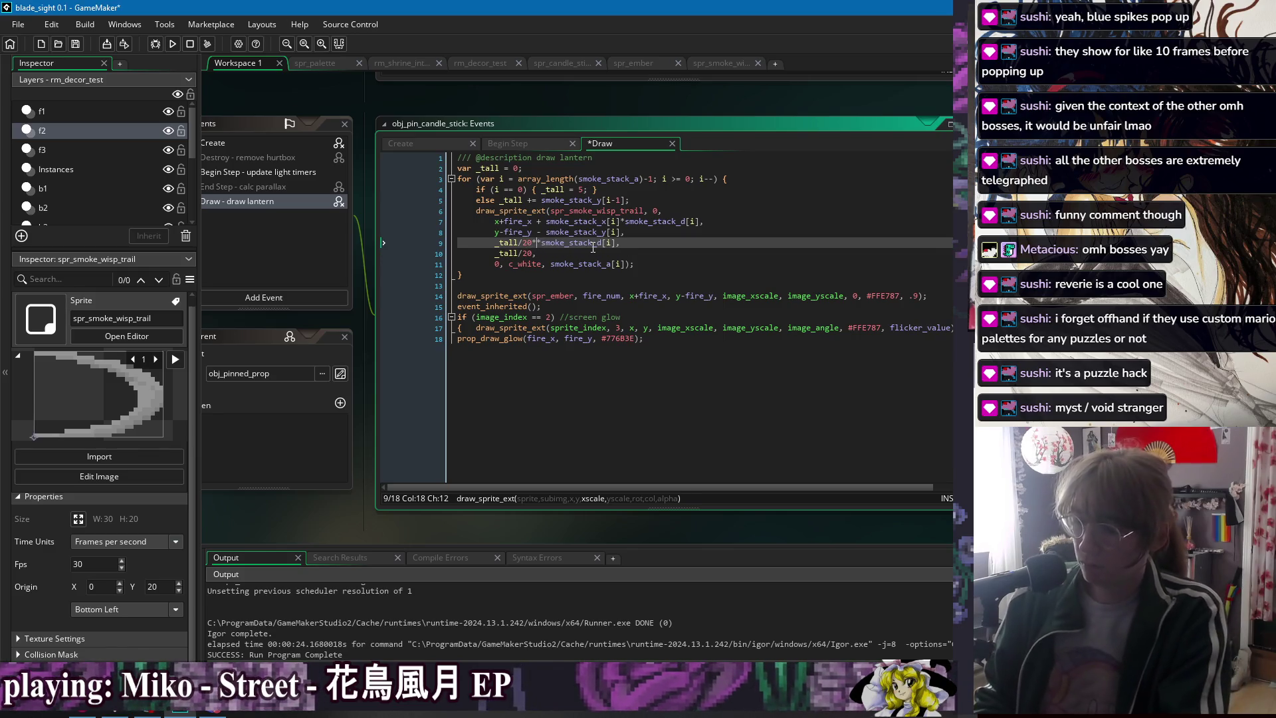
key(ctrl+s)
click(619, 254)
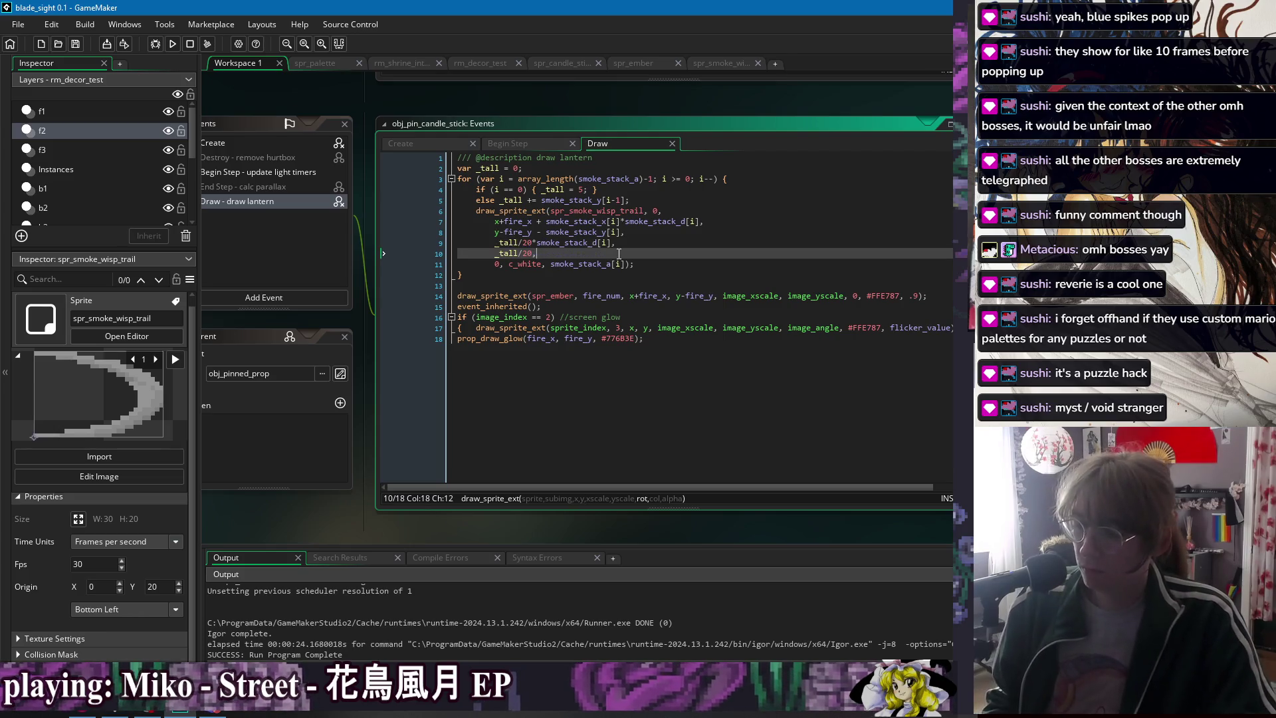
click(648, 243)
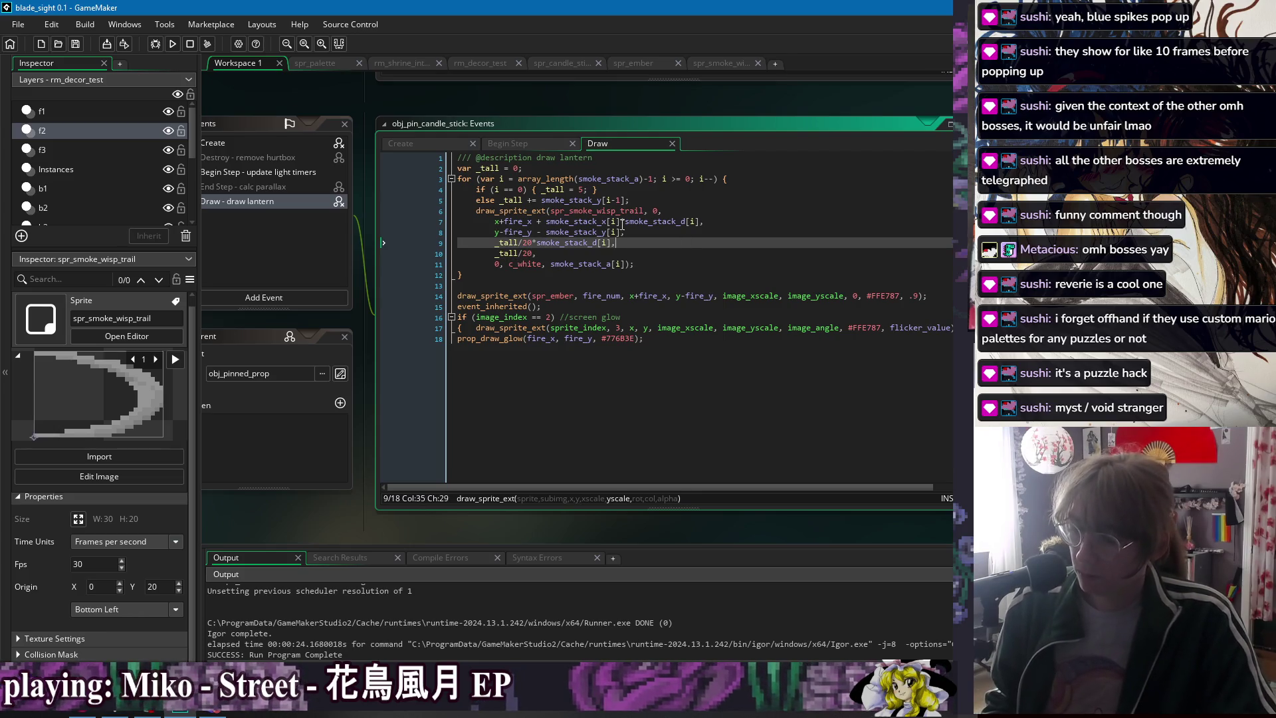
click(412, 143)
- In Begin Step, slow the line 19 alpha fade to .005
click(513, 145)
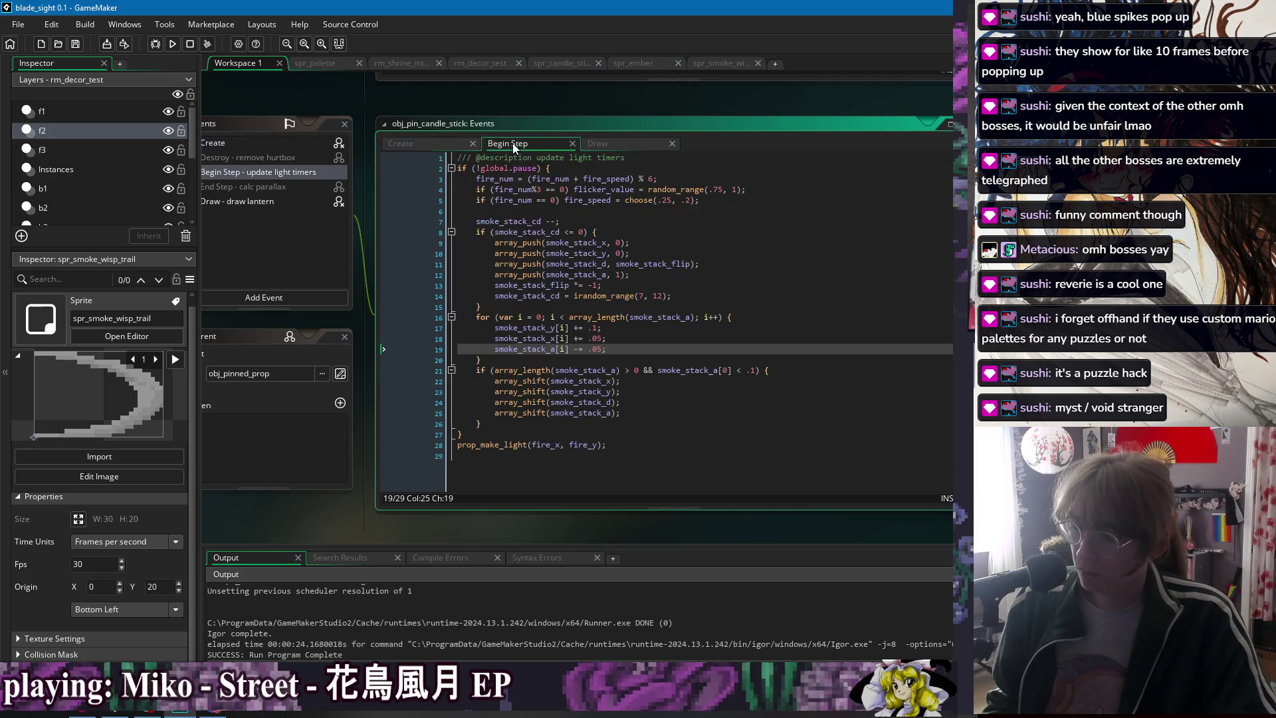
click(596, 349)
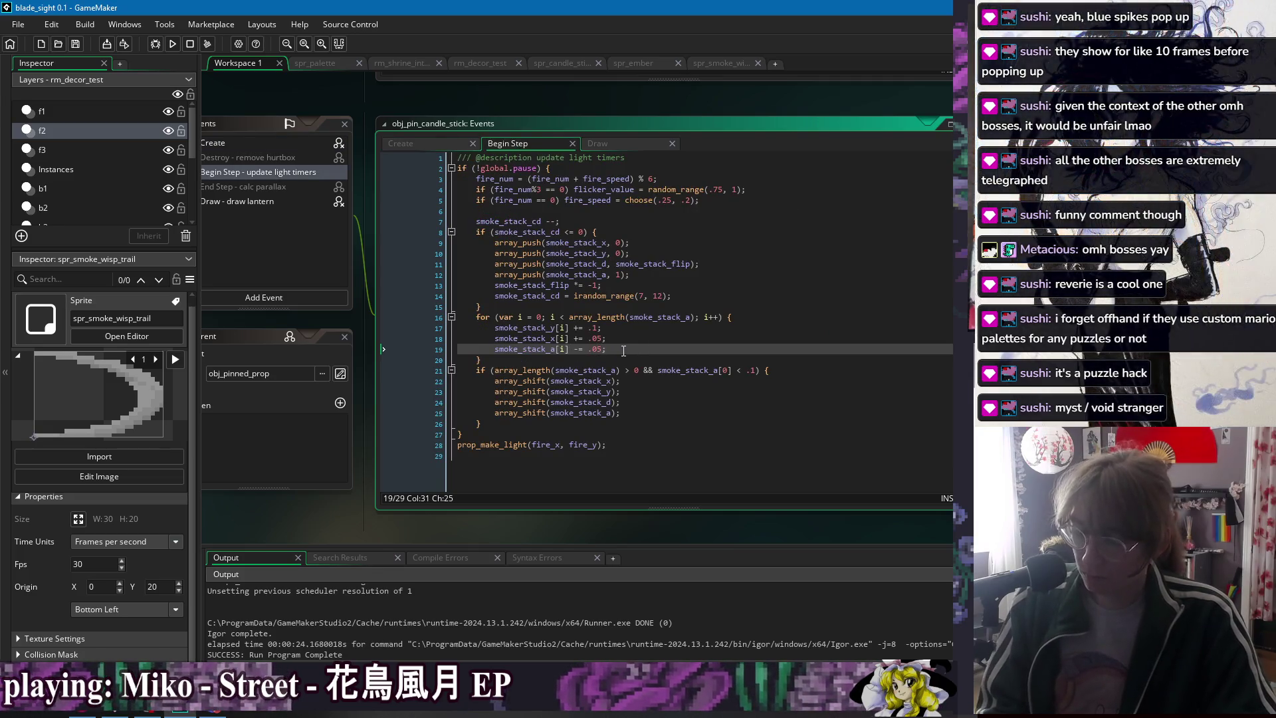
text(0)
click(622, 338)
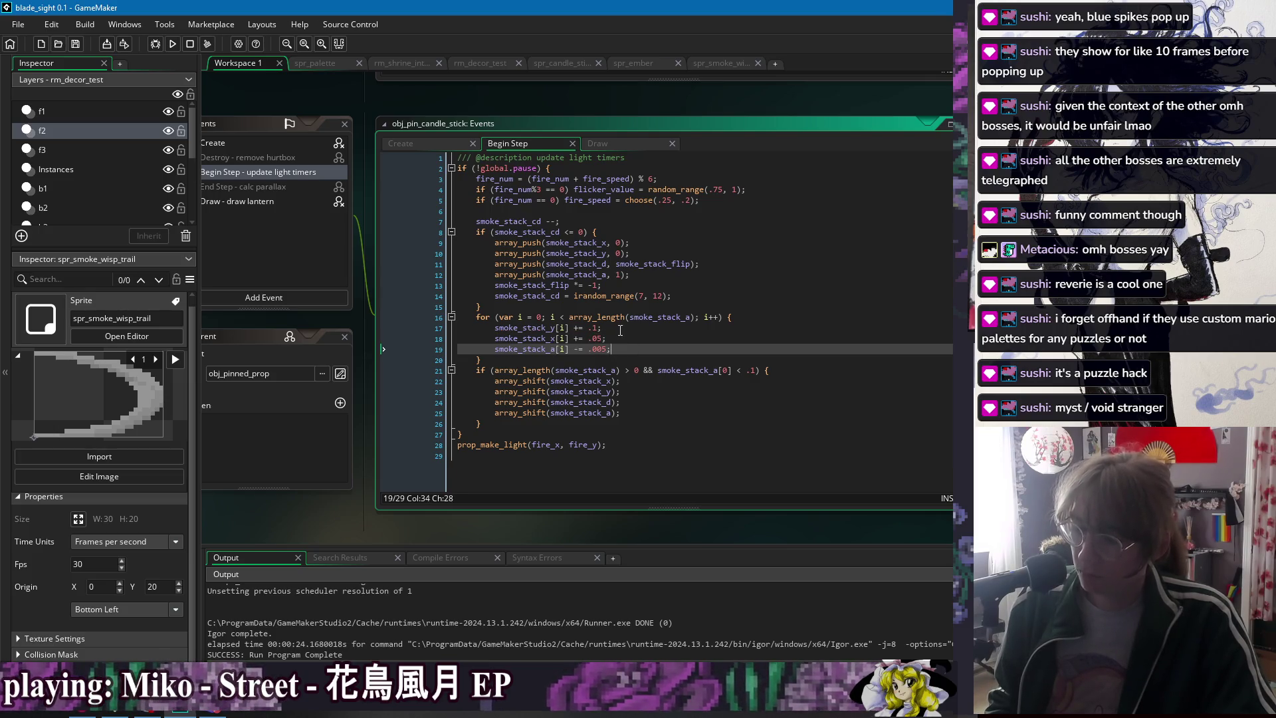
click(642, 353)
key(Up)
key(Down)
click(589, 338)
click(608, 330)
click(605, 341)
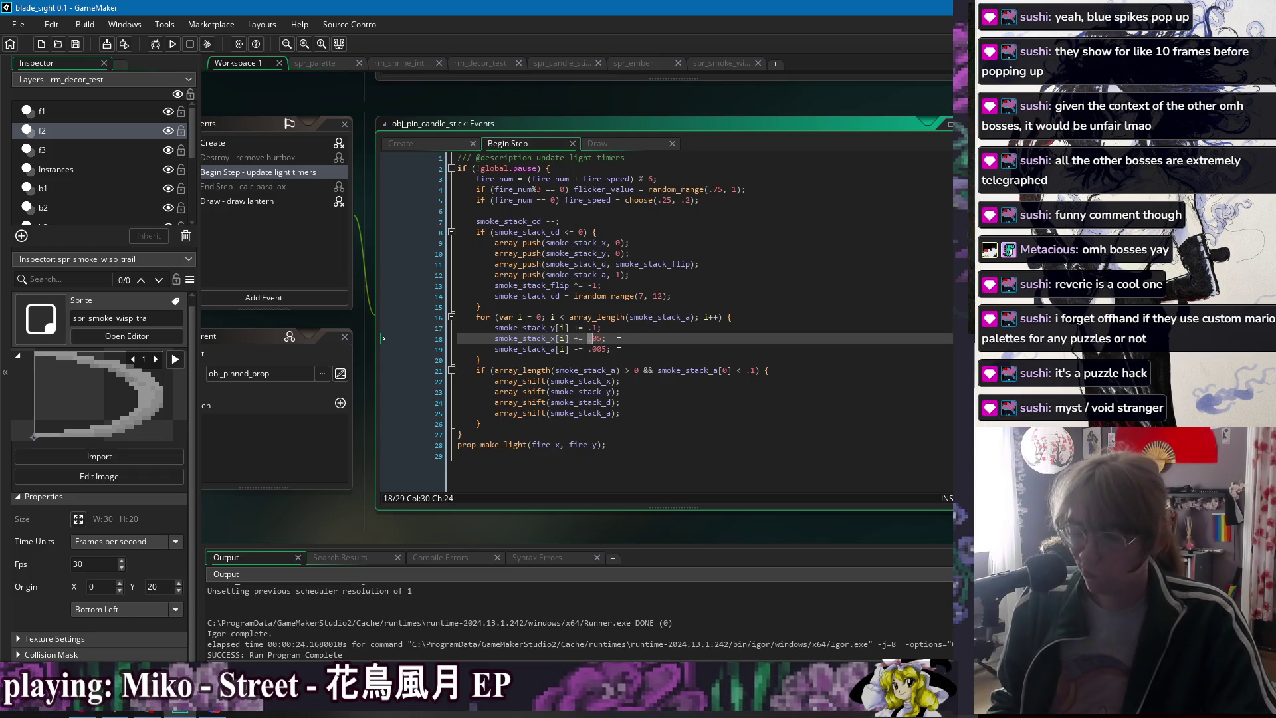
click(623, 350)
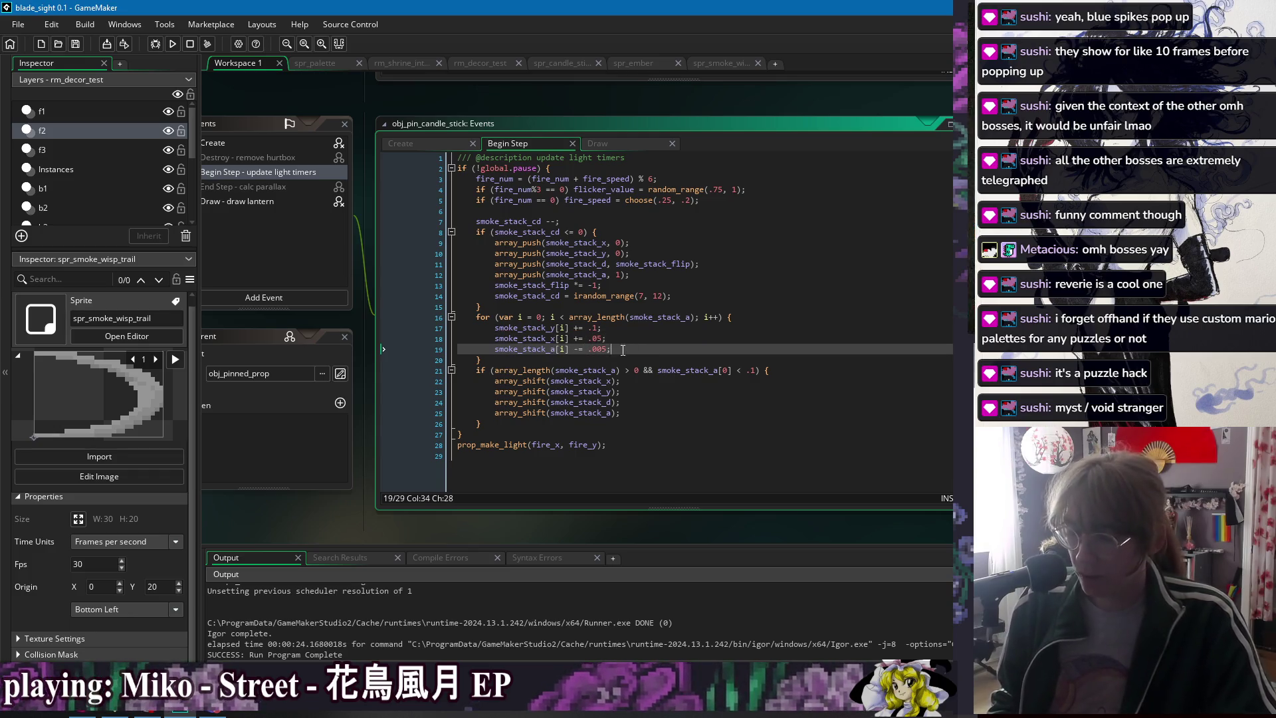
click(590, 339)
click(624, 347)
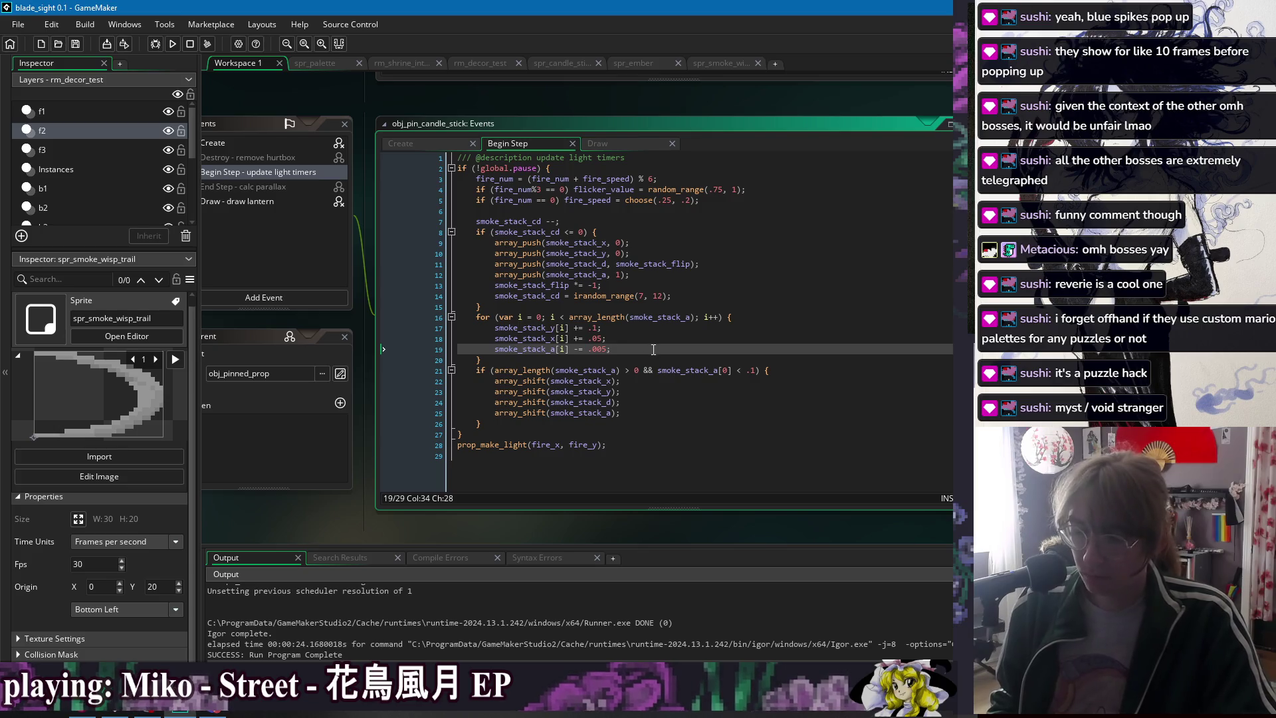
- Add + smoke_stack_y[i]*.1 to the line 17 rise speed, then test-run
click(640, 332)
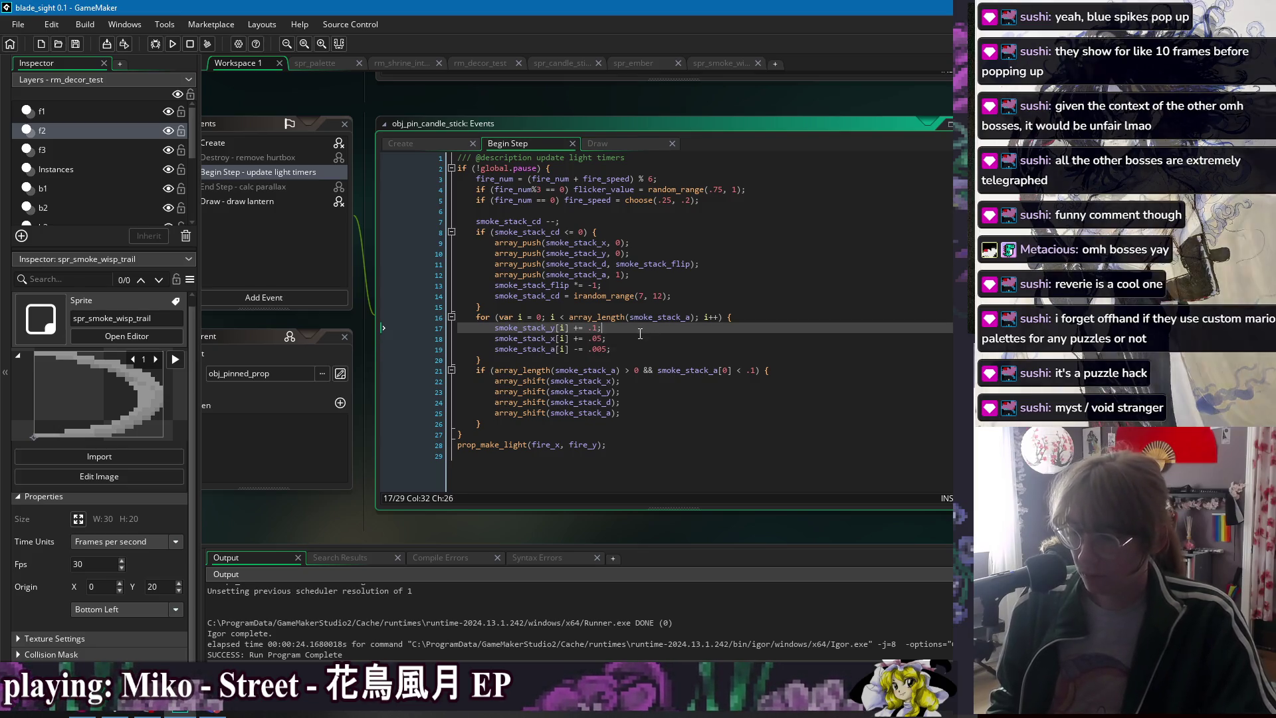
click(645, 349)
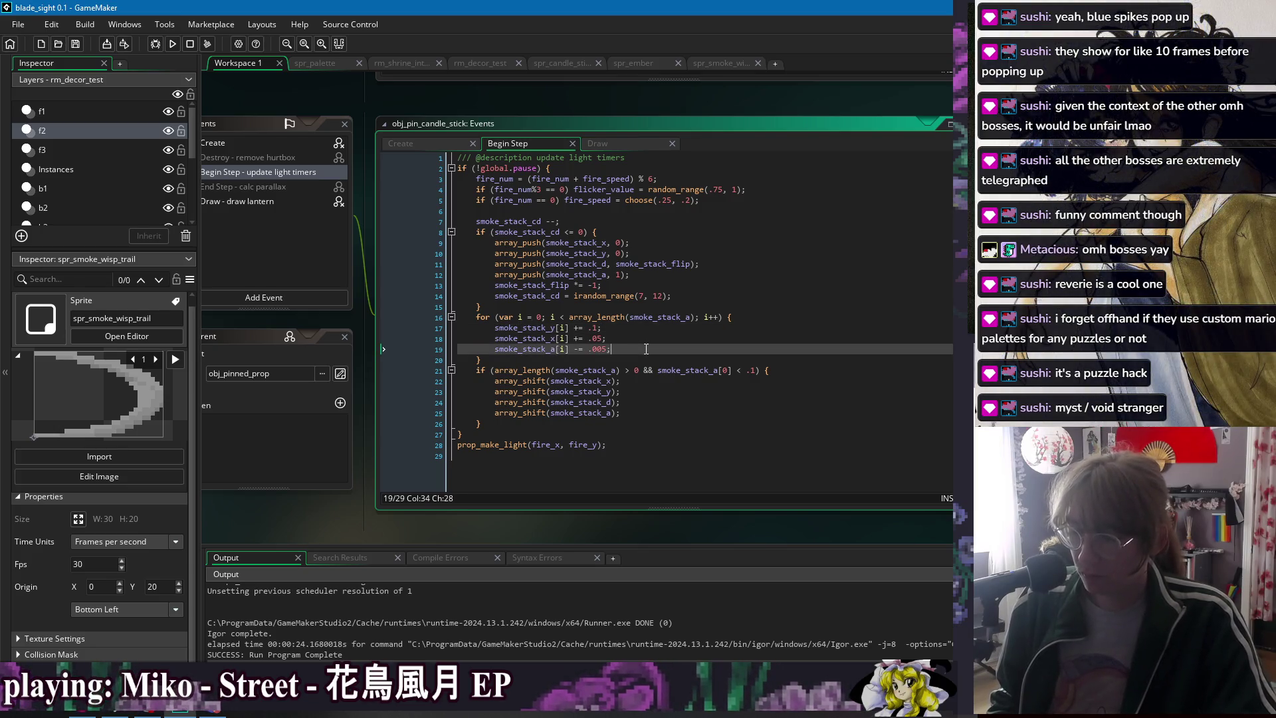
click(592, 338)
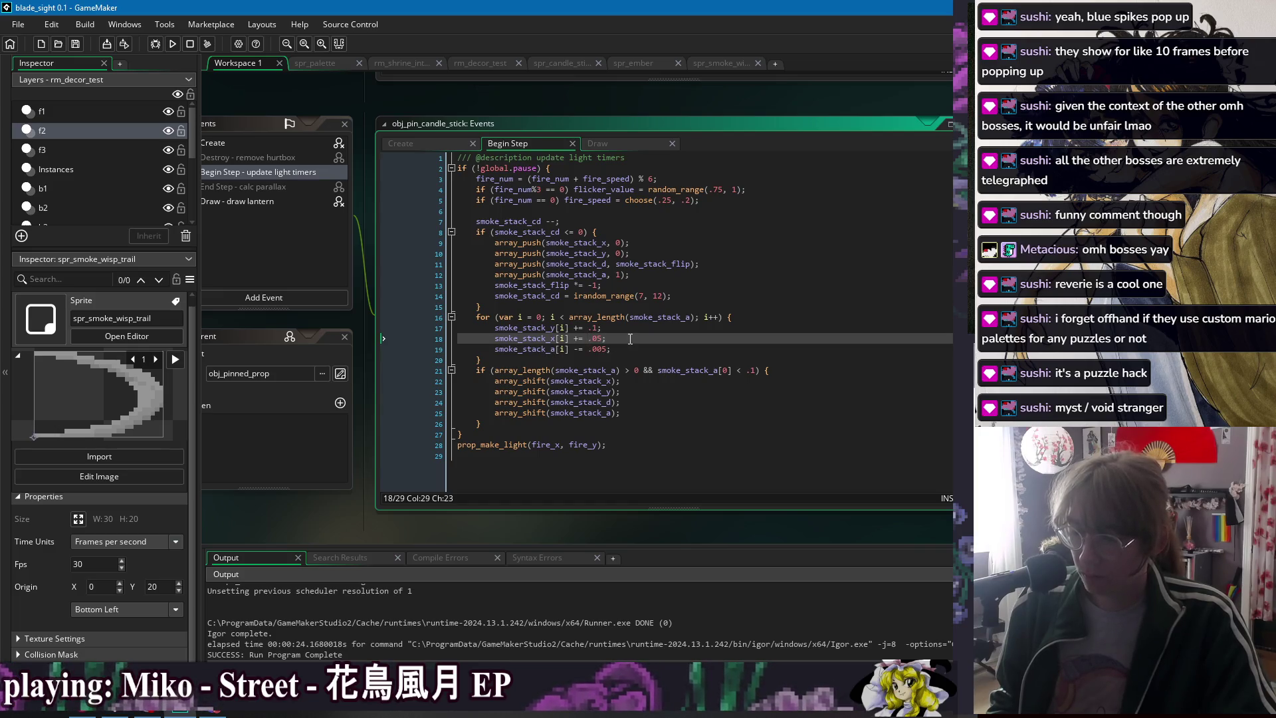
click(598, 328)
text(+ smoke_stack_y[i]*.1)
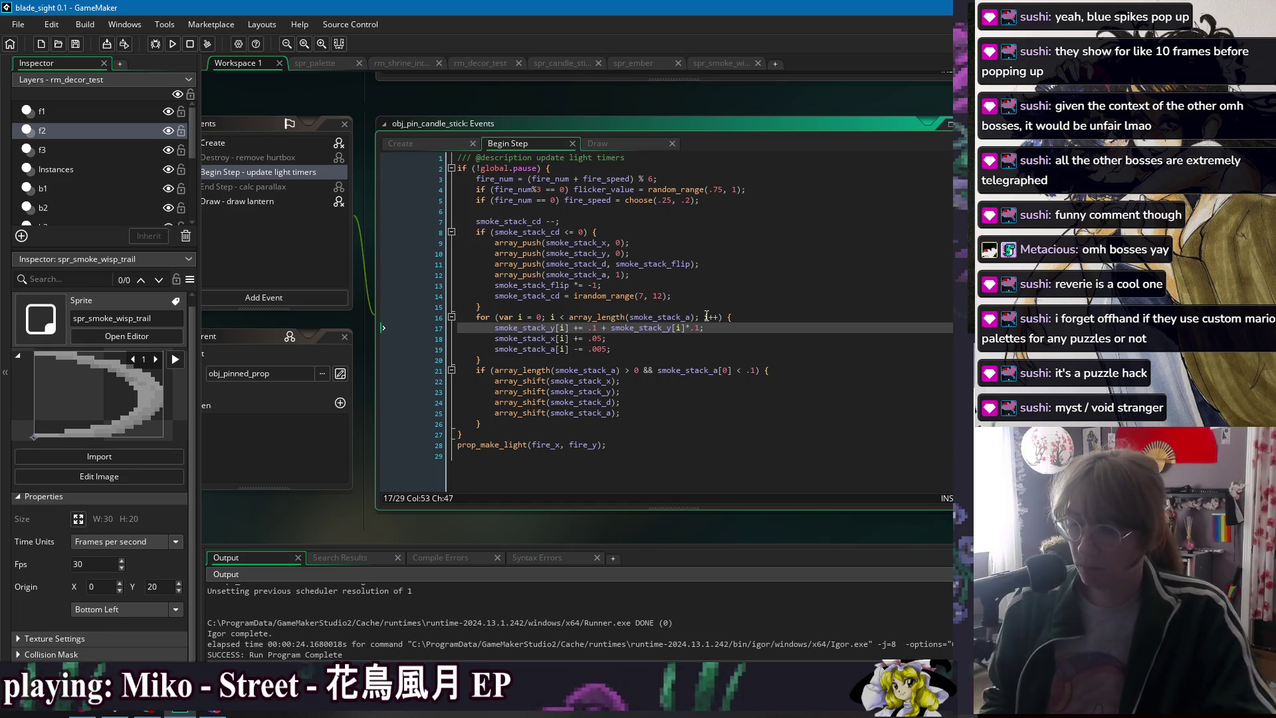
key(Down)
key(End)
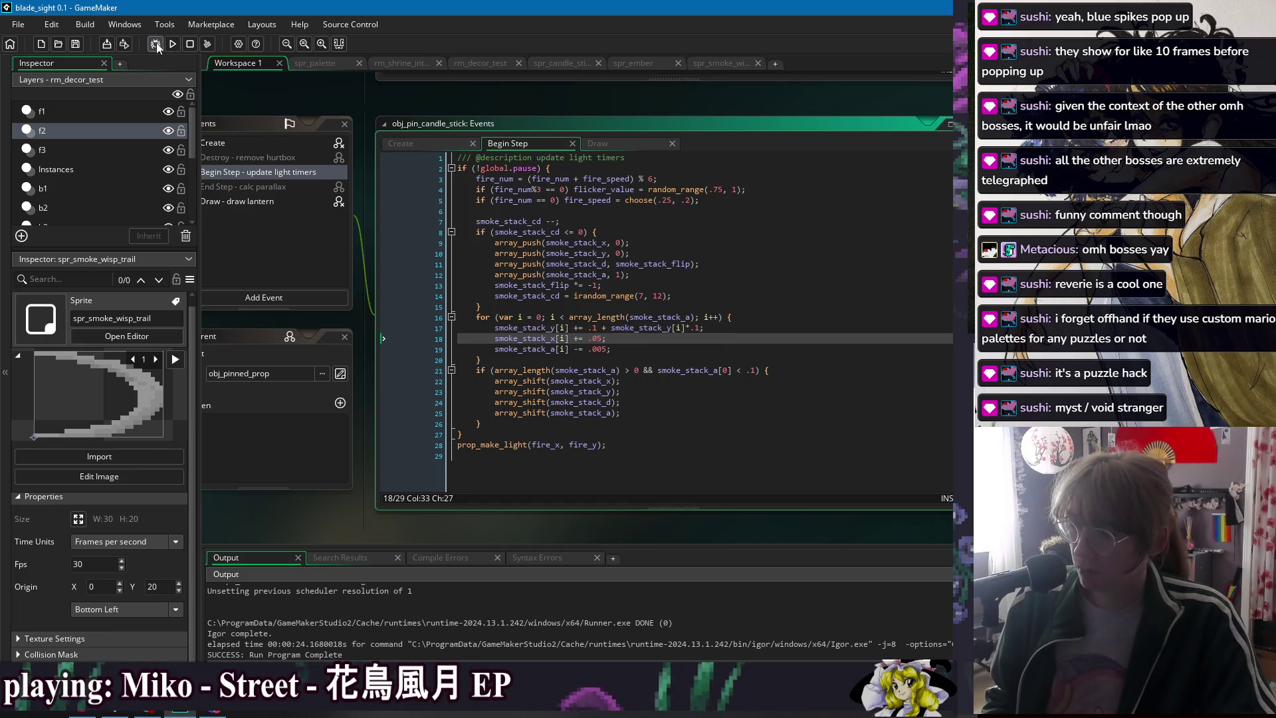
click(174, 45)
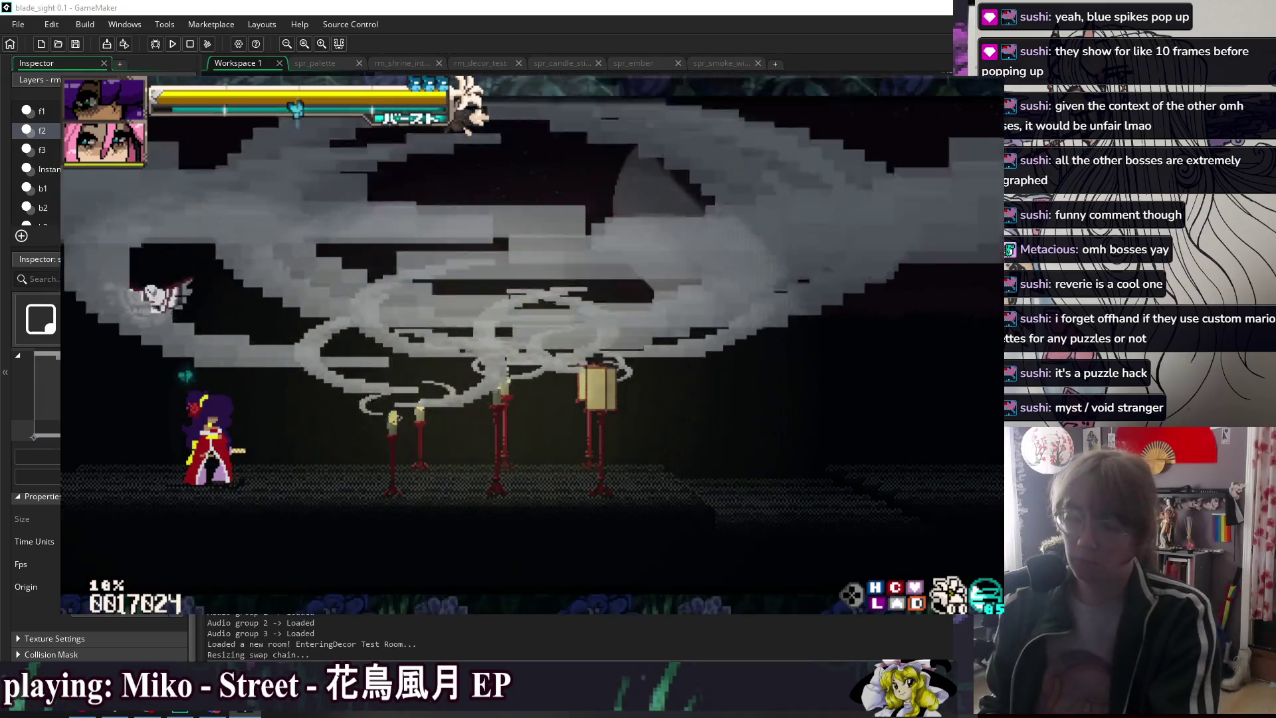
- Close the game and reduce line 17's acceleration factor from *.1 to *.01
key(Escape)
click(697, 329)
text(1)
click(716, 341)
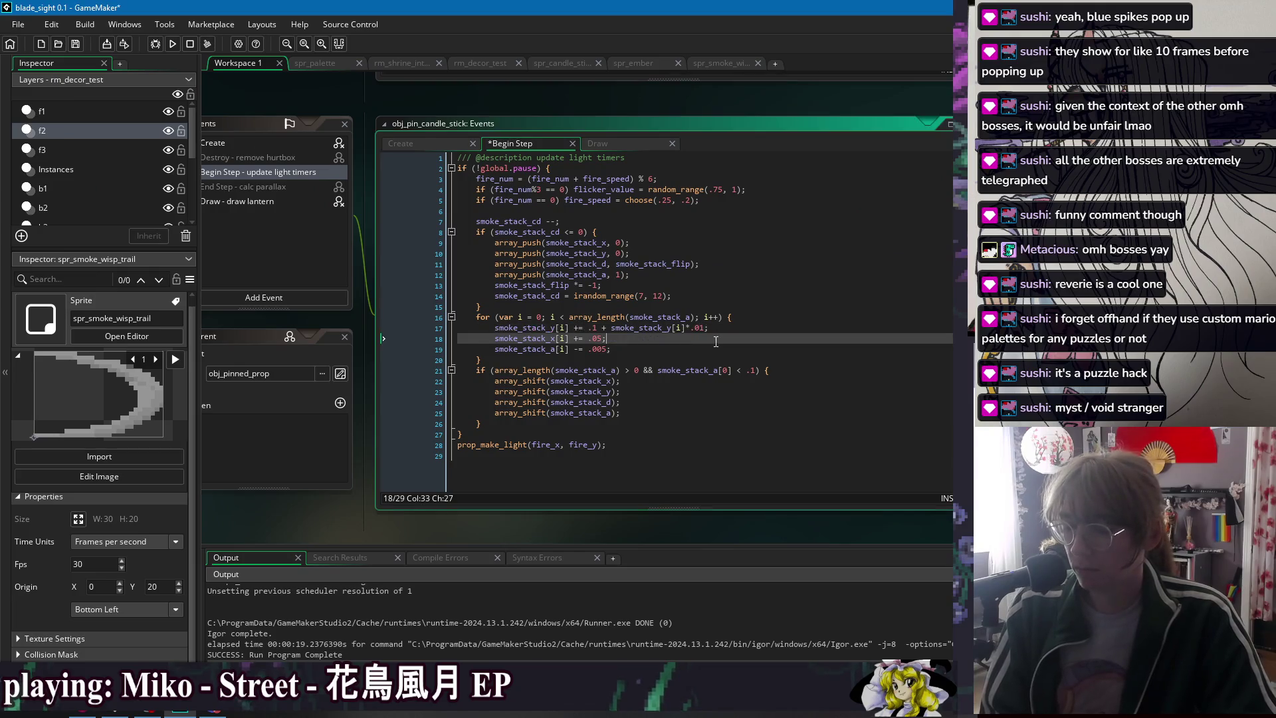
- Save the Begin Step code and launch a test run of the Decor Test Room to watch the smoke wisps
click(634, 350)
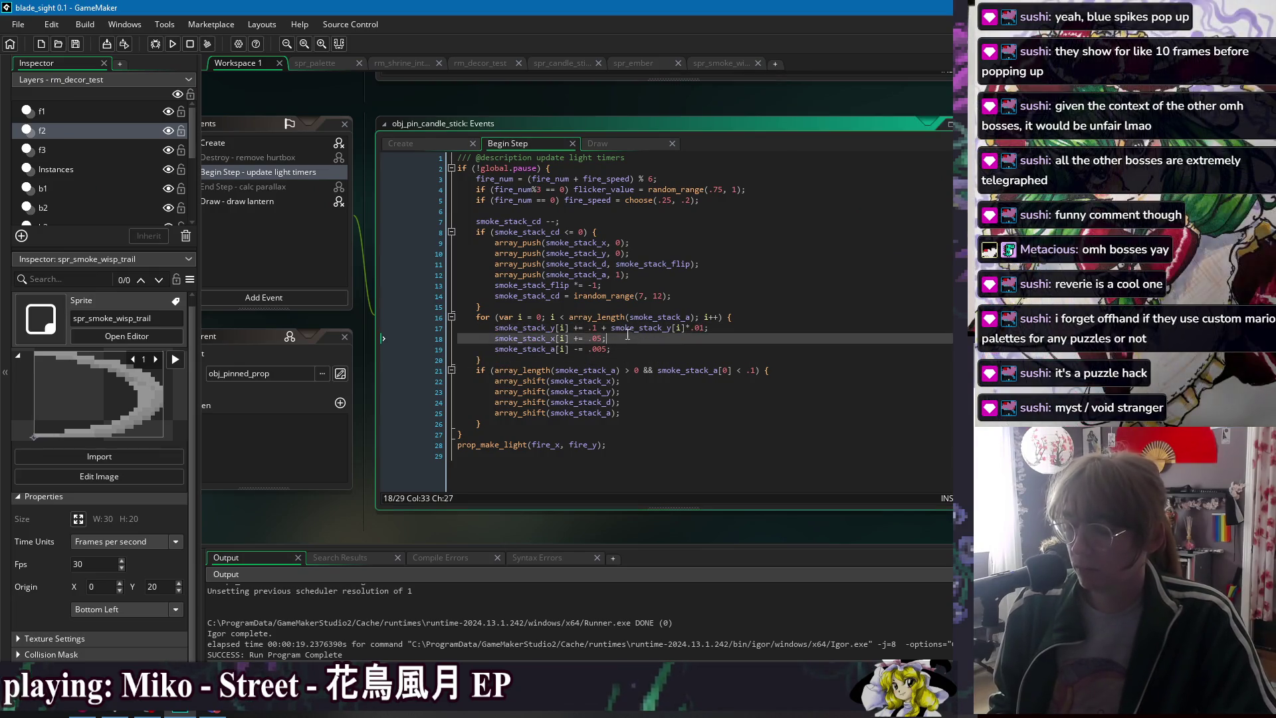
key(ctrl+s)
click(628, 339)
click(627, 329)
click(623, 349)
click(618, 340)
click(630, 355)
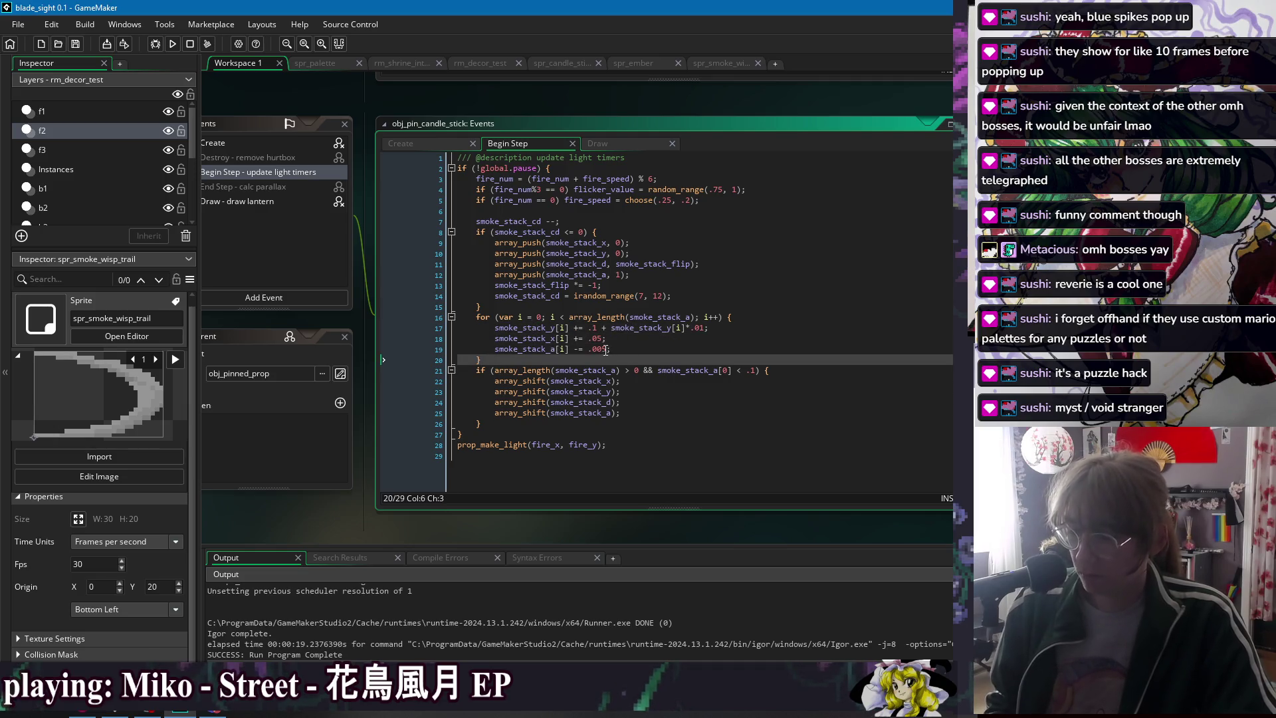
click(603, 350)
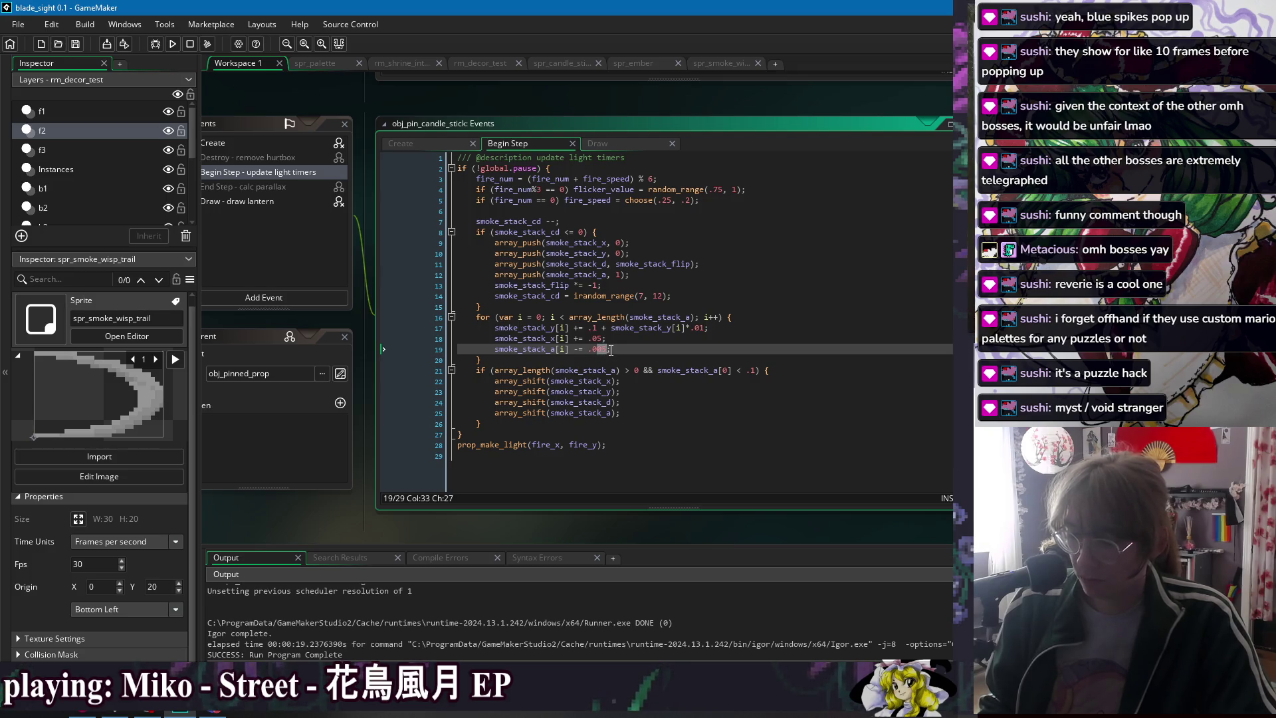
click(186, 44)
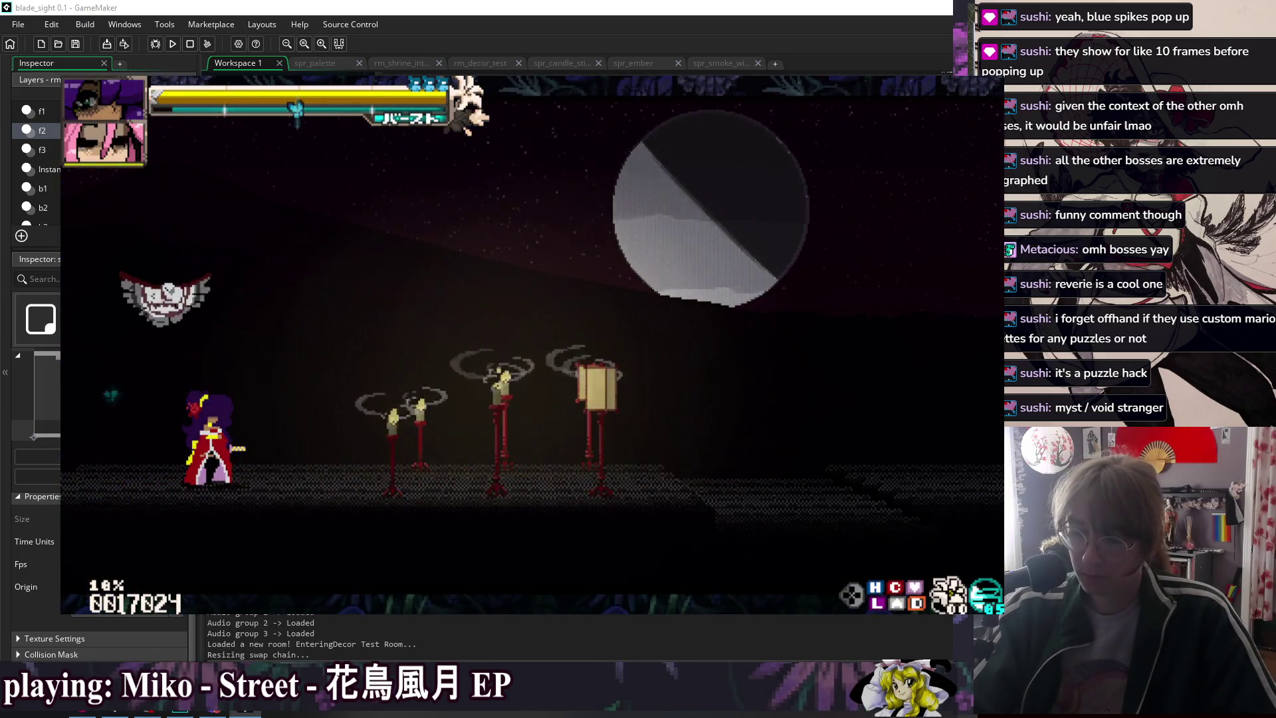
- Watch the smoke at one-fifth and normal speed while dashing past the candles, then quit the game
key(minus)
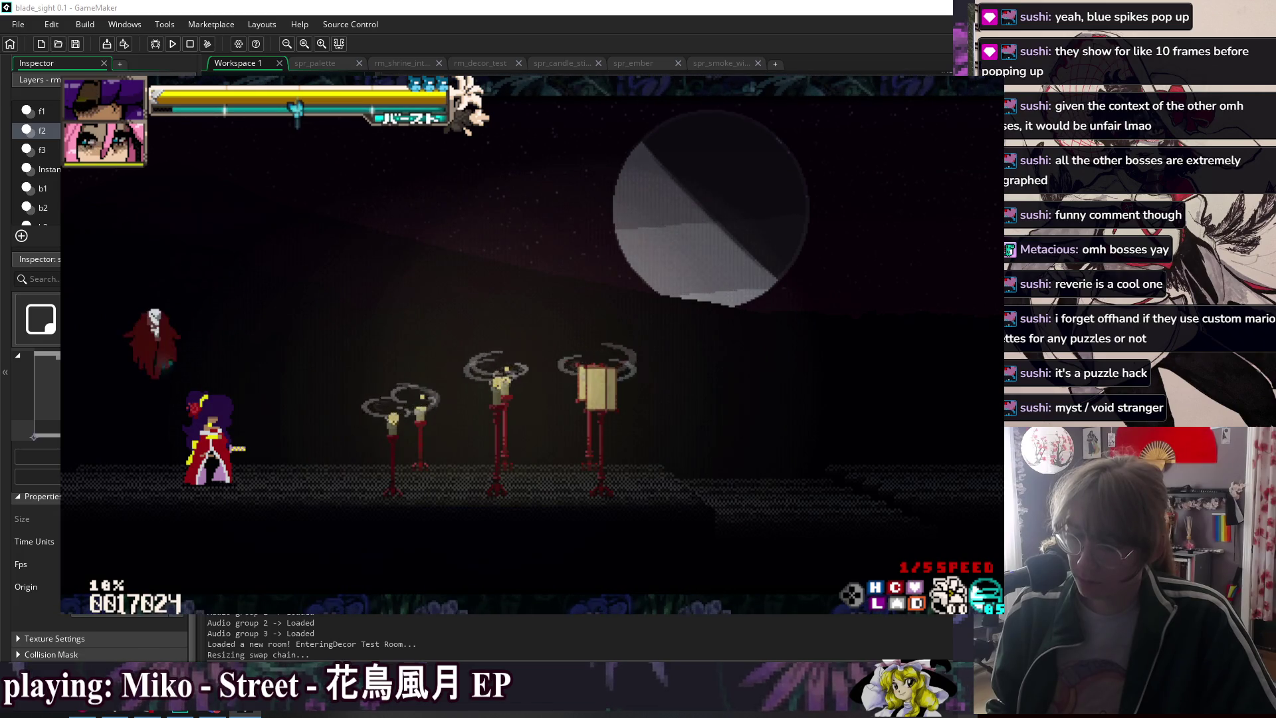
key(equal)
key(5)
key(Right)
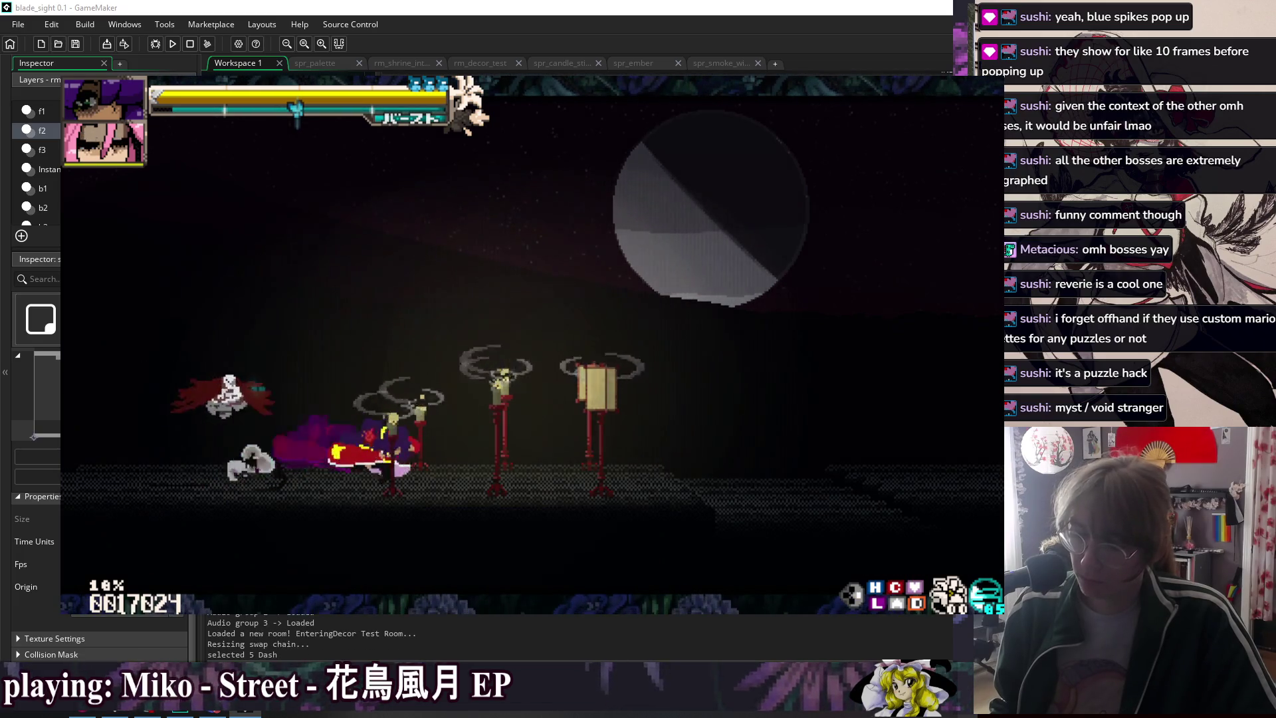
key(Left)
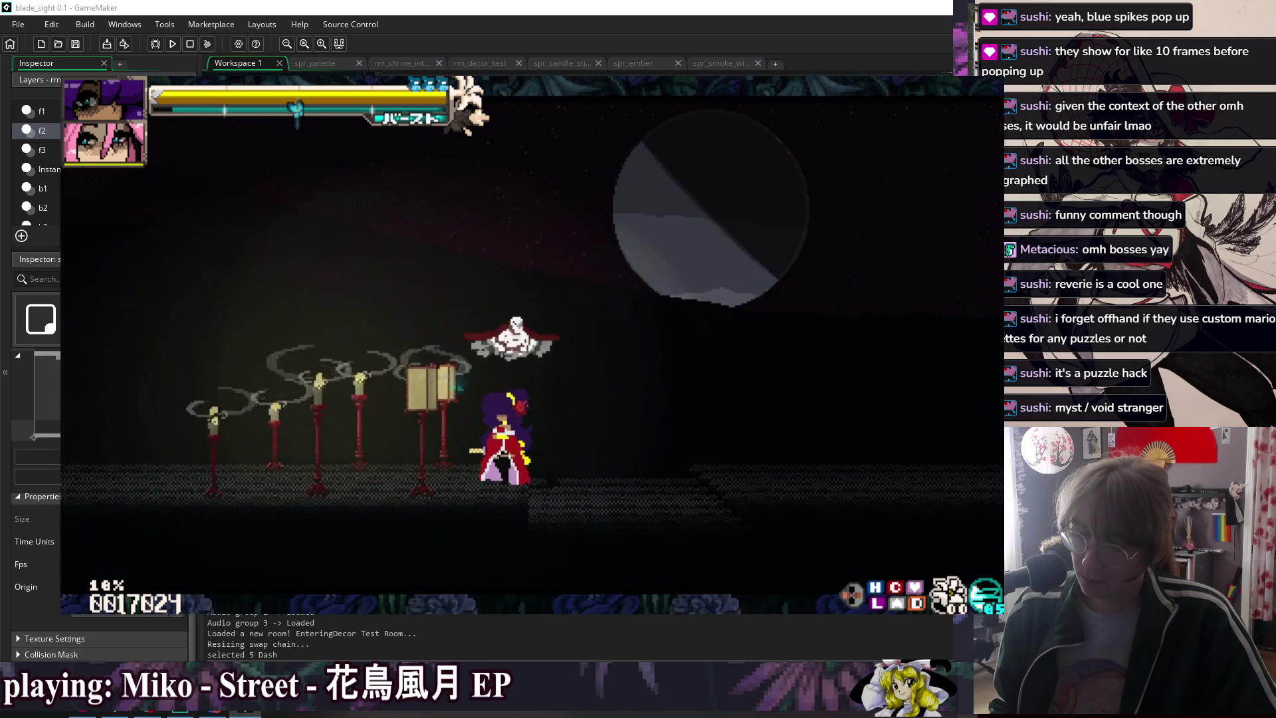
key(minus)
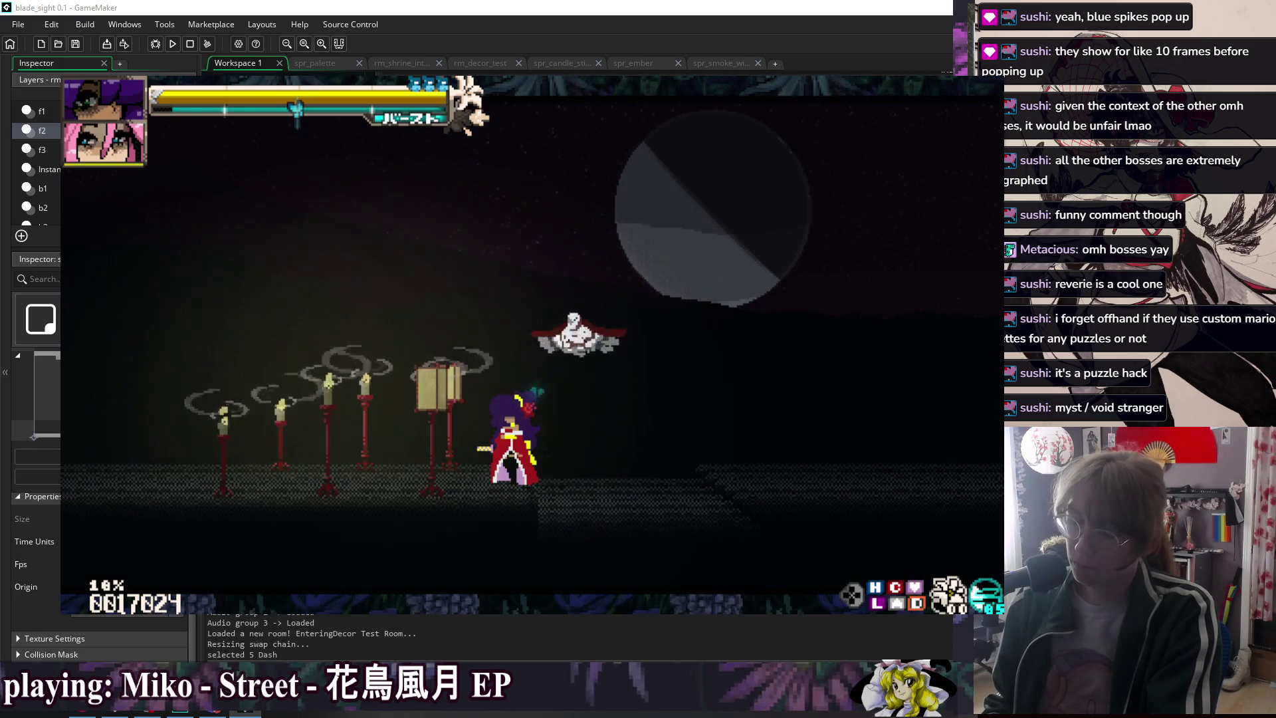
key(Escape)
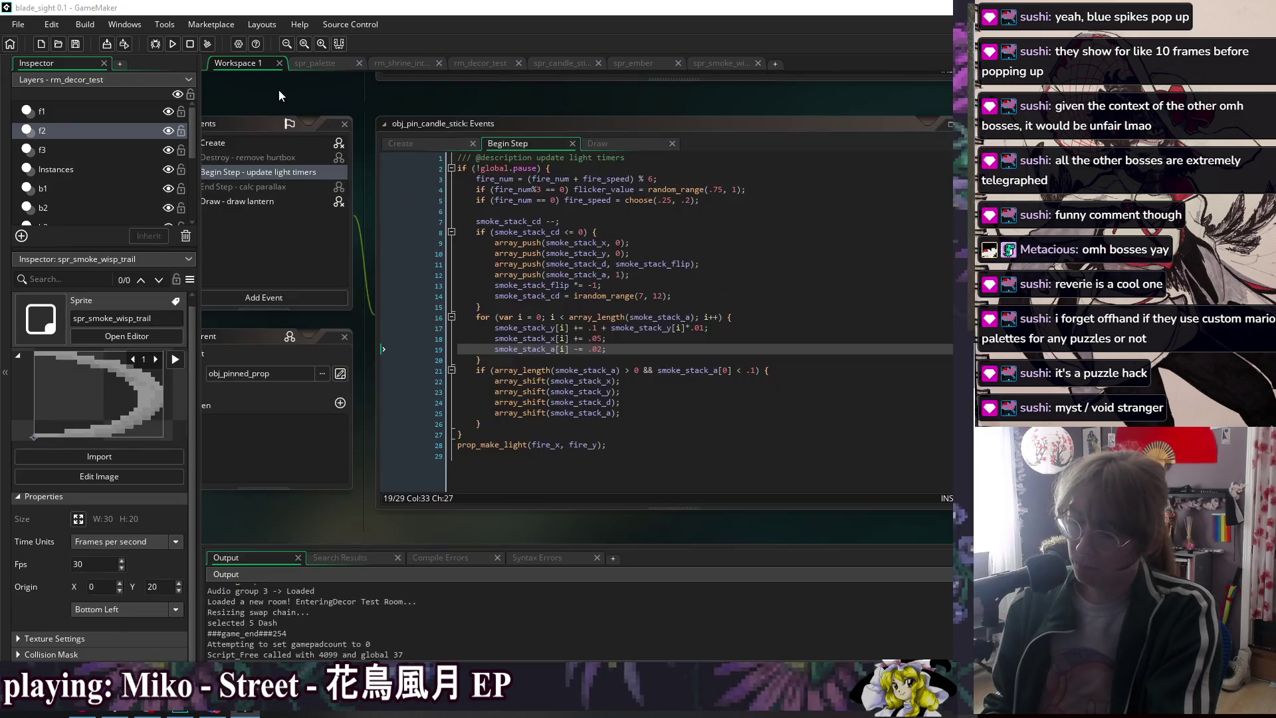
- Set line 19's fade to .002, line 18's drift to .005 and line 17's rise factor to .001, then run
click(596, 349)
text(0)
click(596, 328)
click(598, 338)
key(Delete)
text(05)
click(704, 328)
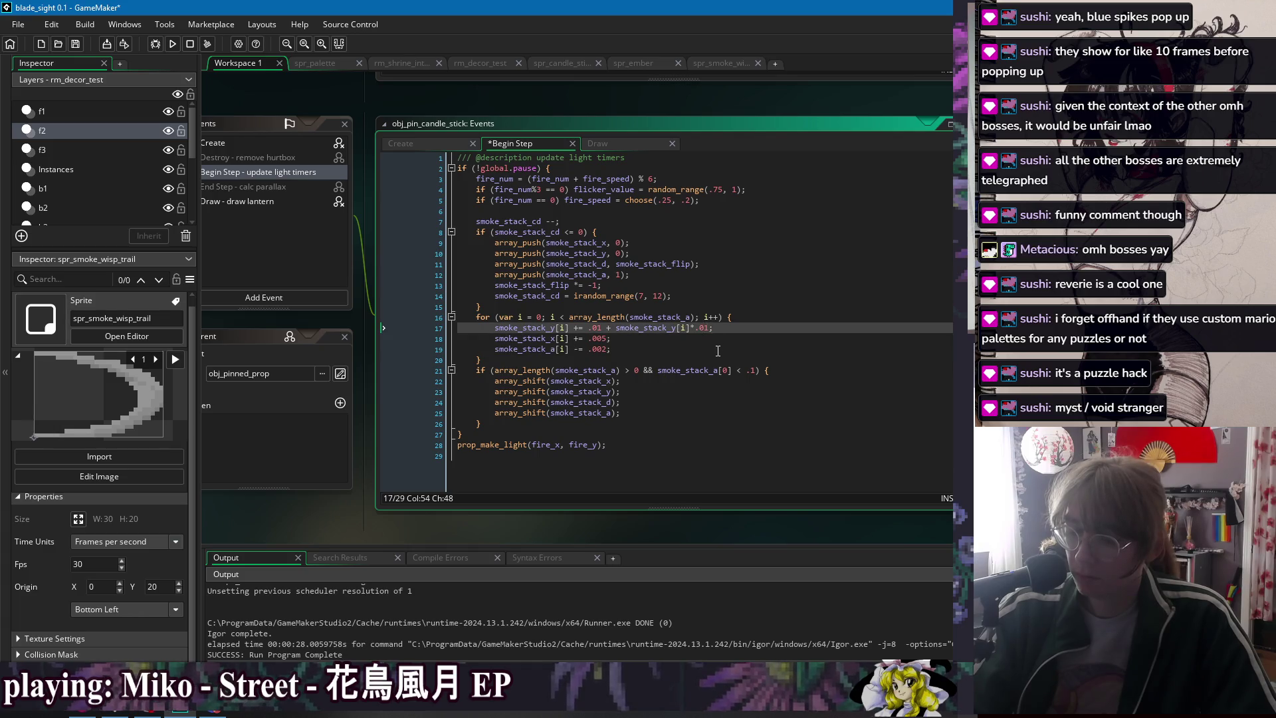
text(0)
click(717, 349)
click(173, 43)
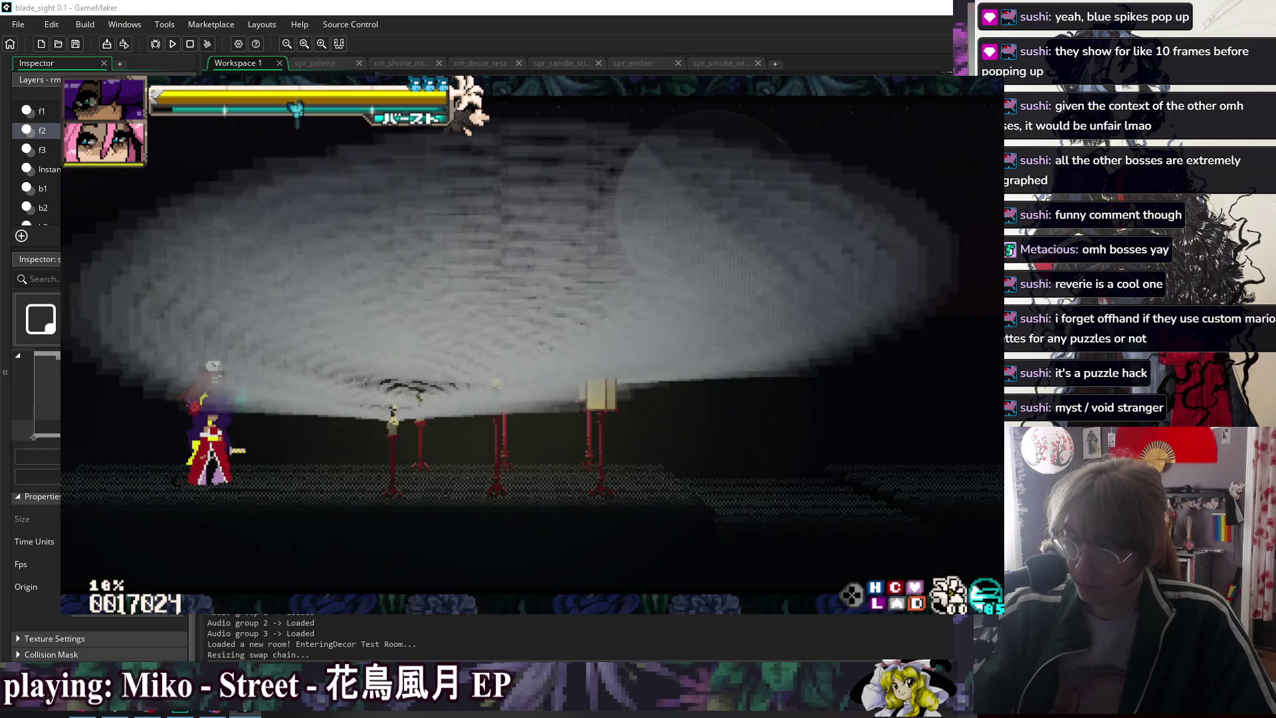
- Move the character right into the smoke cloud, super jump and double jump through it
key(Right)
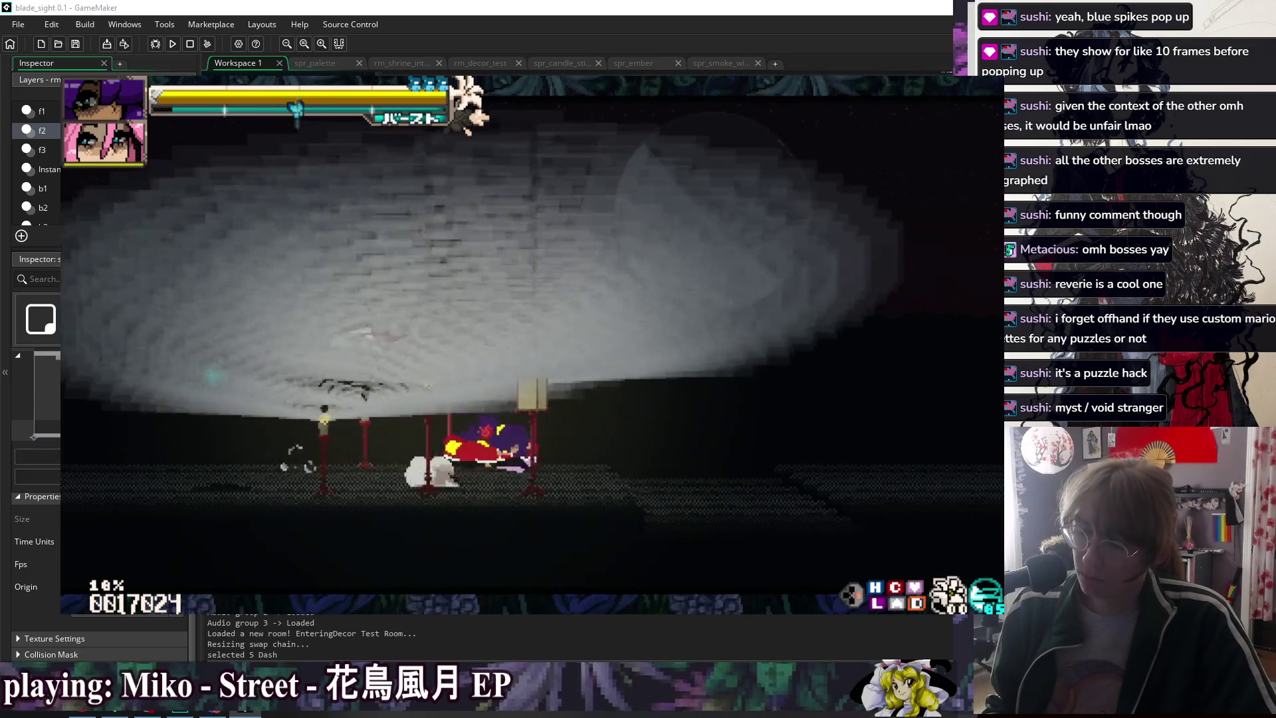
key(5)
key(Right)
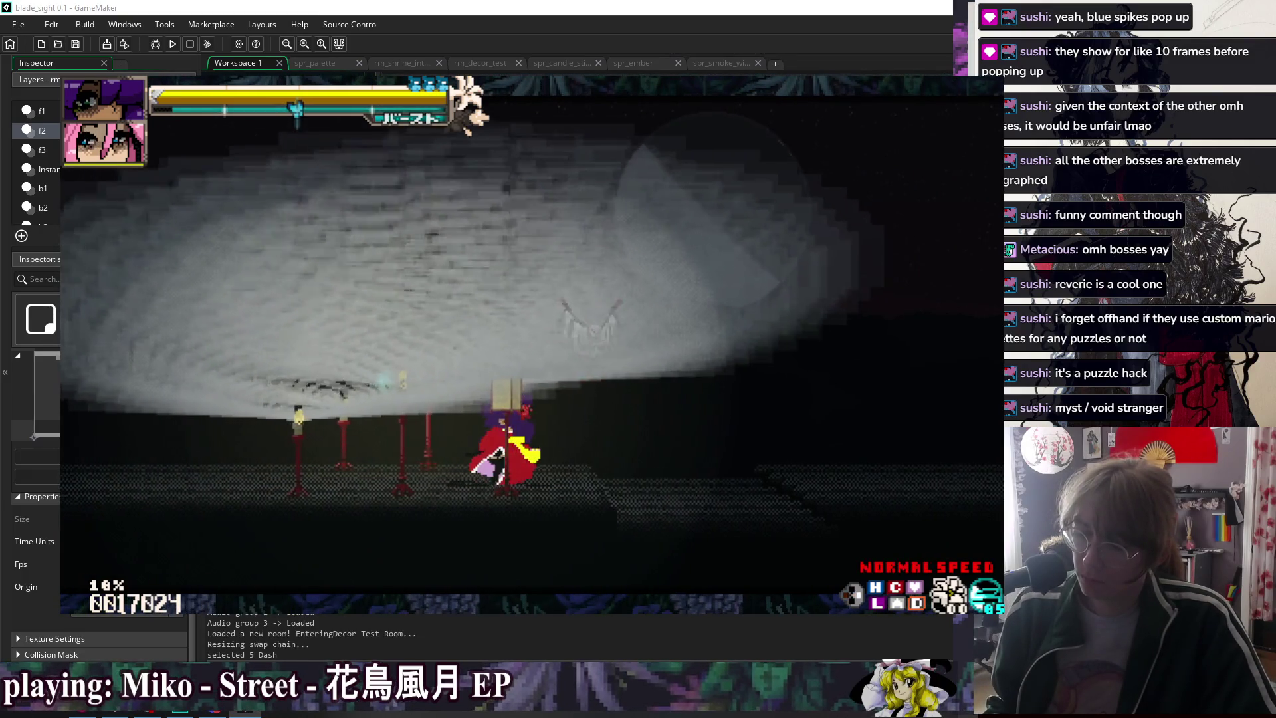
key(Right)
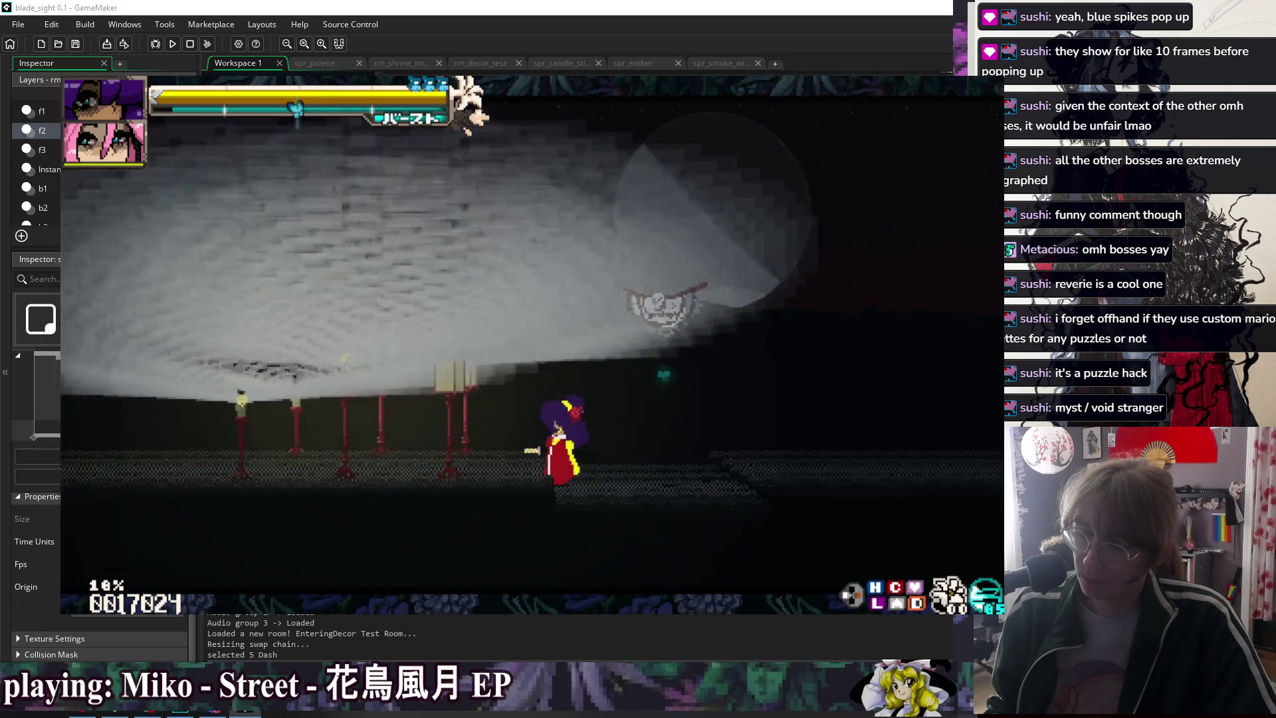
key(2)
key(4)
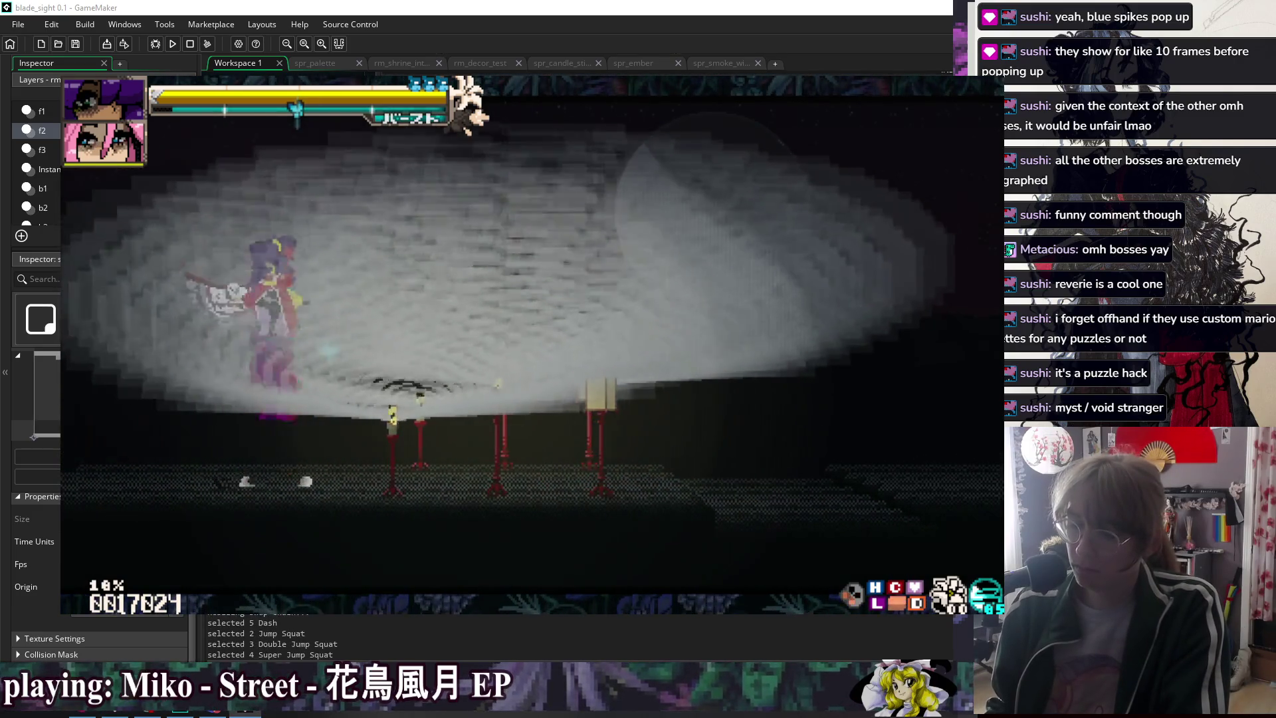
key(4)
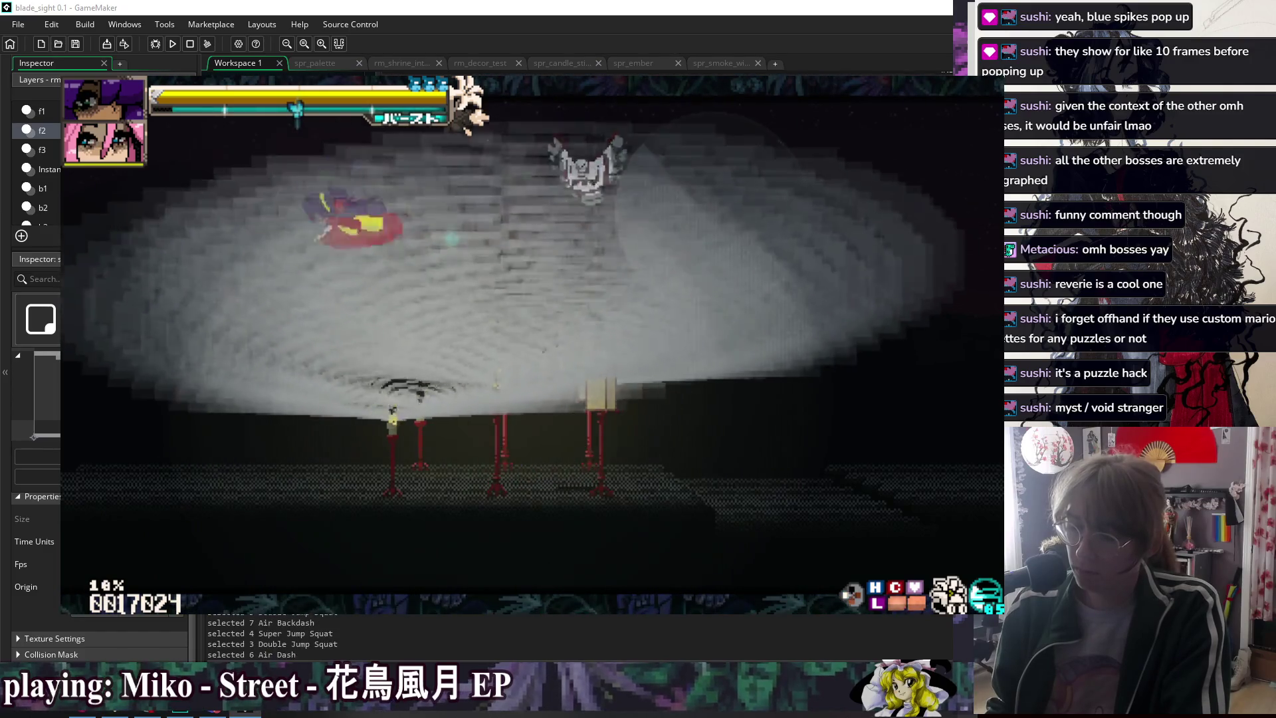
key(4)
key(3)
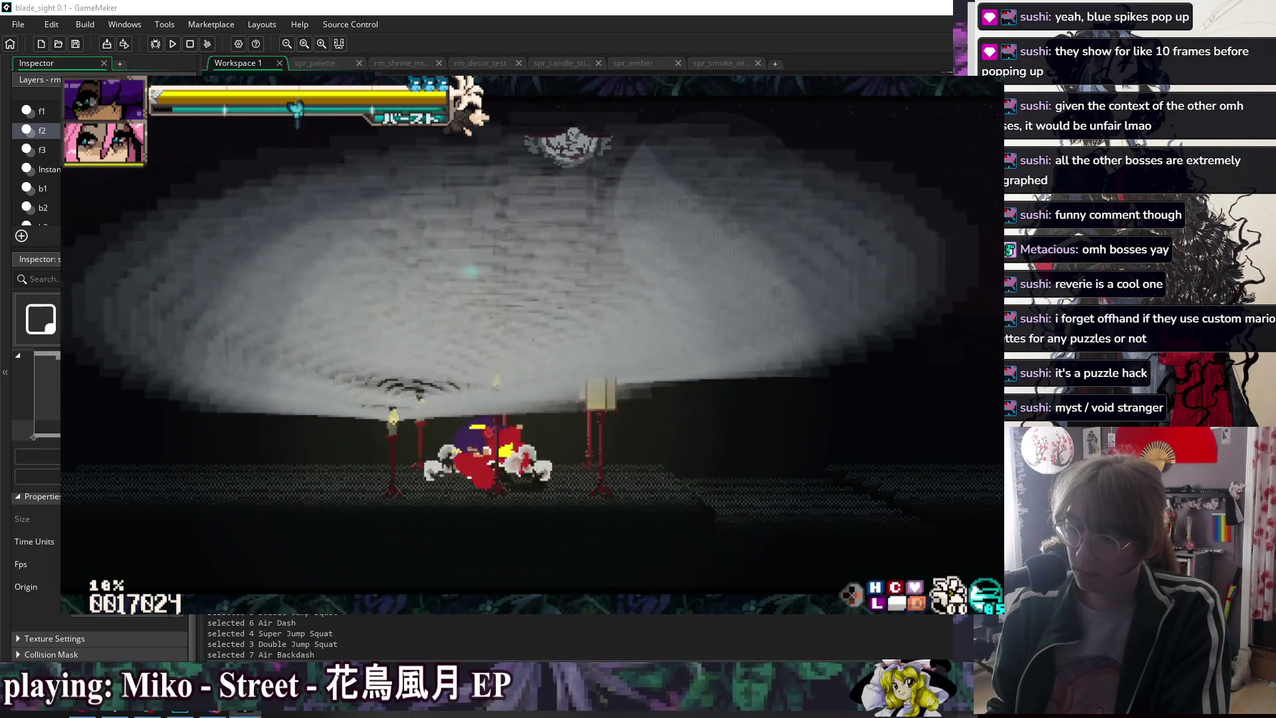
key(j)
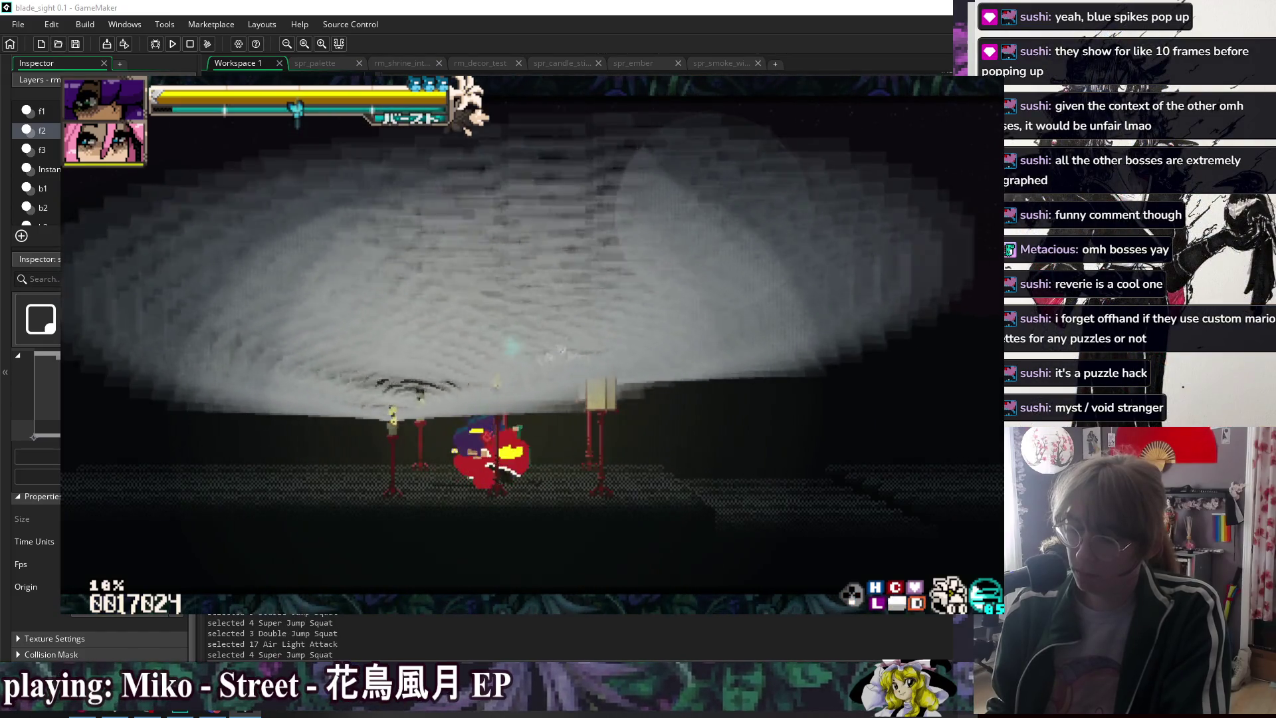
- Jump and swing air katana attacks through the smoke, then end the test run
key(space)
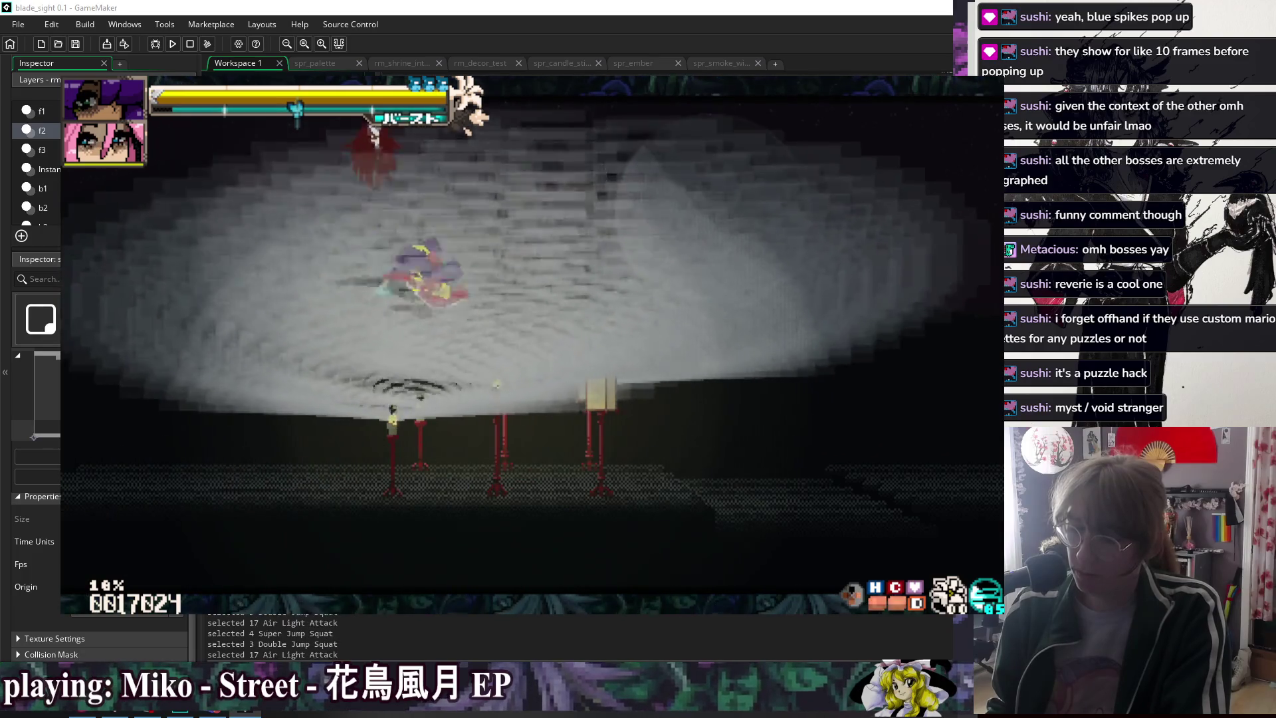
key(space)
key(k)
key(space)
key(space)
key(l)
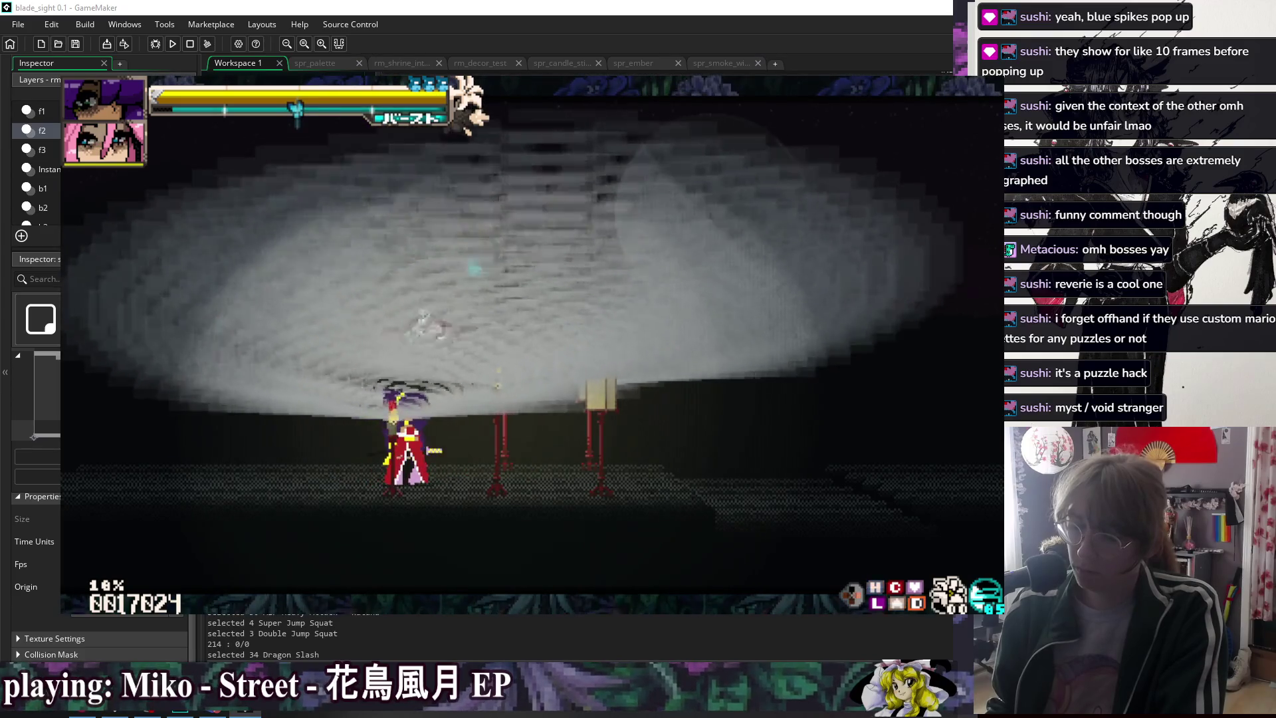
key(d)
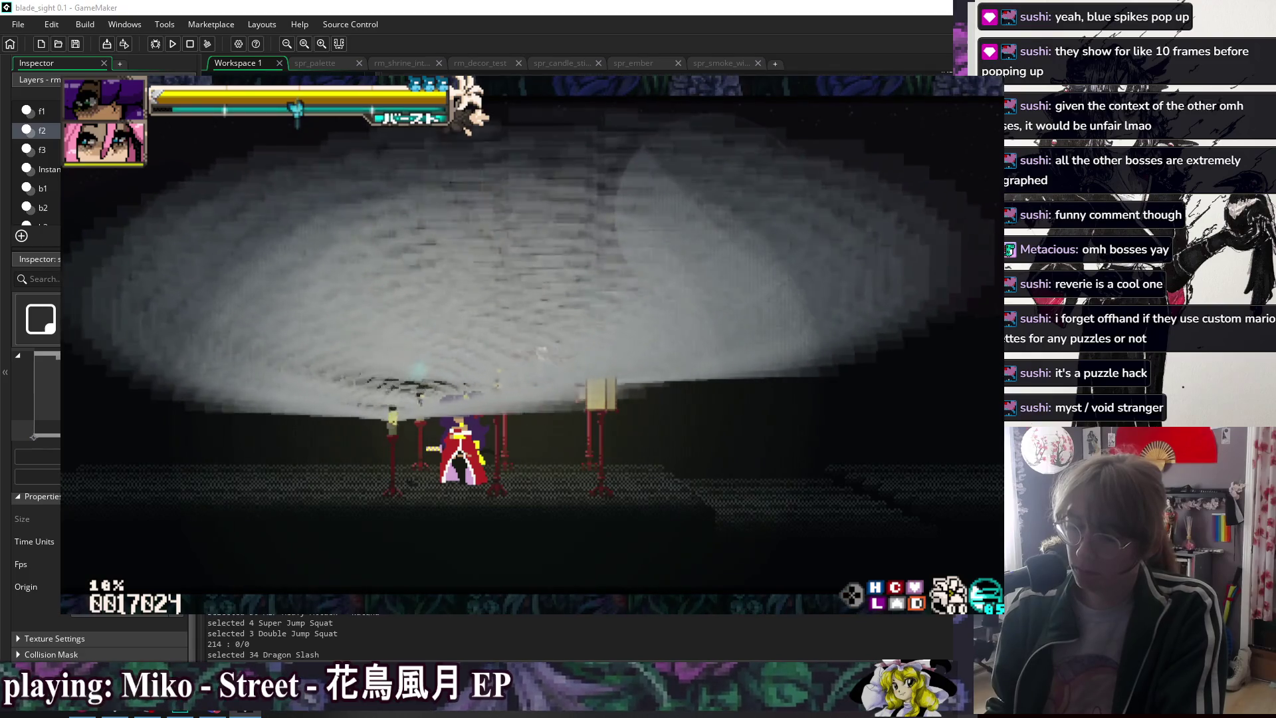
key(d)
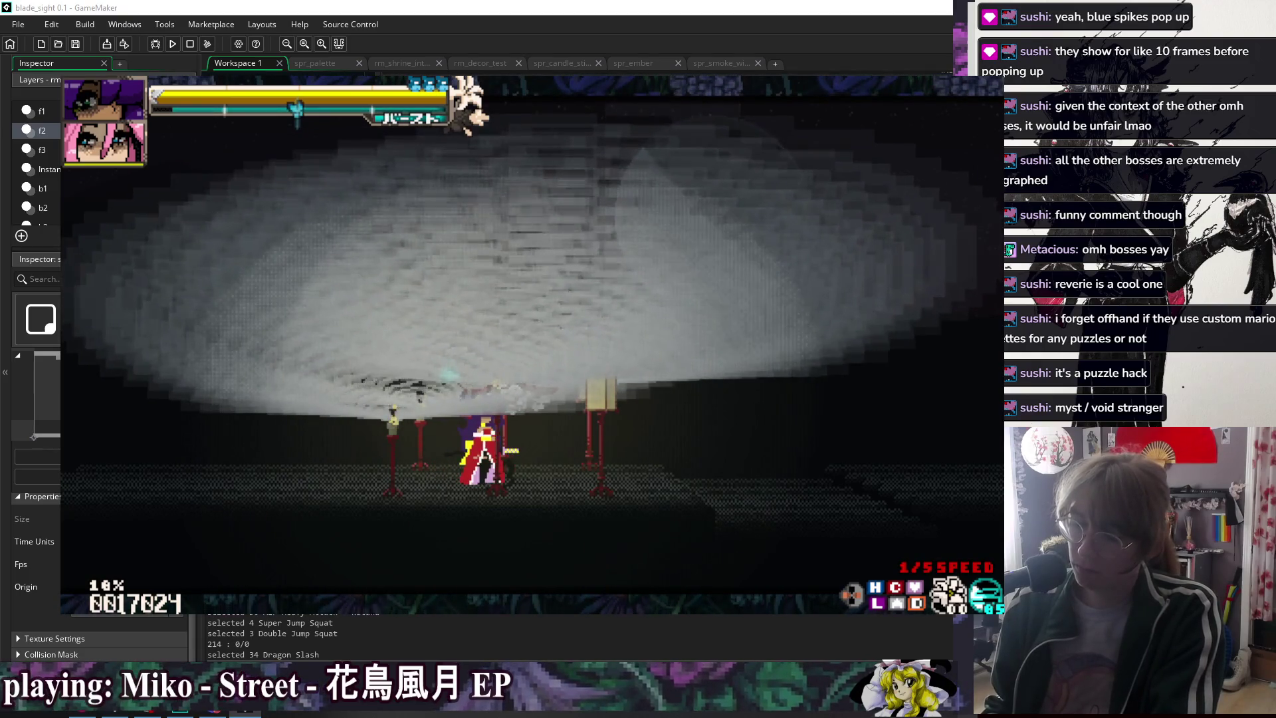
key(Escape)
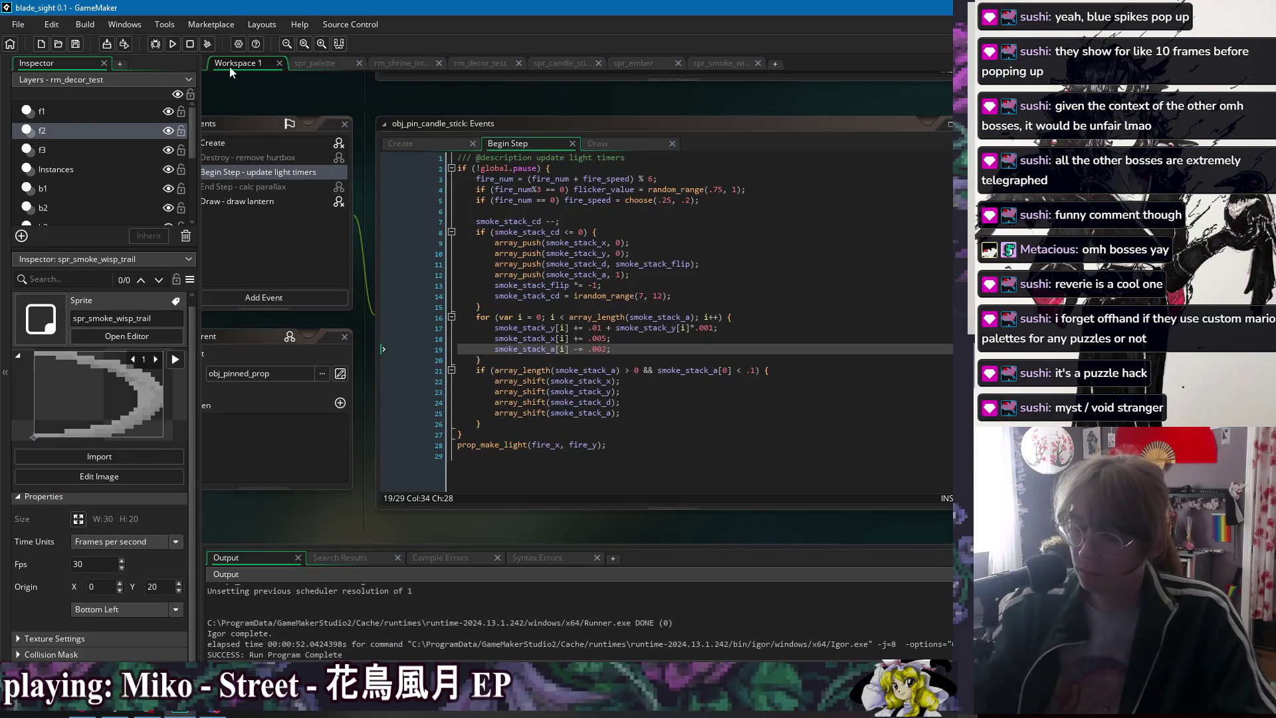
- Change the spawn cooldown to irandom_range(12, 60), test-run the sparser smoke, then close the game
click(705, 308)
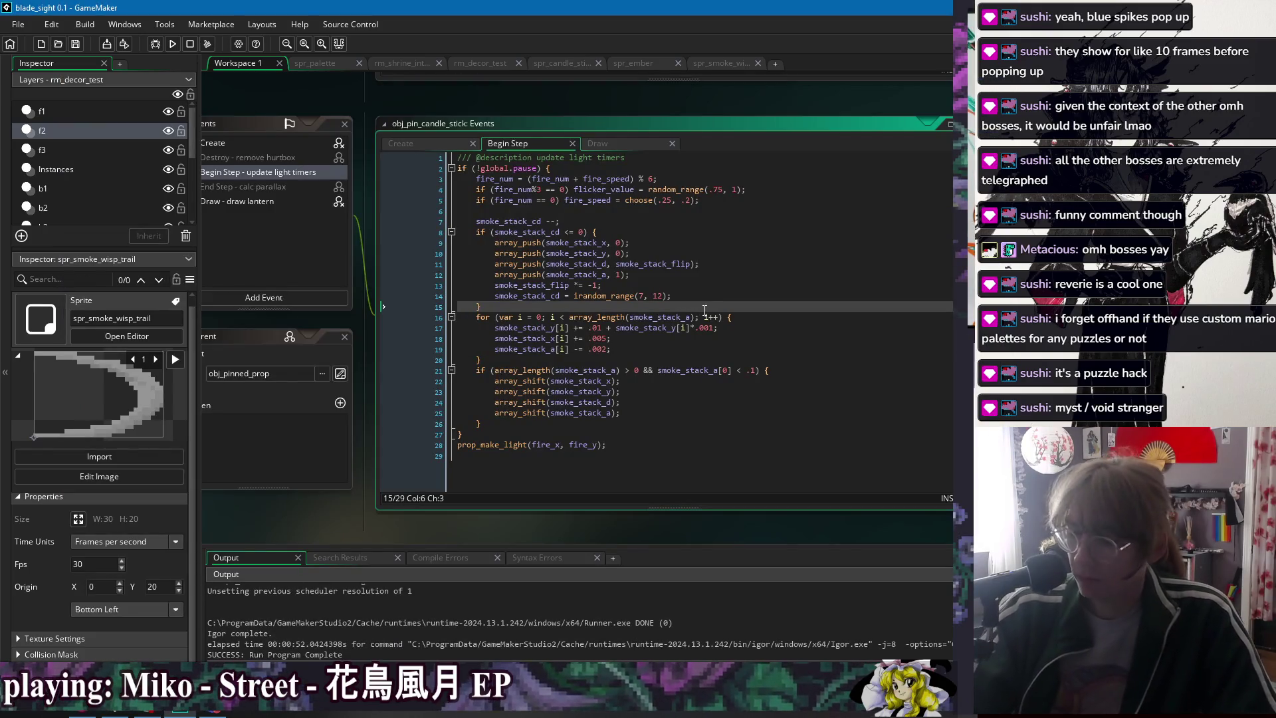
double_click(642, 296)
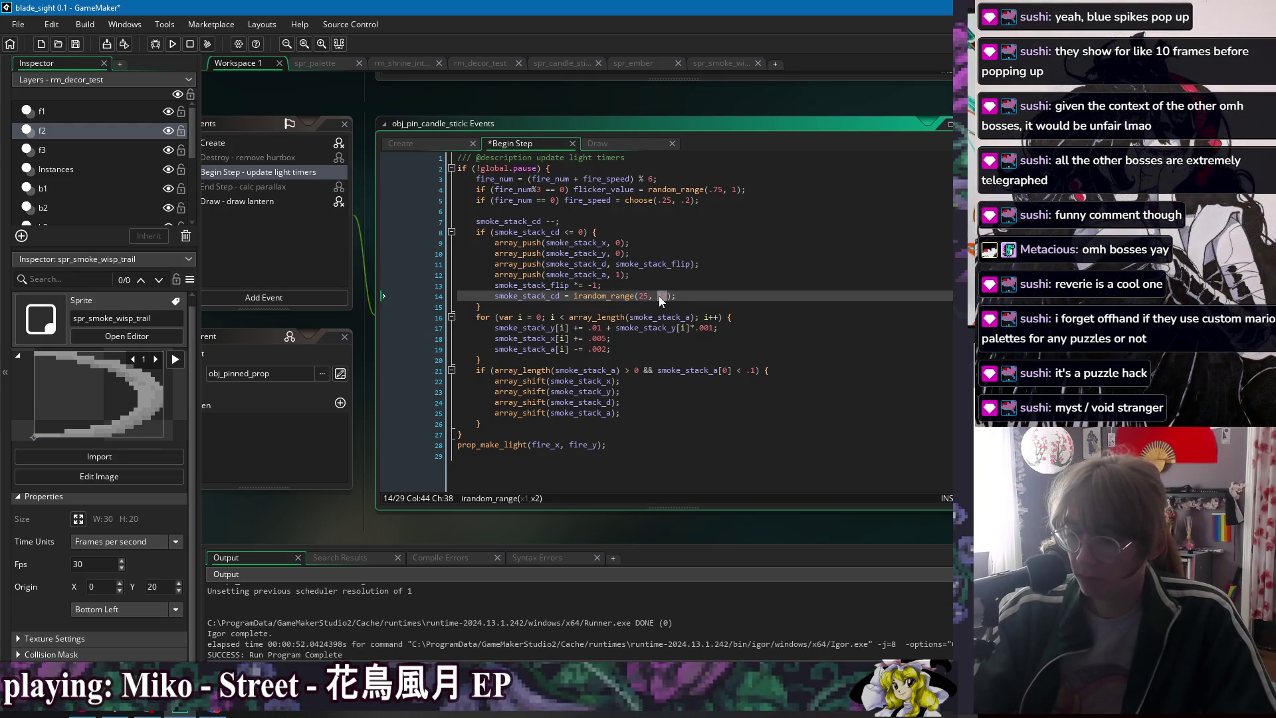
text(25)
double_click(642, 295)
text(12, )
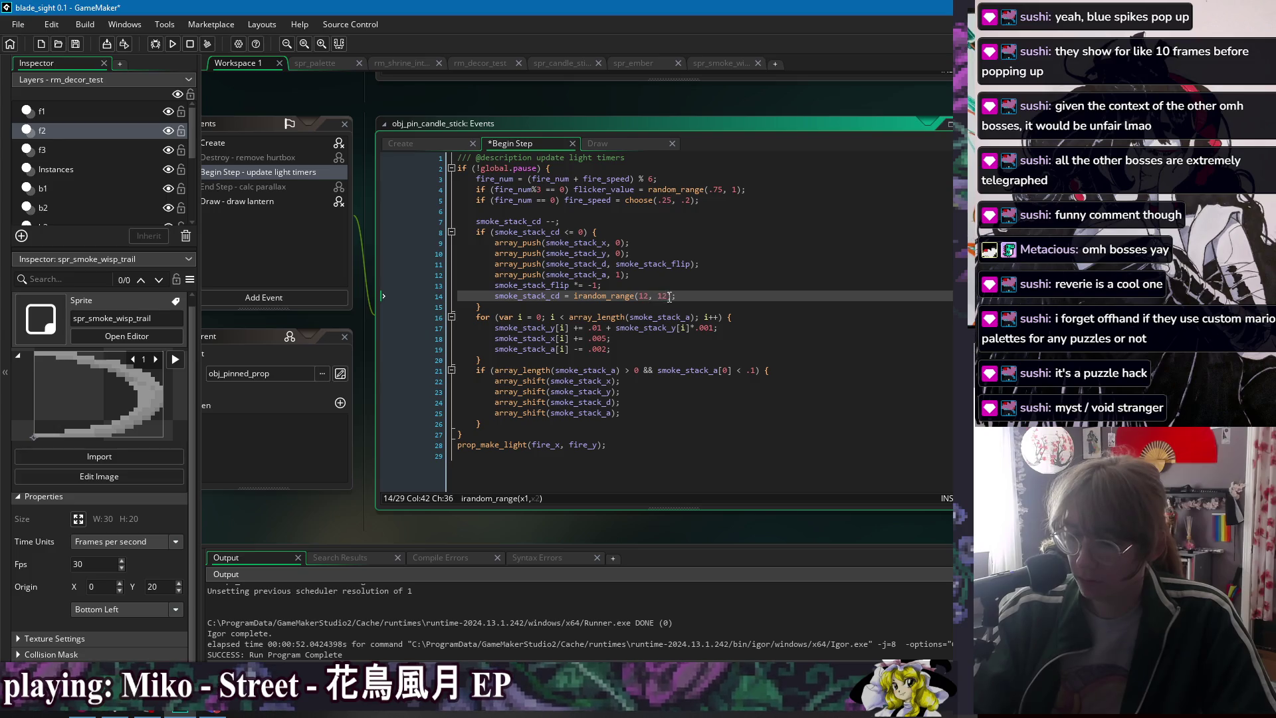
text(60)
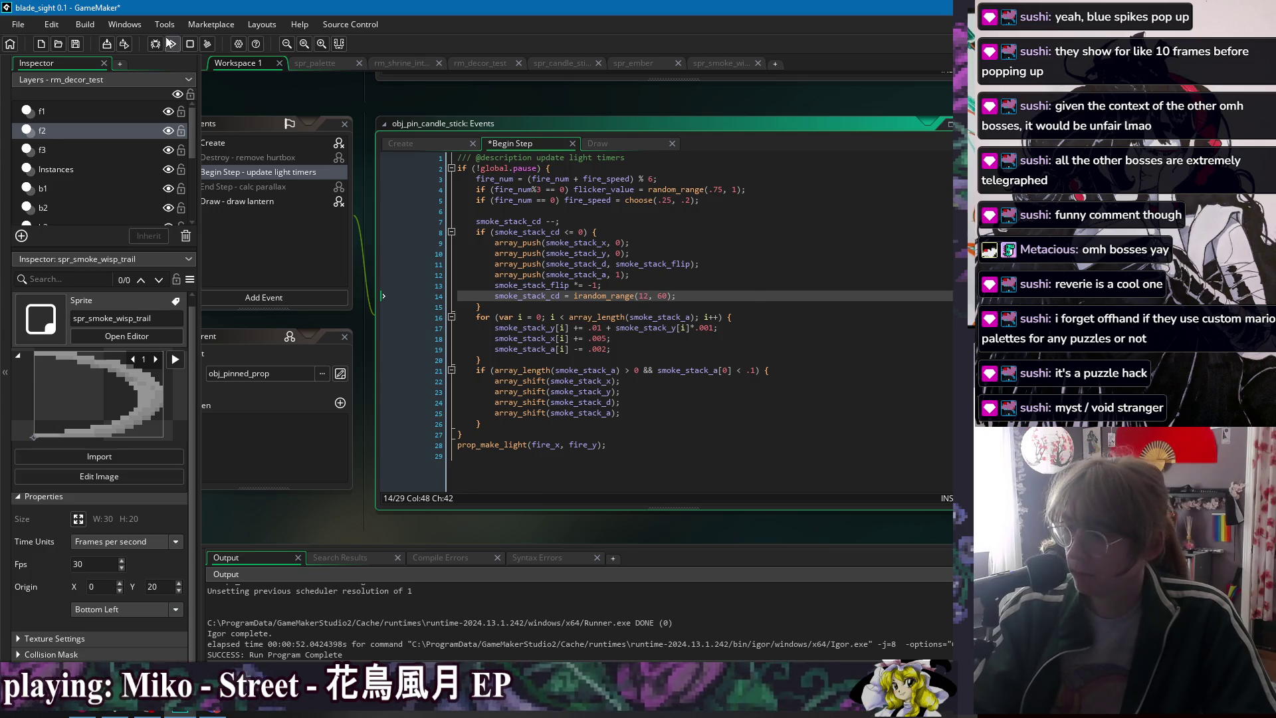
click(171, 43)
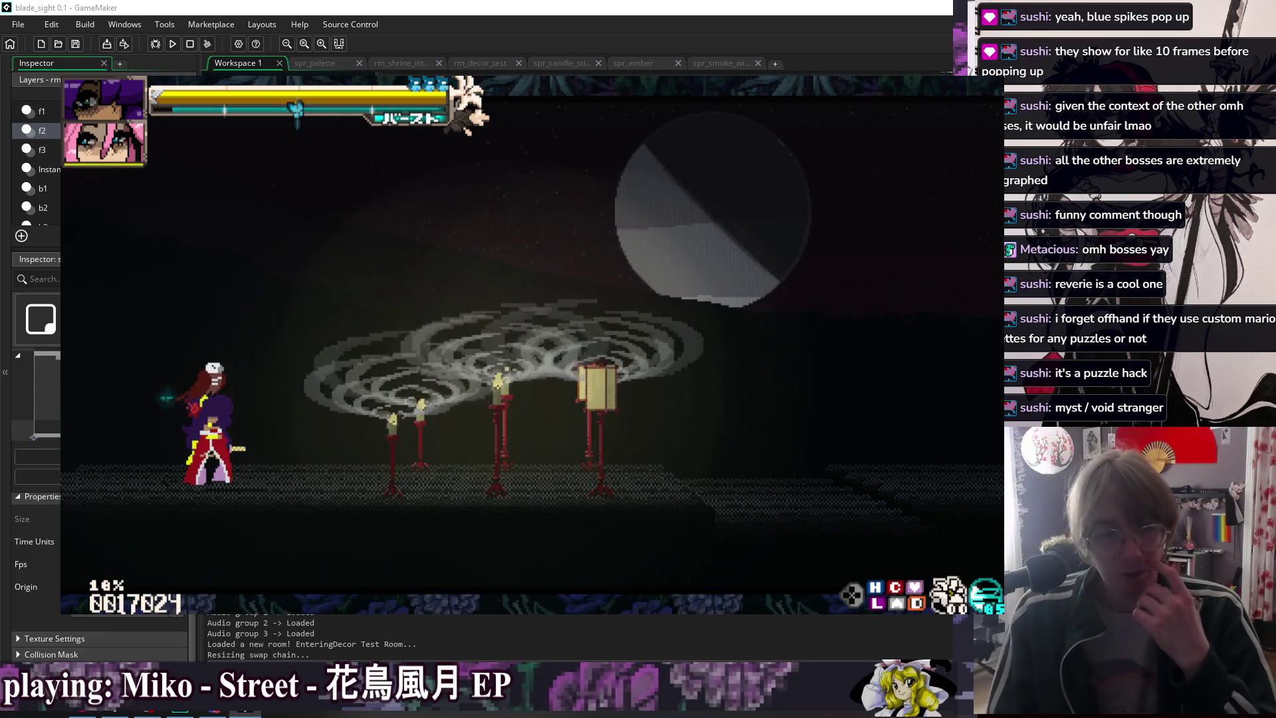
key(Escape)
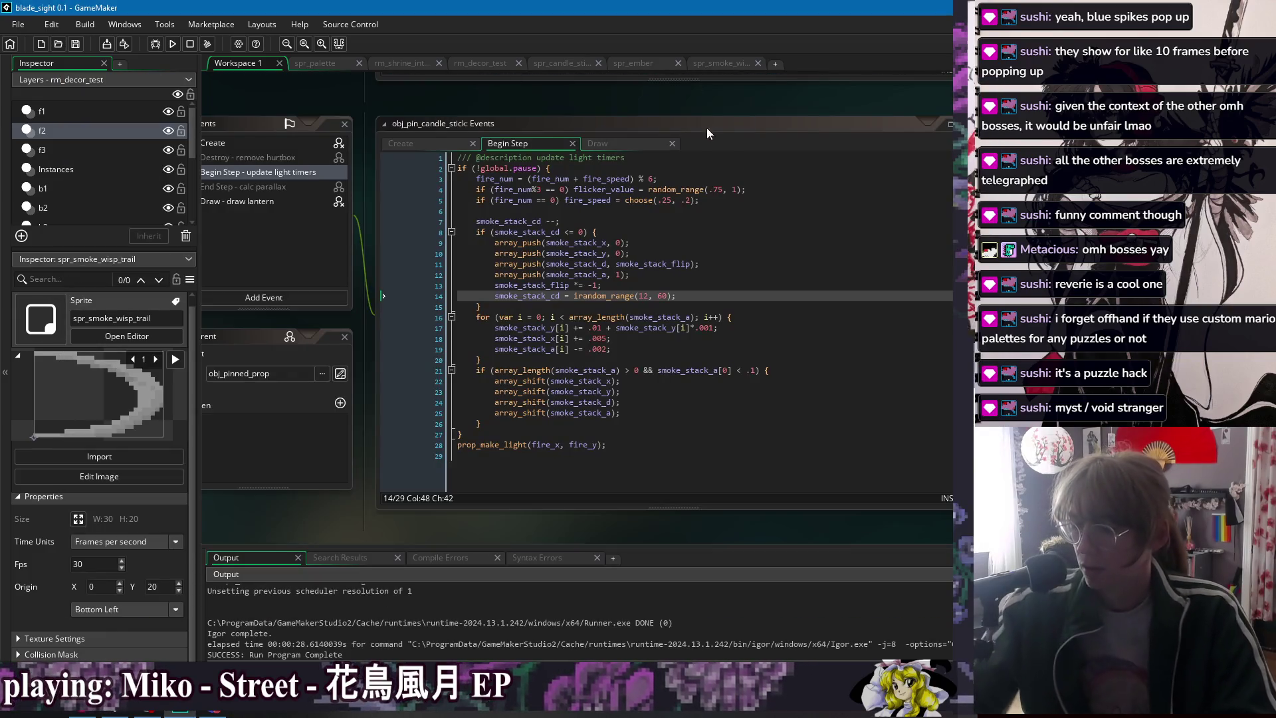
- Inspect the Draw event's _tall = 5 starting value and the _tall/20 scale argument on line 10
click(625, 141)
click(643, 266)
click(545, 272)
drag(495, 254, 529, 254)
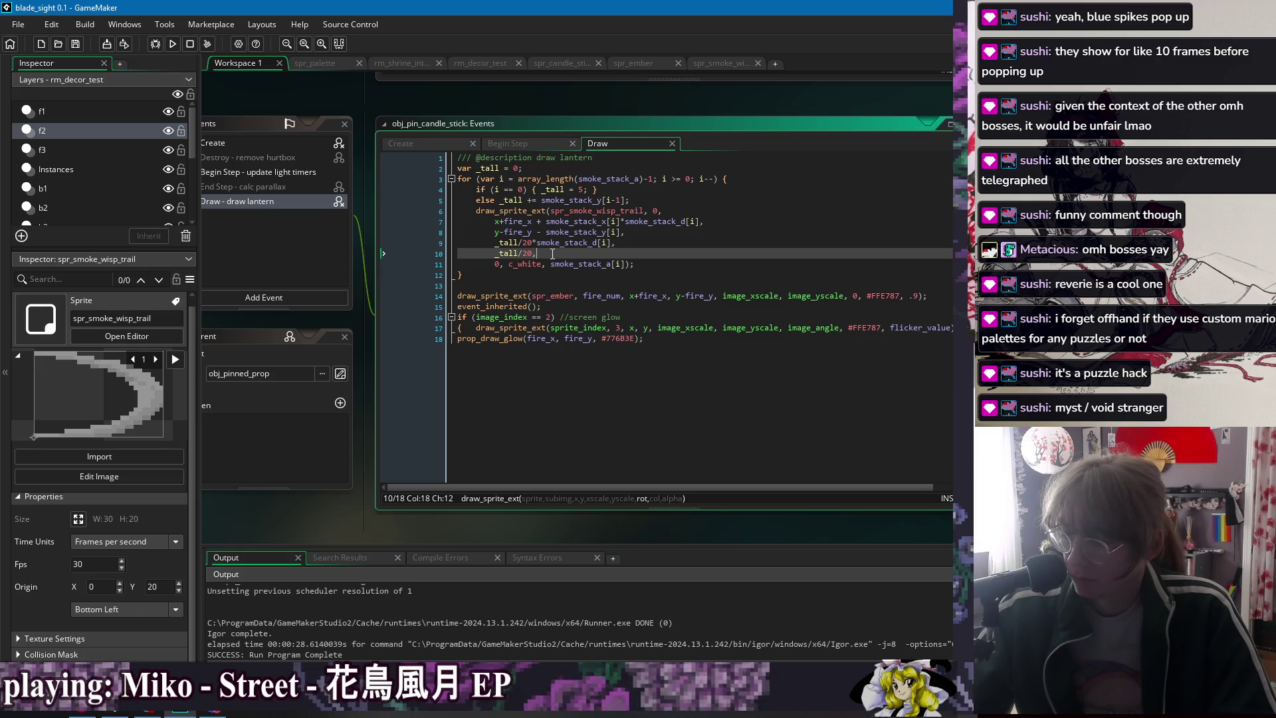
click(504, 233)
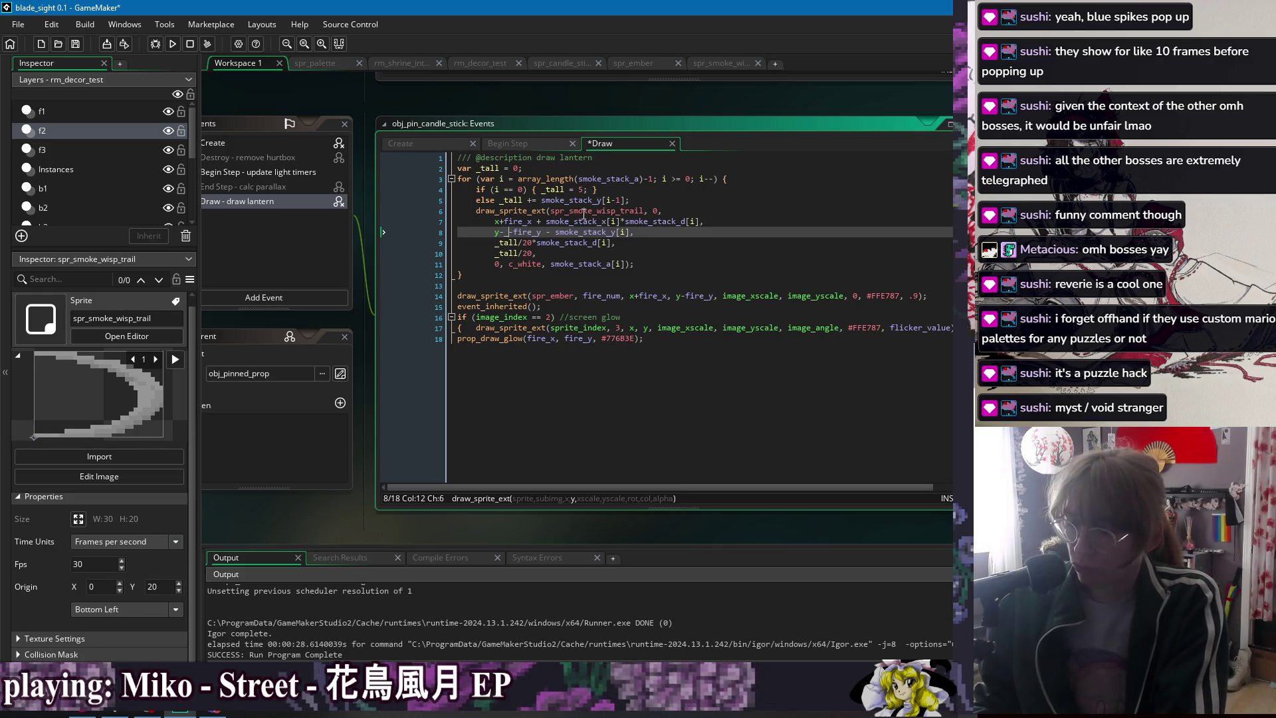
key(ctrl+space)
key(Escape)
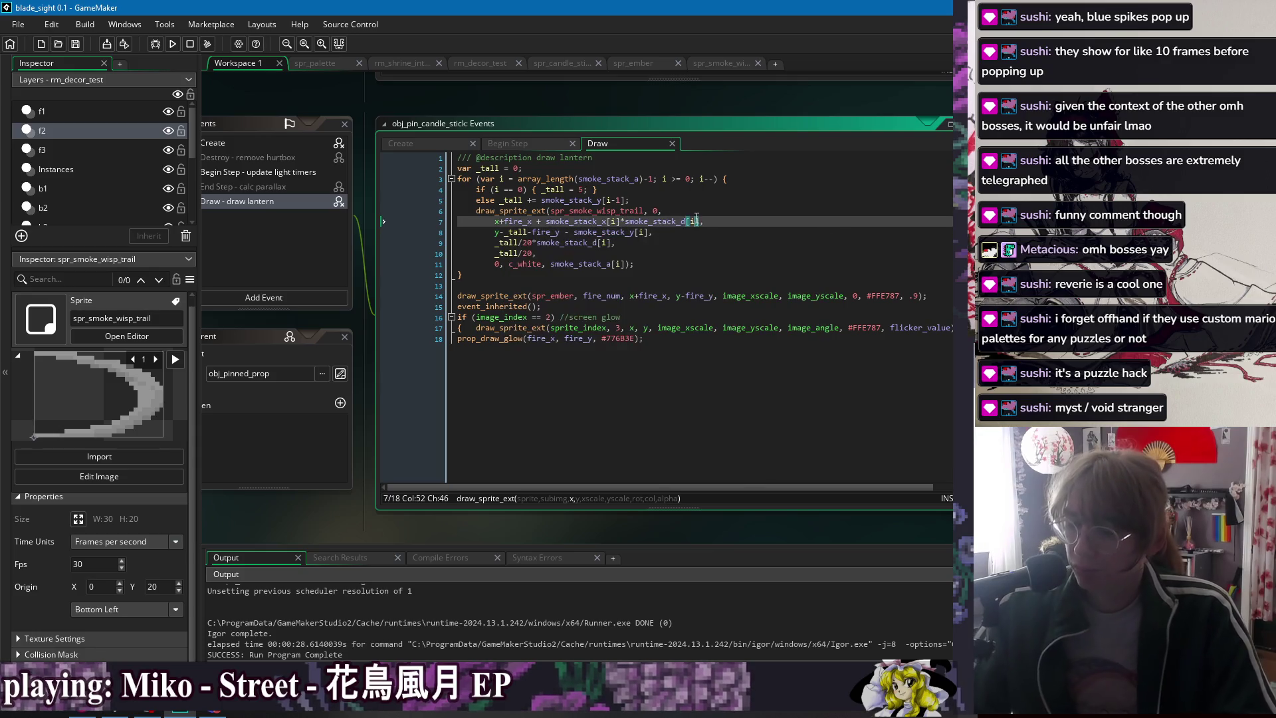
click(653, 188)
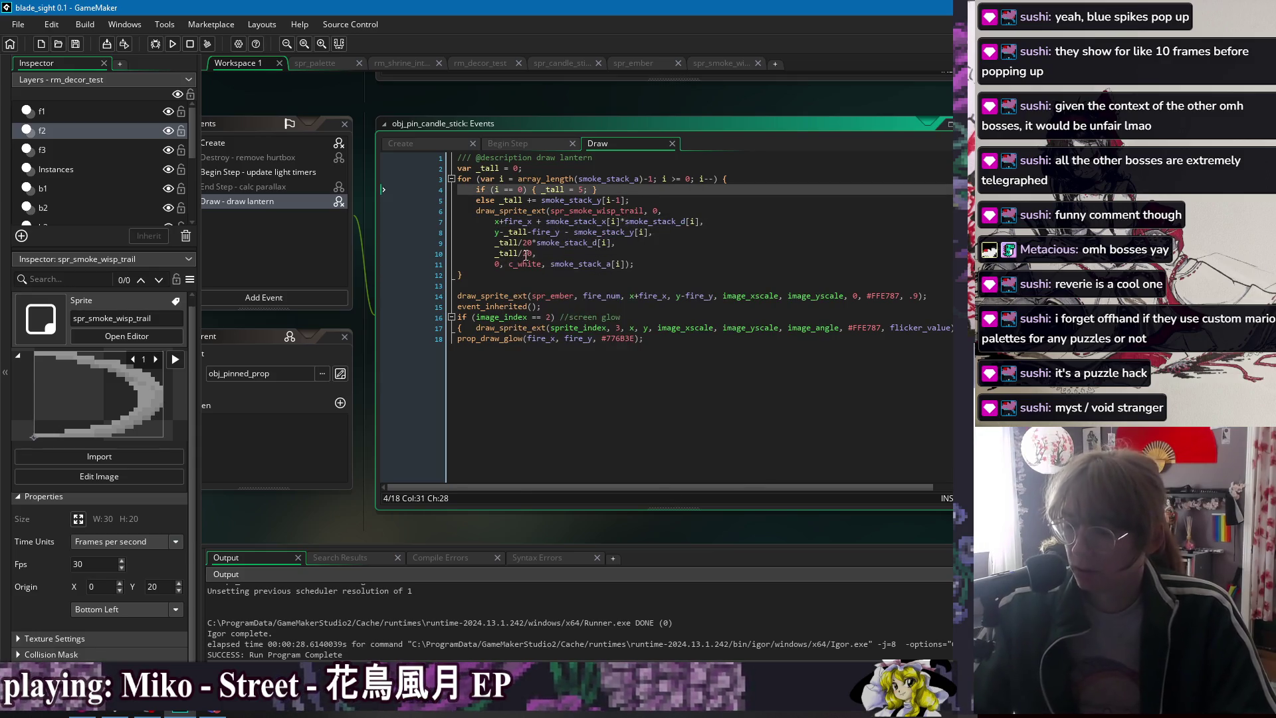
click(590, 189)
click(512, 254)
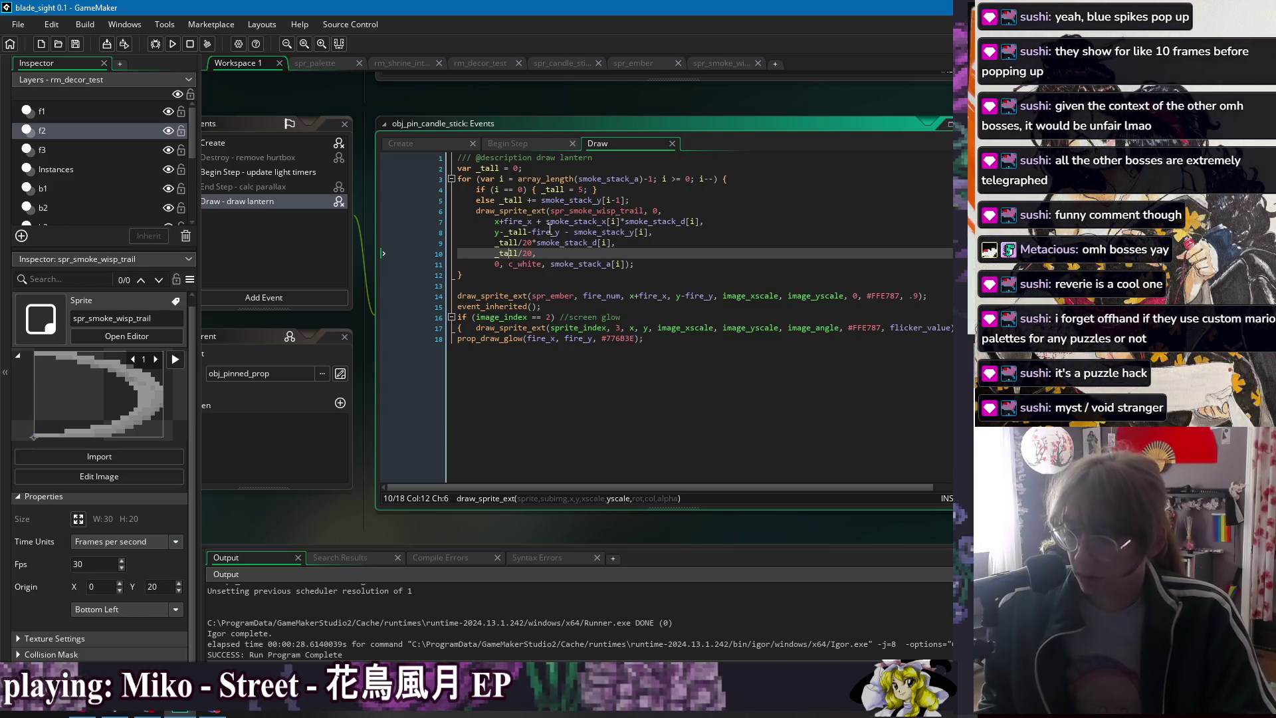
click(570, 189)
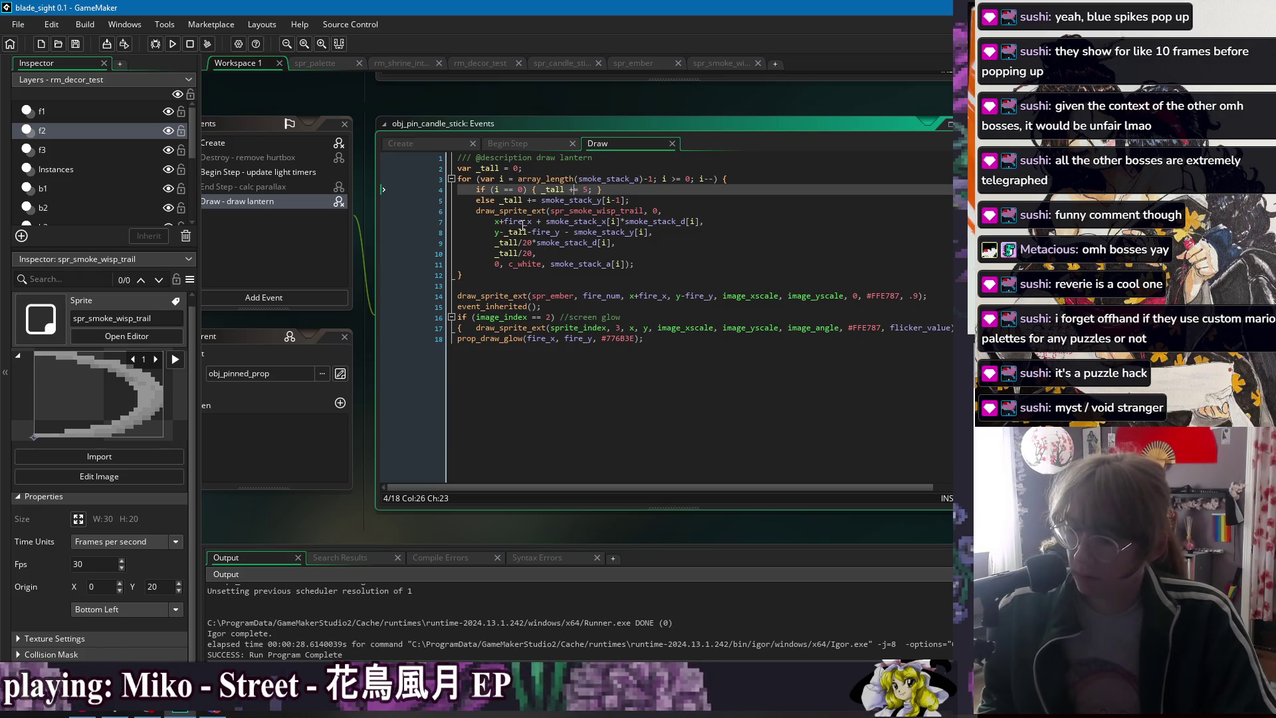
- Paste smoke_stack_y[i] over _tall in the draw_sprite_ext scale arguments and run the game
click(575, 232)
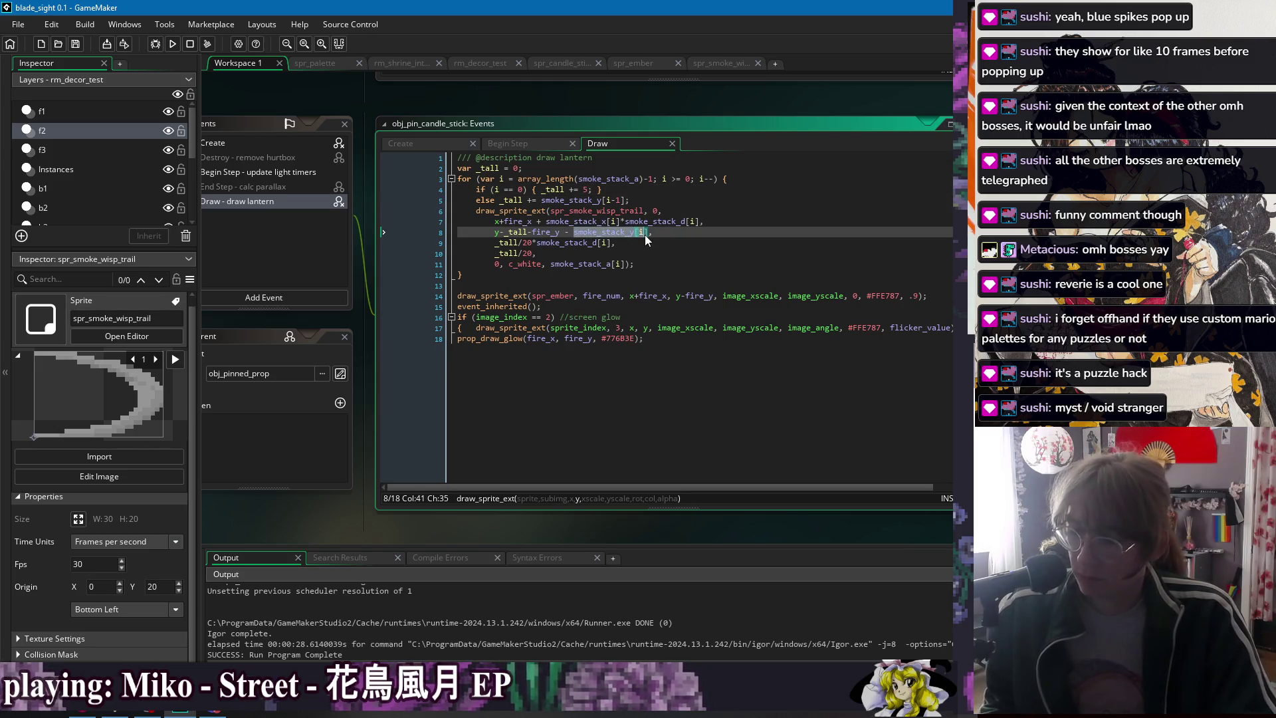
key(ctrl+c)
double_click(506, 254)
key(ctrl+v)
double_click(507, 243)
key(ctrl+v)
click(588, 254)
click(175, 45)
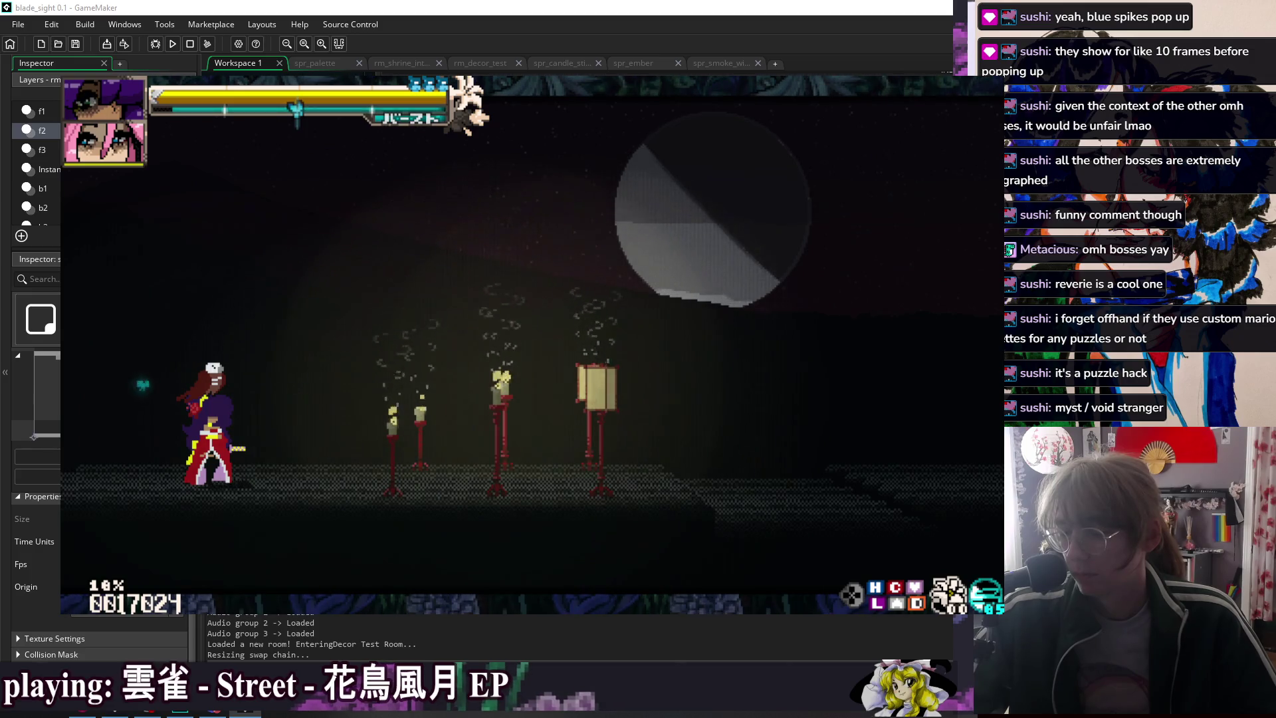
- Dash the player right and left, jump and double jump, slow to 1/5 speed, then close the game
key(5)
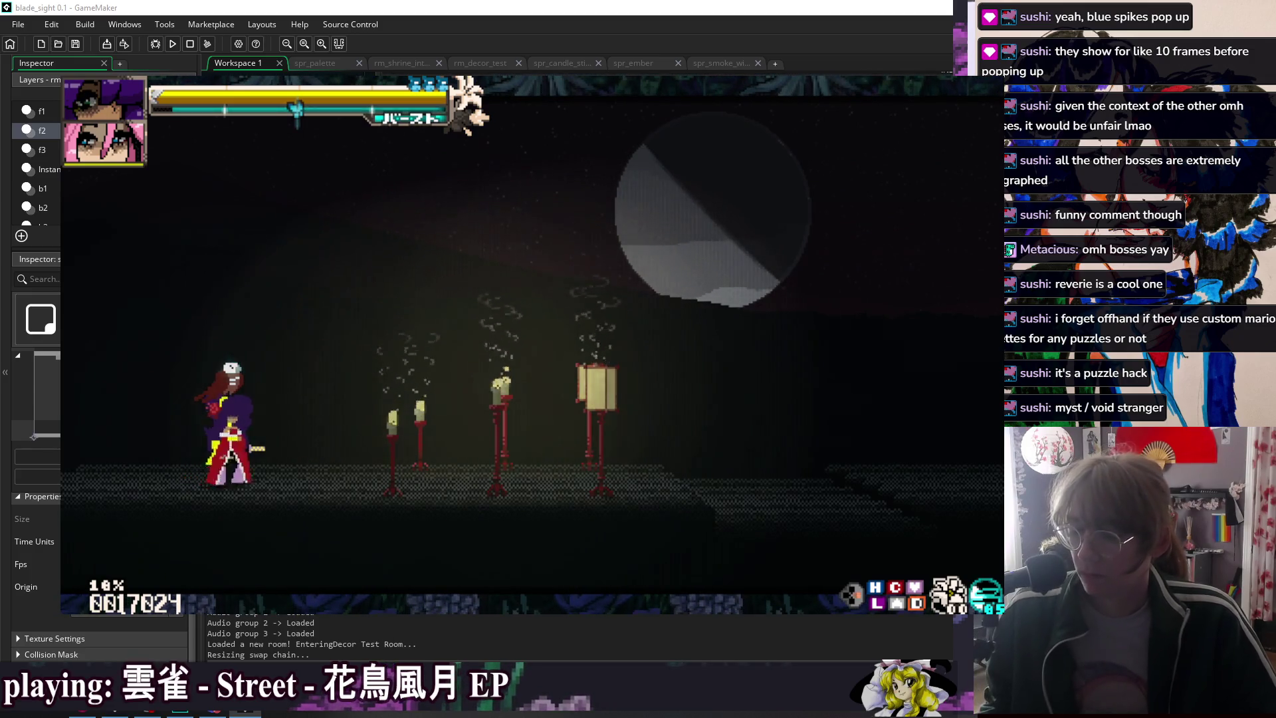
key(Right)
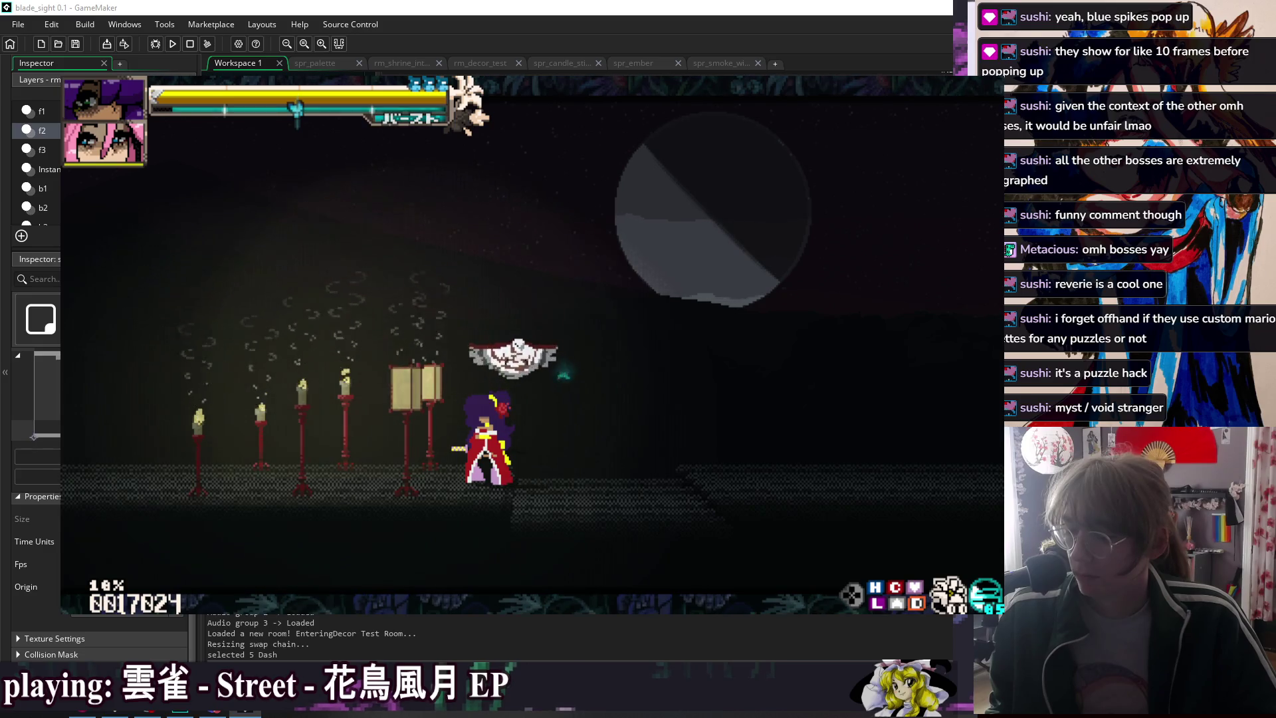
key(5)
key(Left)
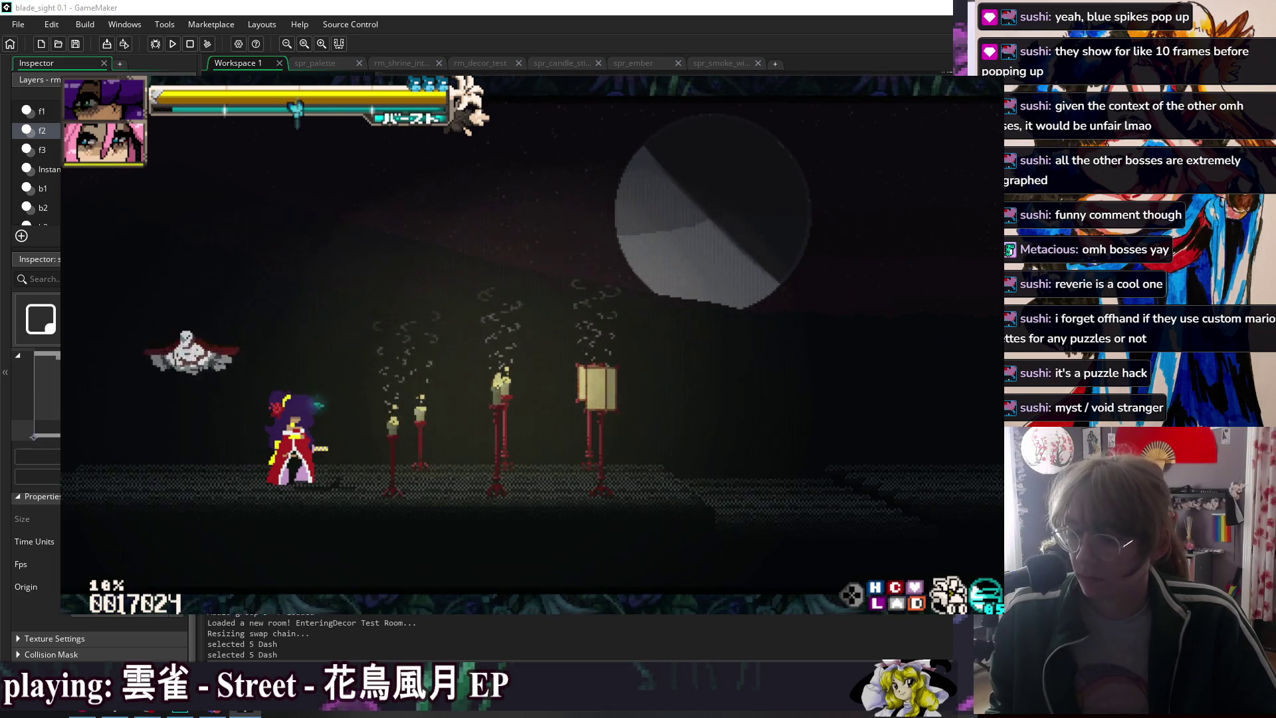
key(2)
key(3)
key(minus)
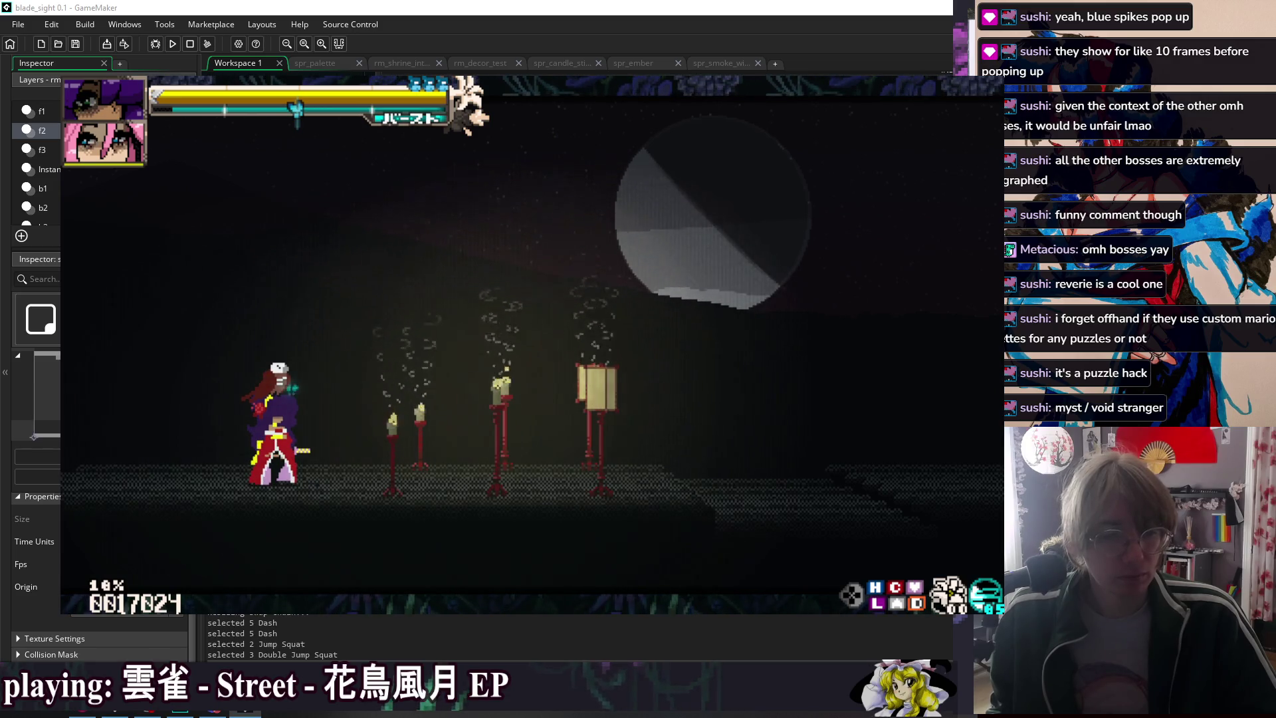
key(Escape)
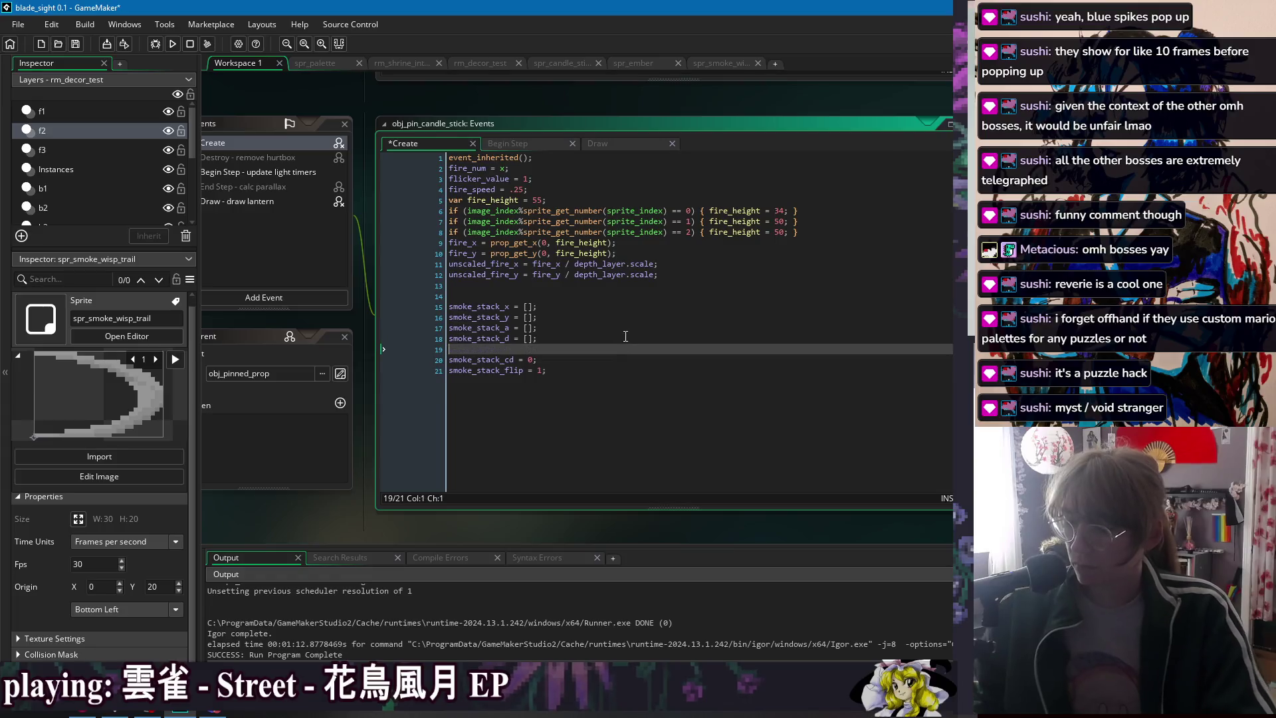
- Add smoke_stack_s = [] in Create and push a random speed into it in Begin Step
text(smoke_stack_)
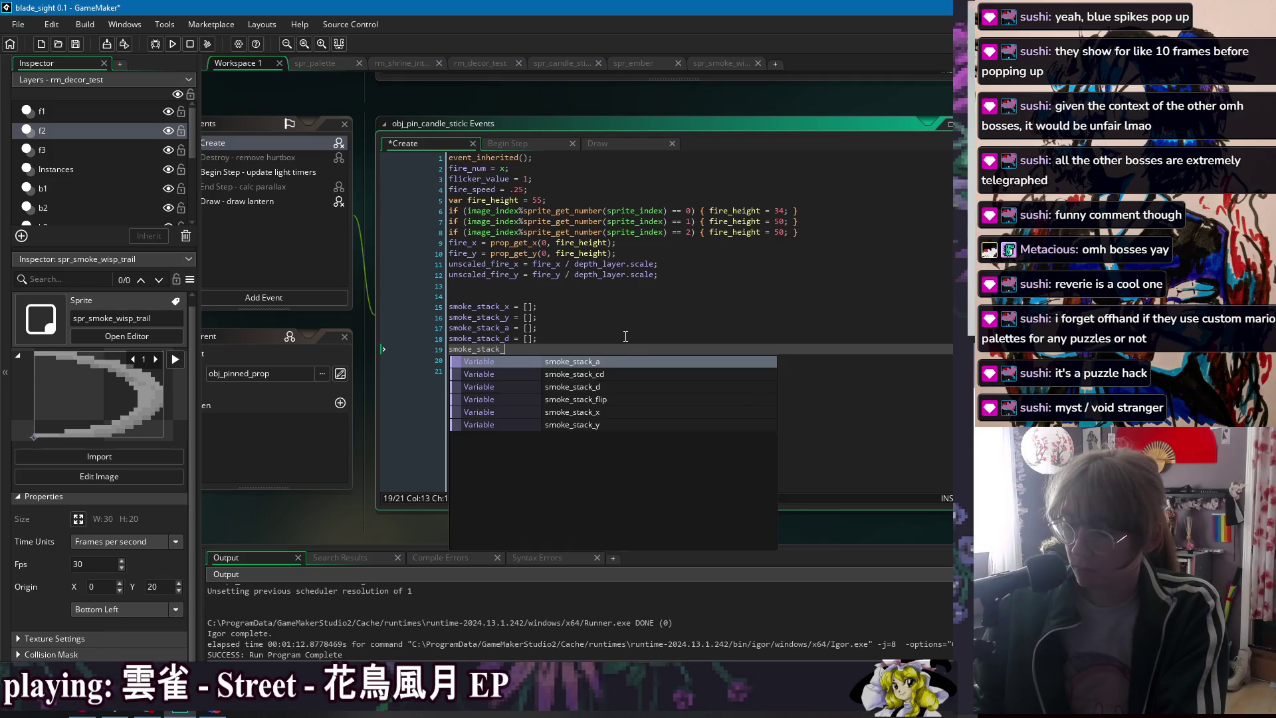
text(s = [];)
key(ctrl+s)
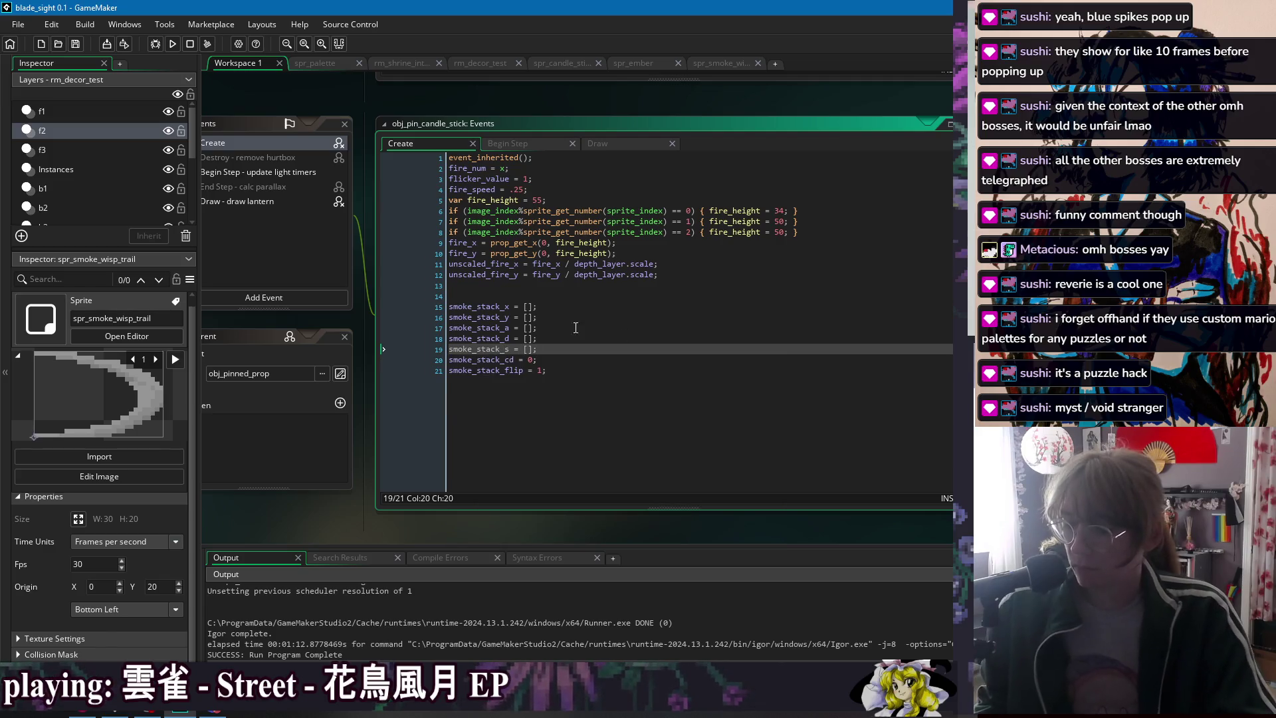
click(505, 142)
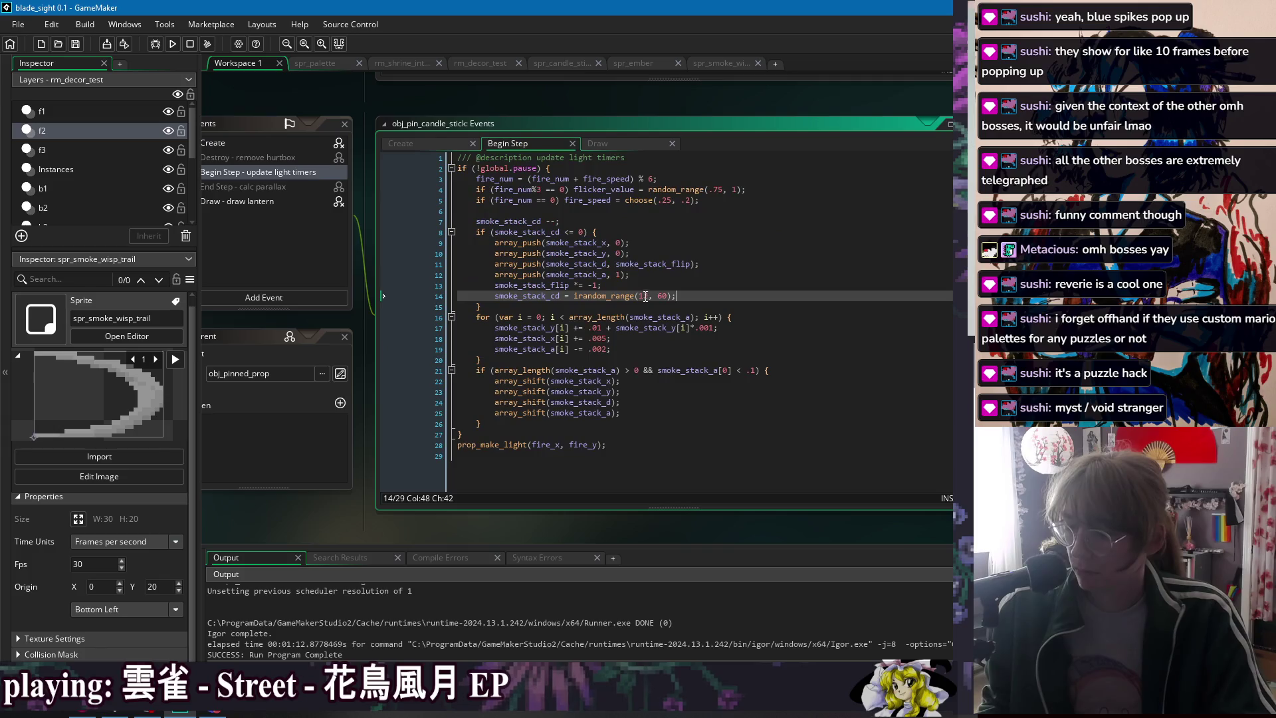
click(757, 286)
click(751, 273)
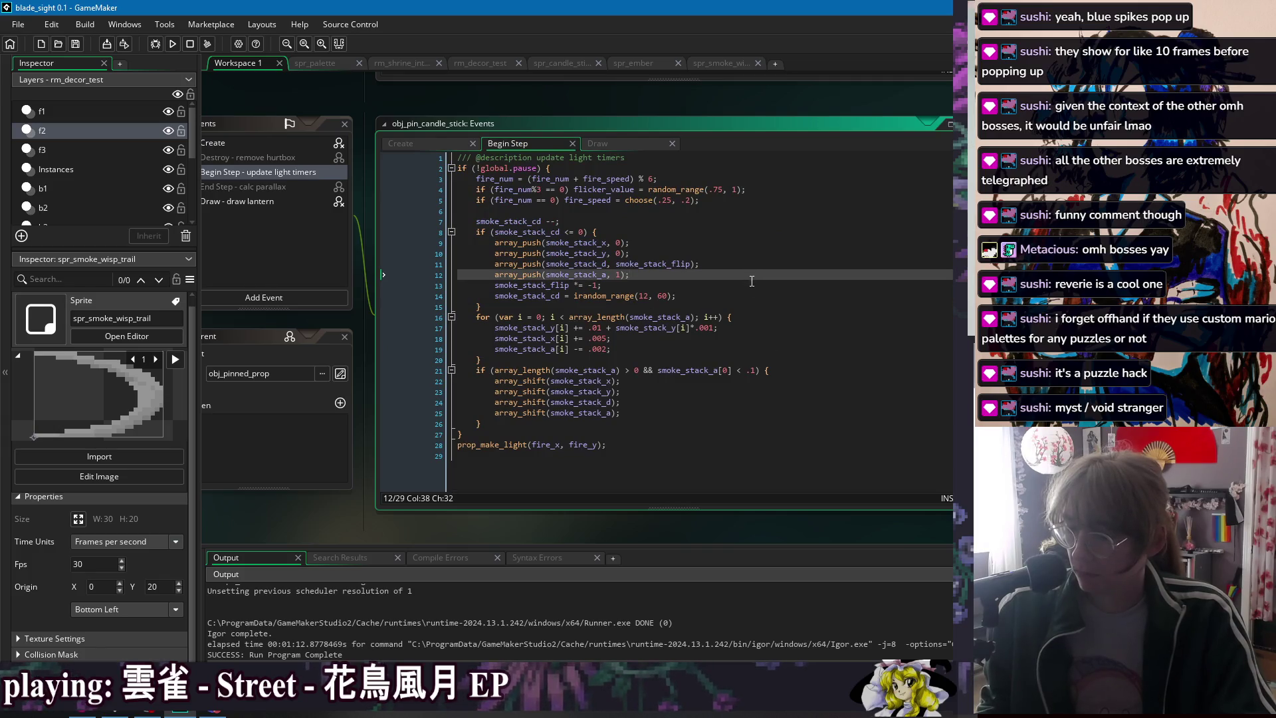
key(ctrl+d)
key(BackSpace)
text(s, 1)
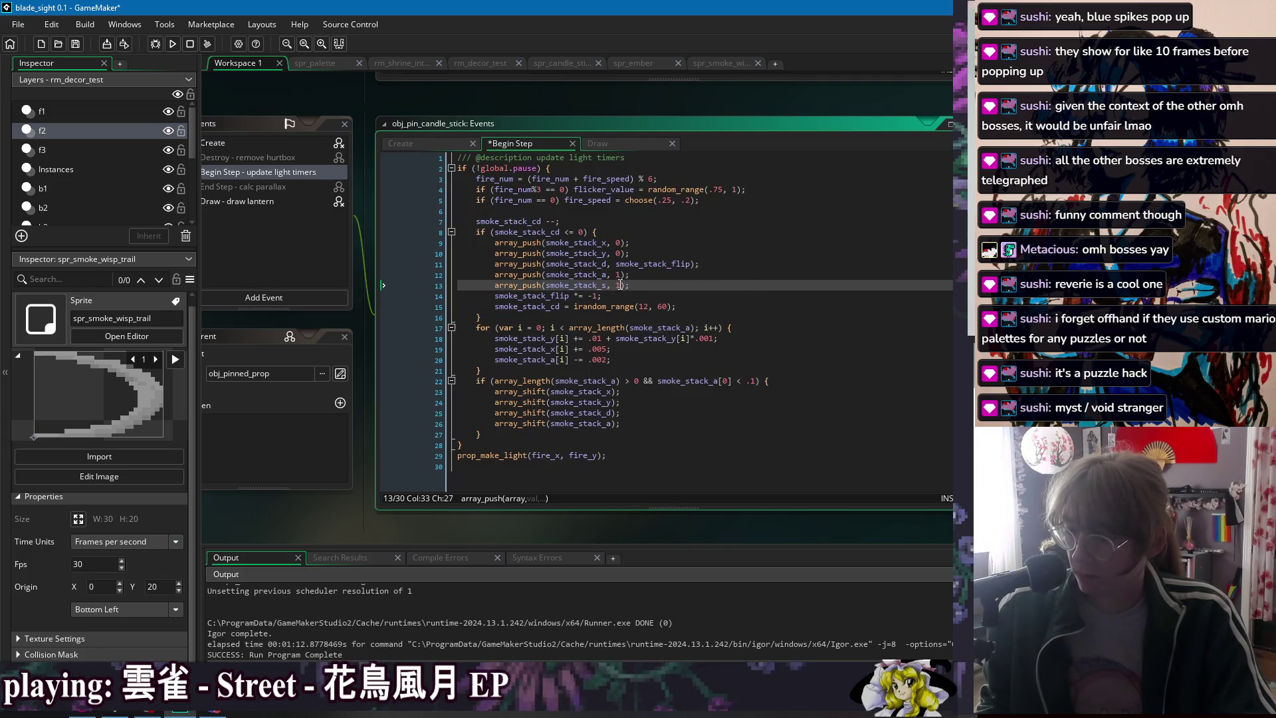
text(.01)
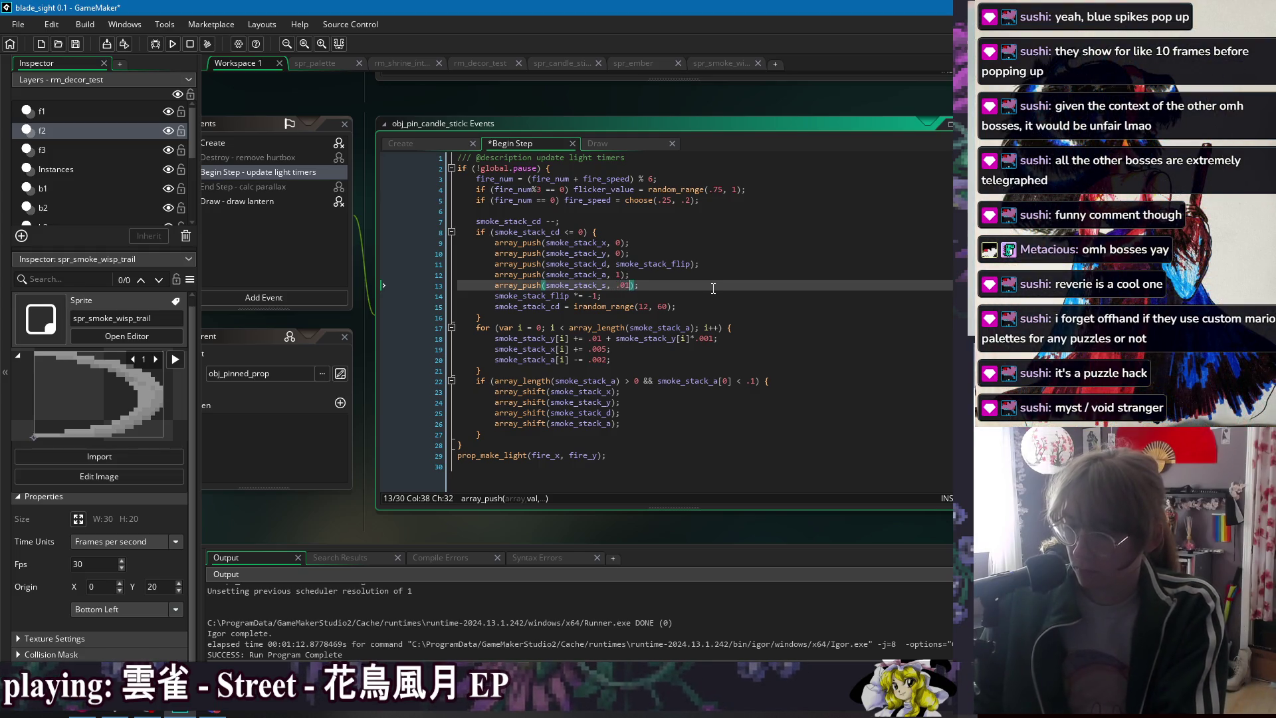
key(BackSpace)
key(BackSpace)
key(BackSpace)
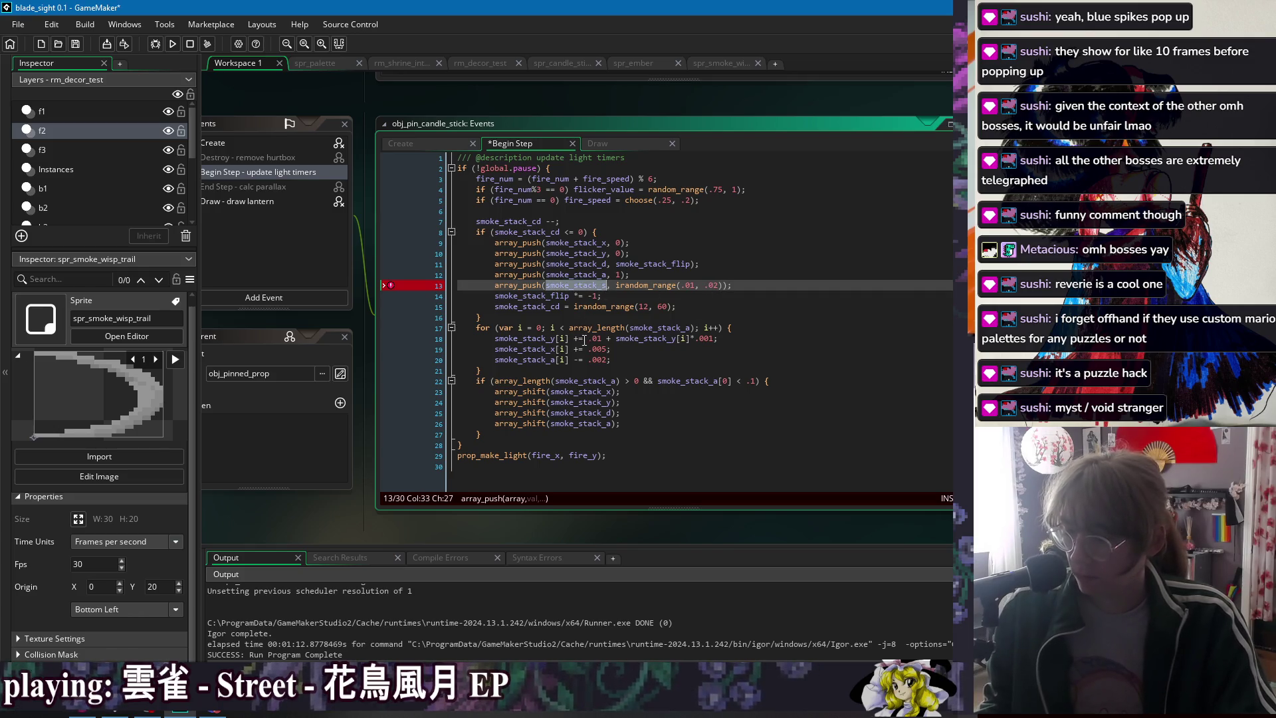
- Replace the fixed .01 rise step on line 18 with smoke_stack_s[i] and run the game
drag(604, 341, 589, 340)
text(smoke_stack_s)
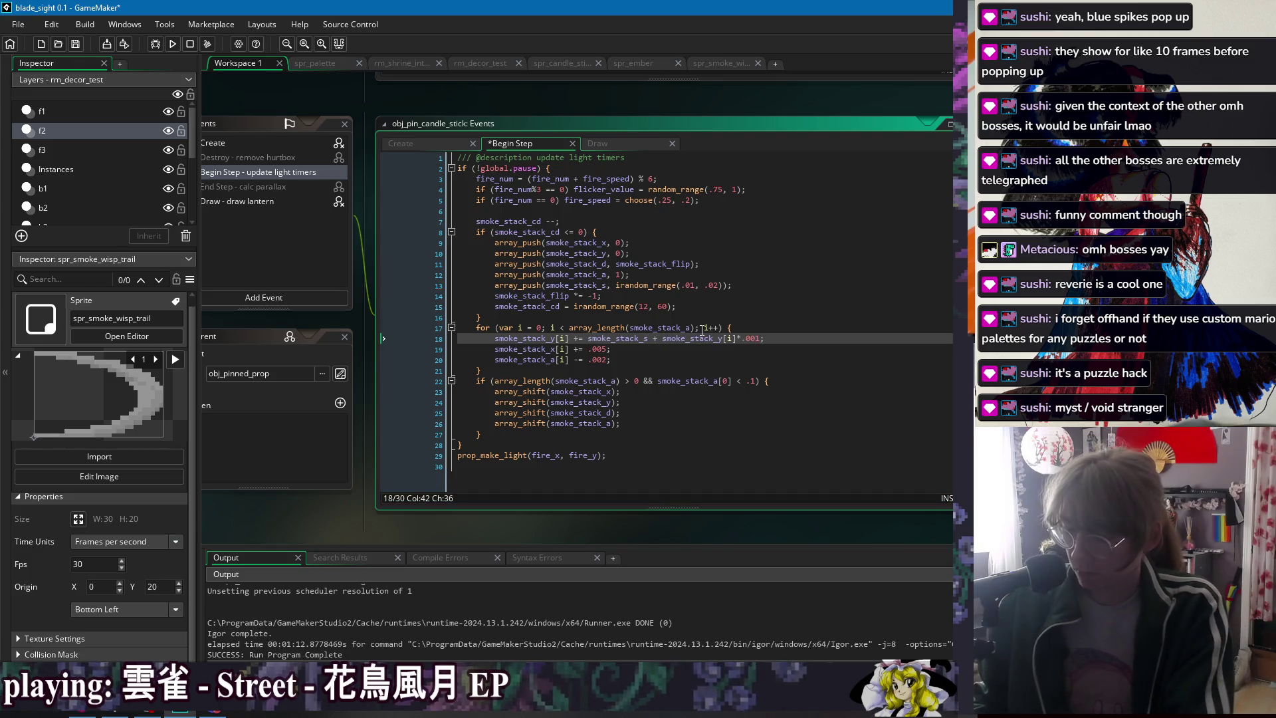
text(i])
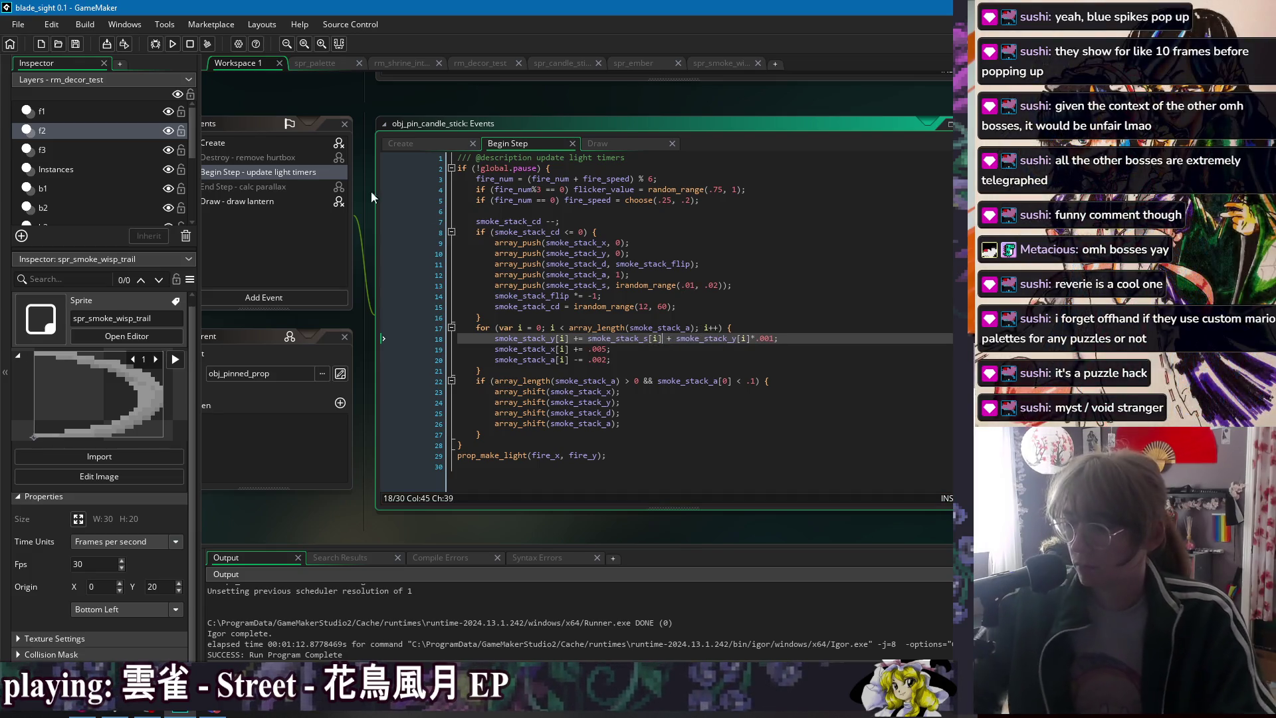
click(173, 44)
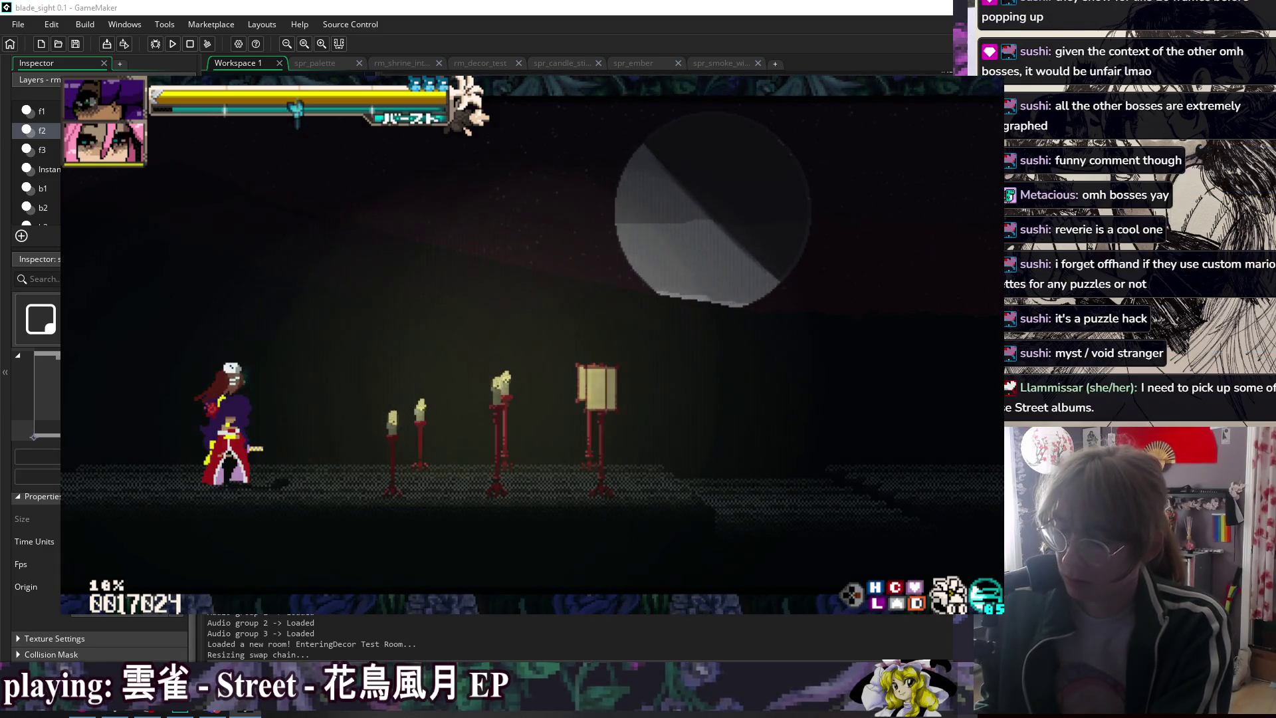
- Close the game, switch line 13's irandom_range to random_range, and run again
key(Escape)
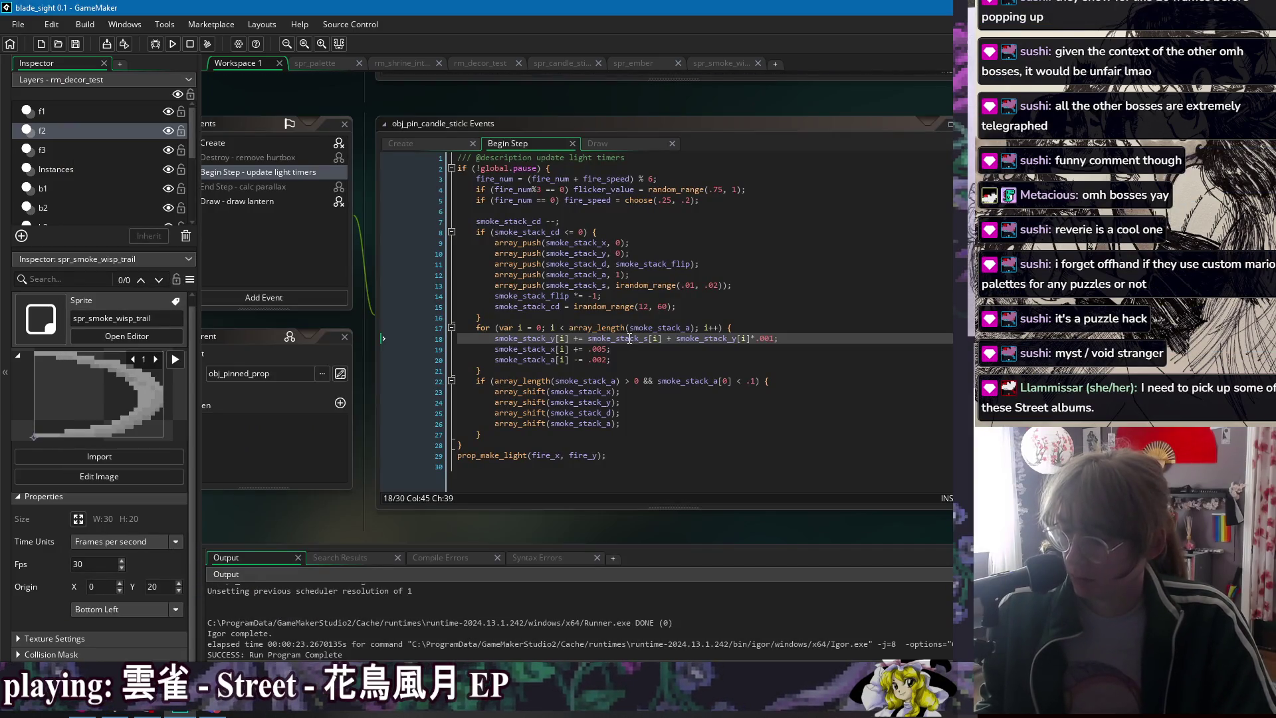
click(629, 339)
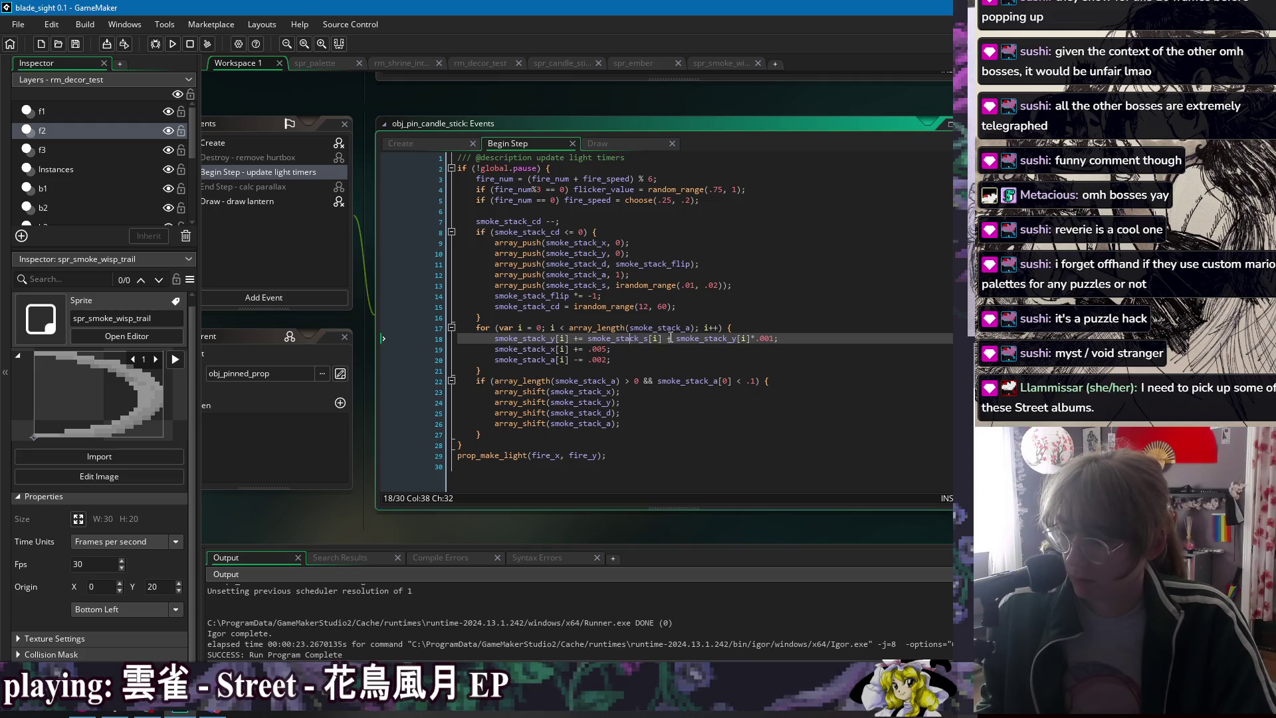
click(625, 285)
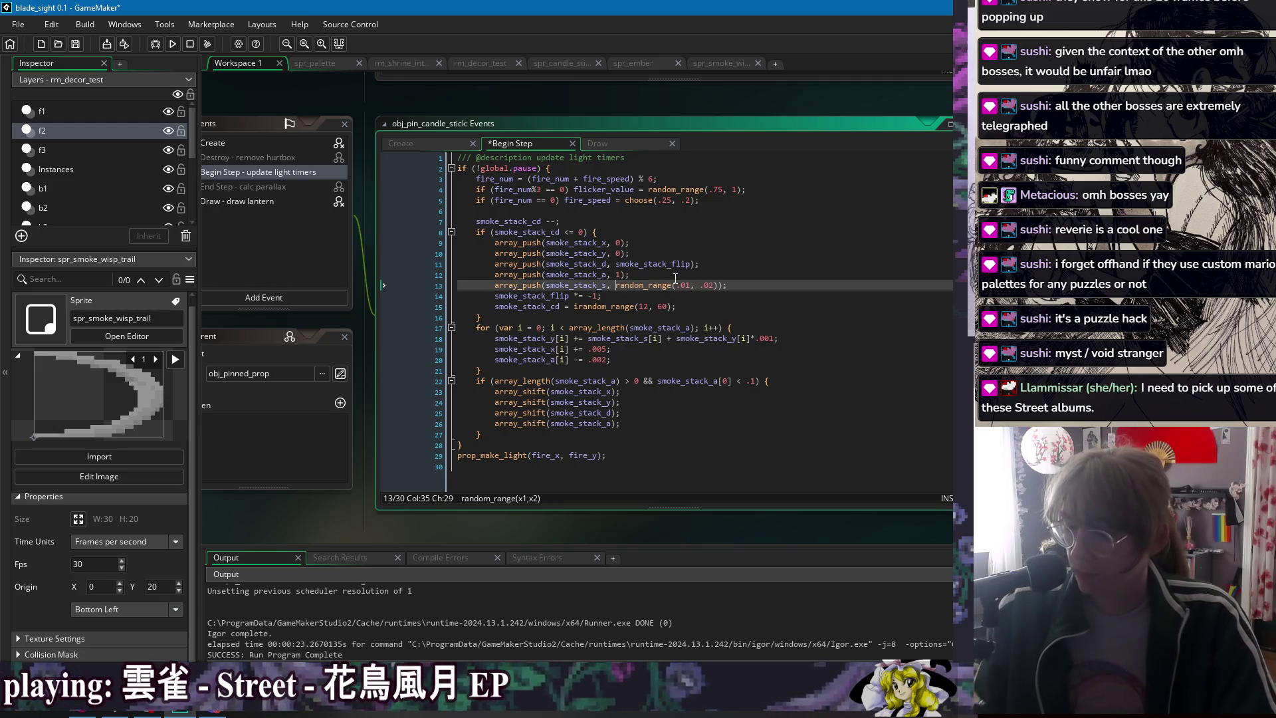
key(Up)
key(Up)
key(End)
click(173, 44)
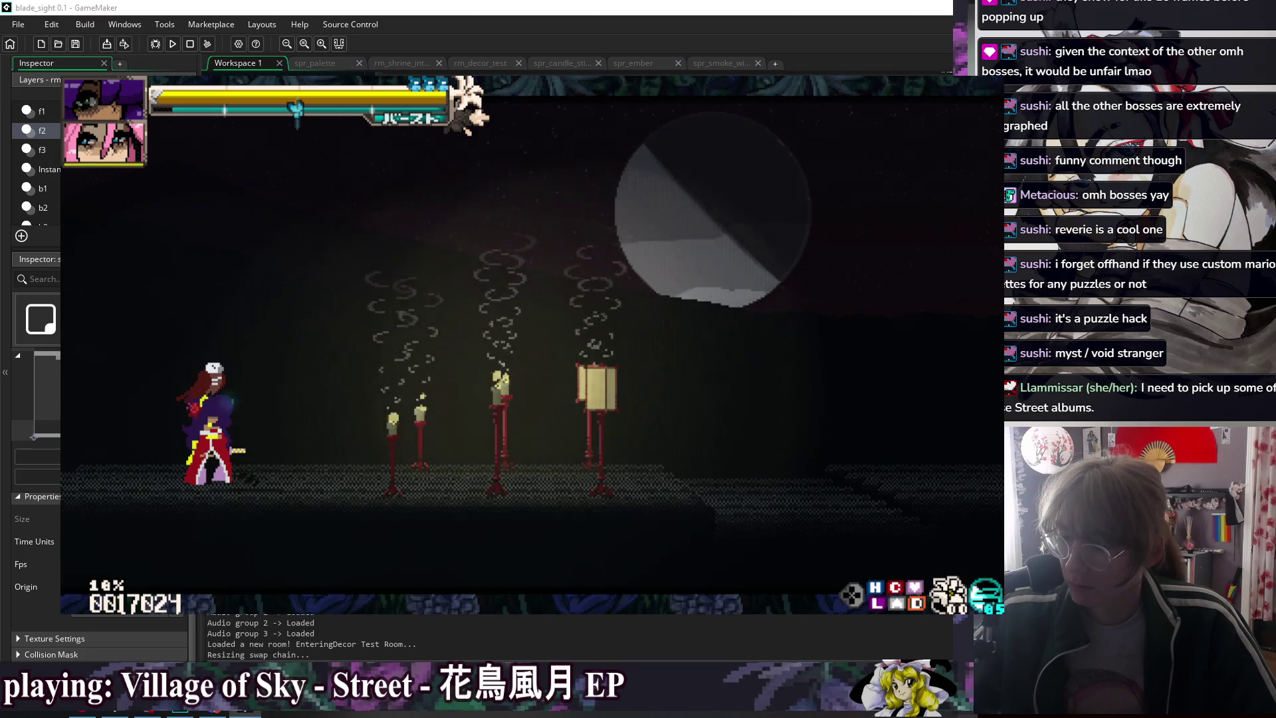
- Dash the player right and left at 1/5 speed to check the uneven smoke columns
key(5)
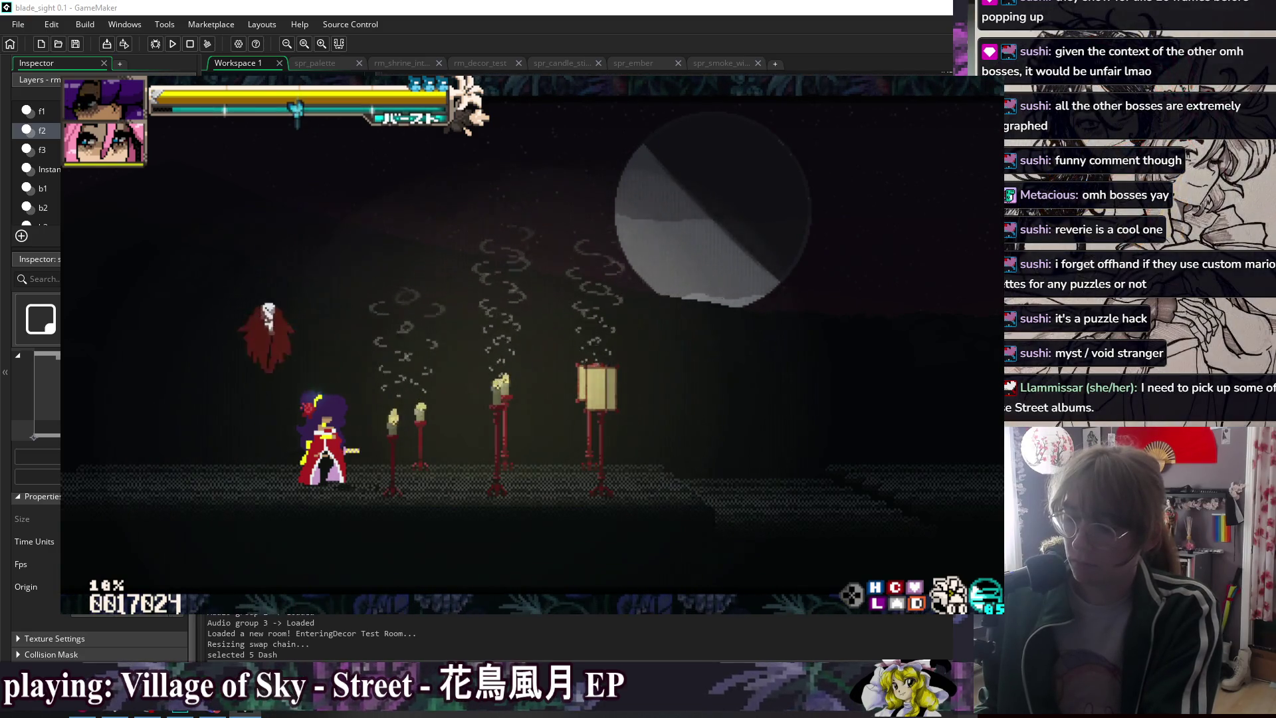
key(F1)
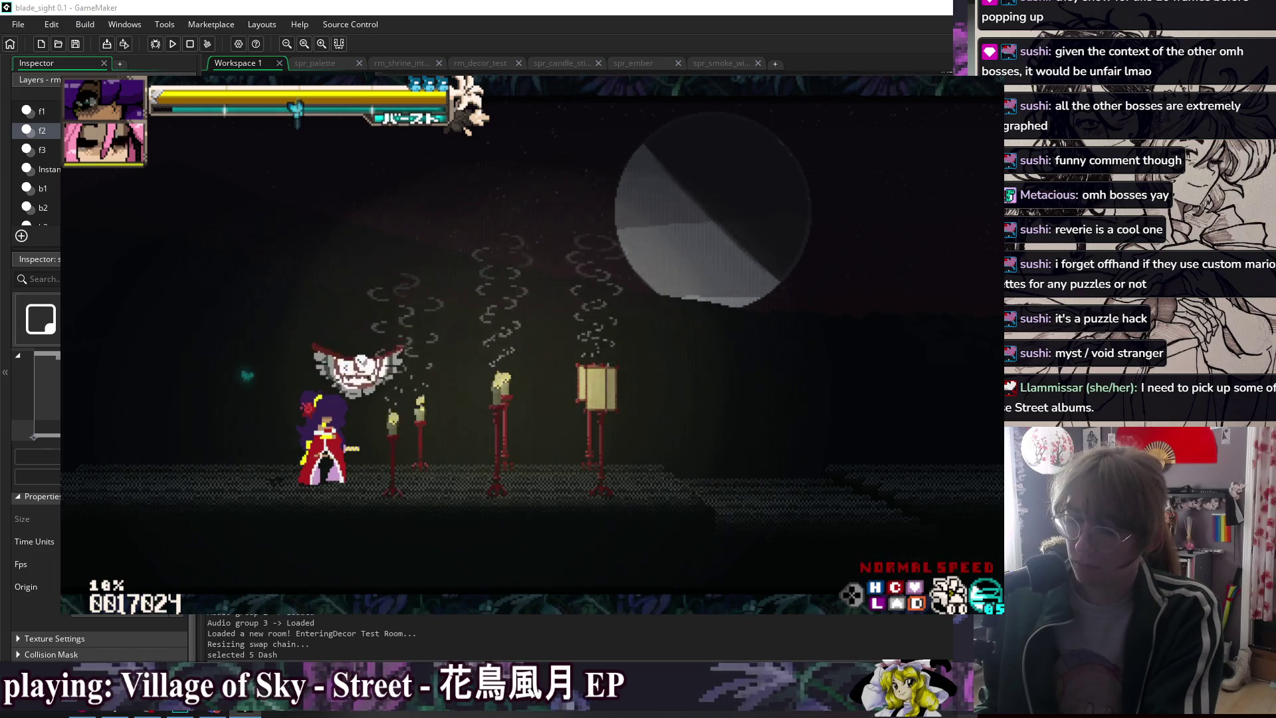
key(Right)
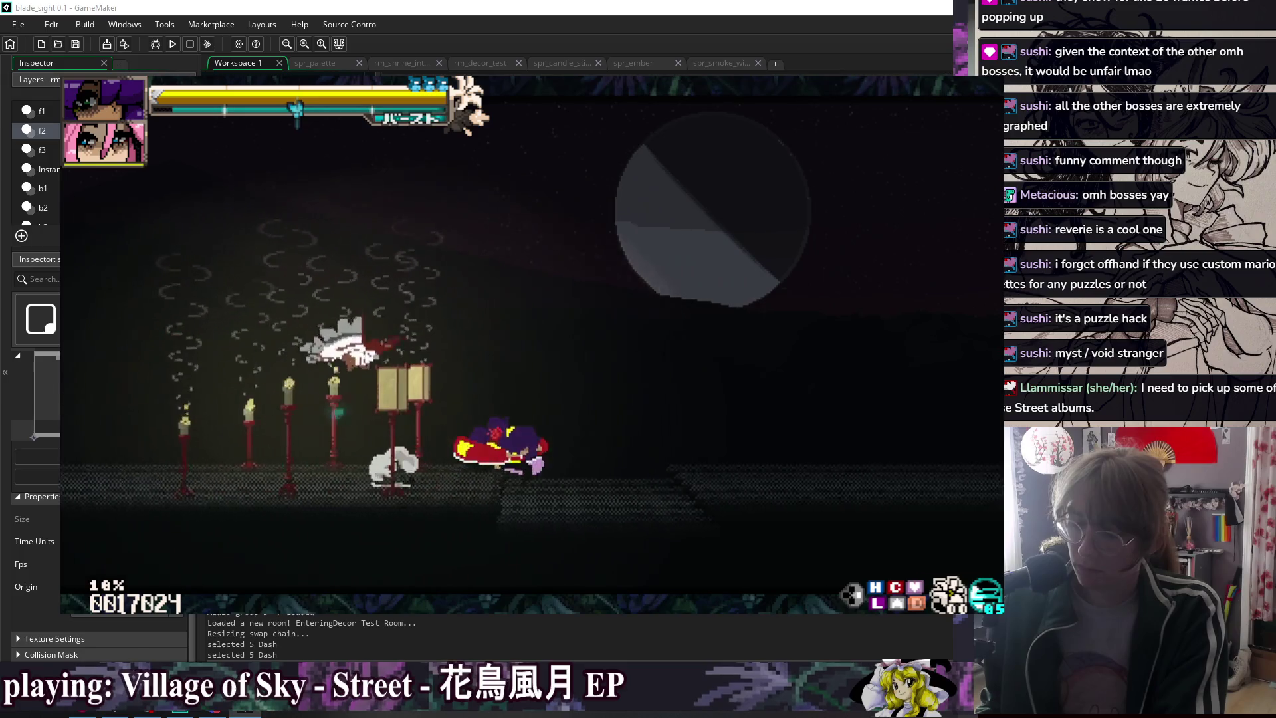
key(Left)
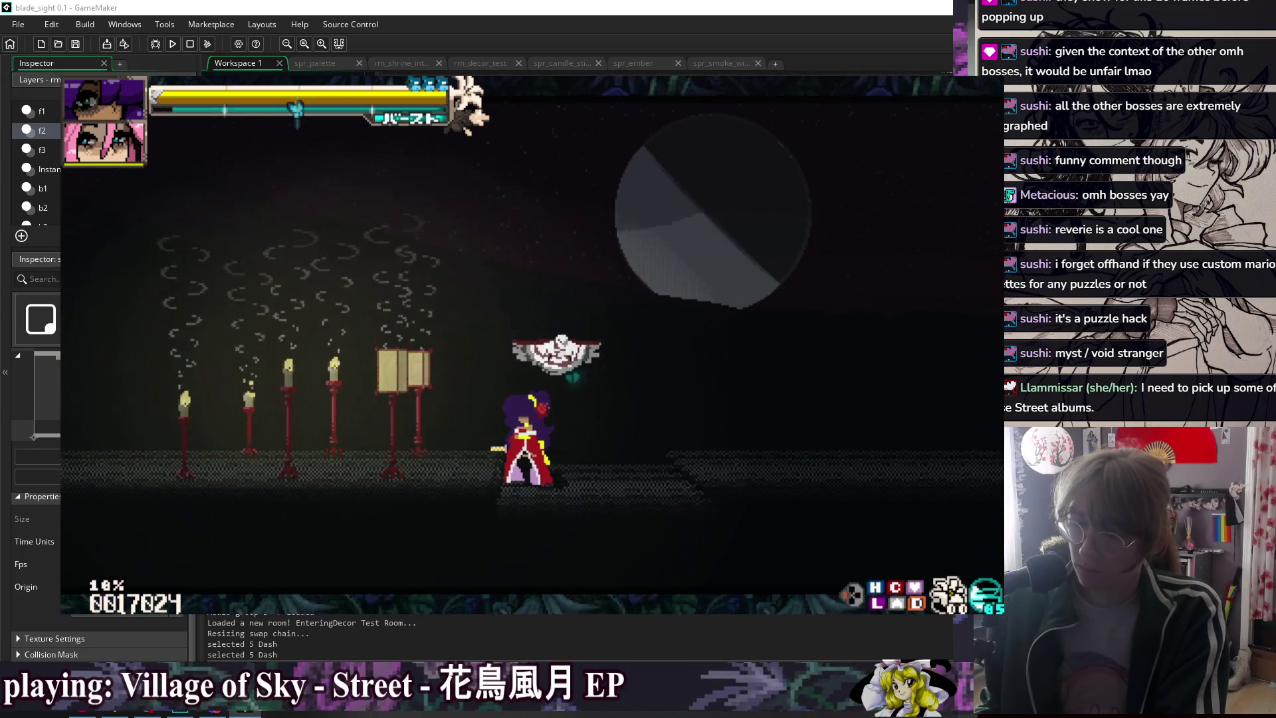